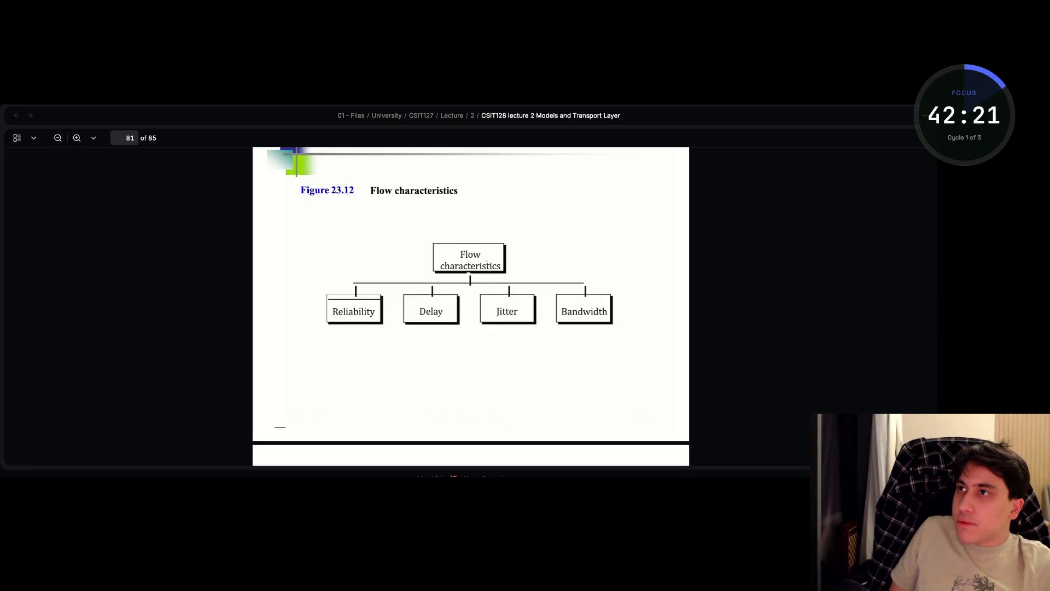
# - Go back to the Lecture 2. Models and Transport Layer note and show the vault's file tree
pyautogui.scroll(-10, 470, 306)
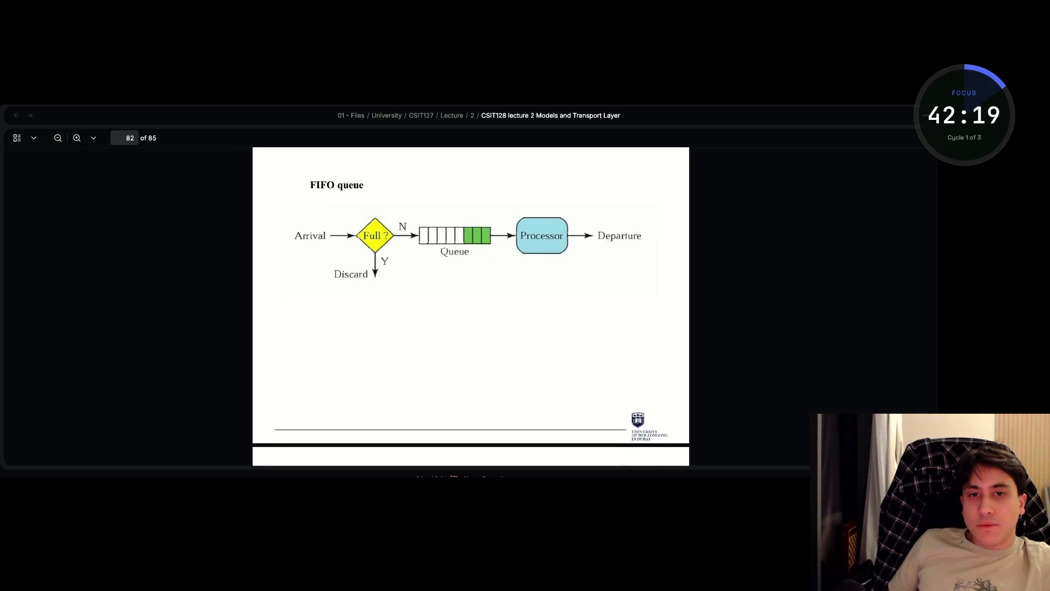
pyautogui.scroll(-10, 470, 306)
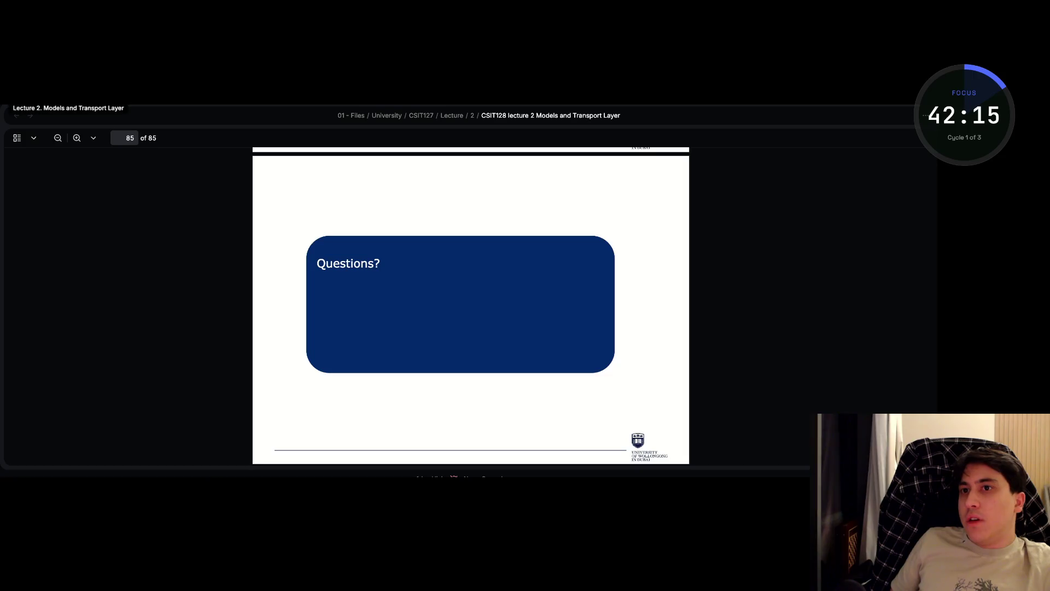
pyautogui.click(16, 115)
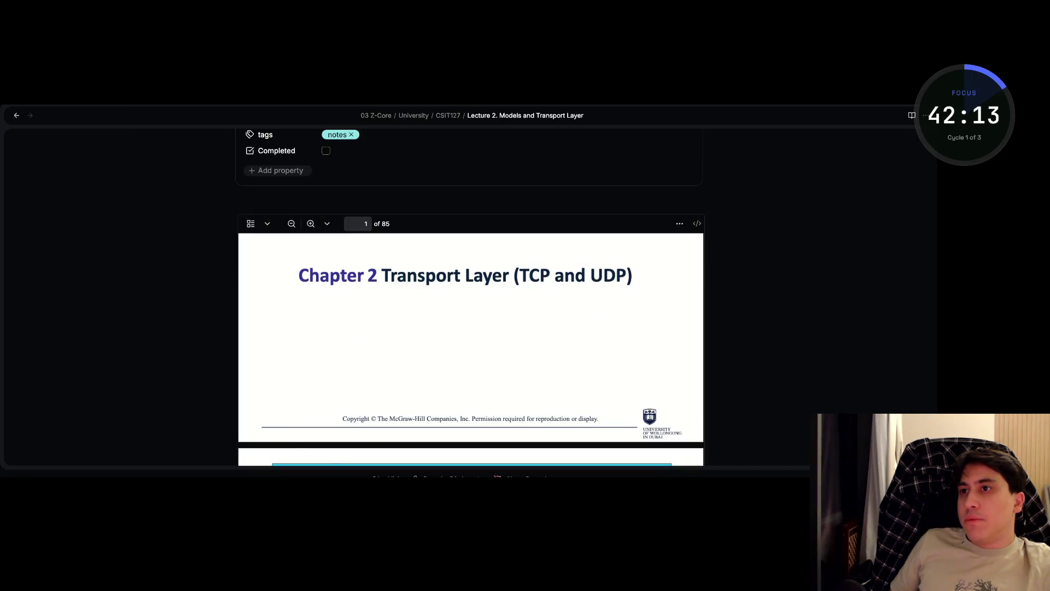
pyautogui.press('super+backslash')
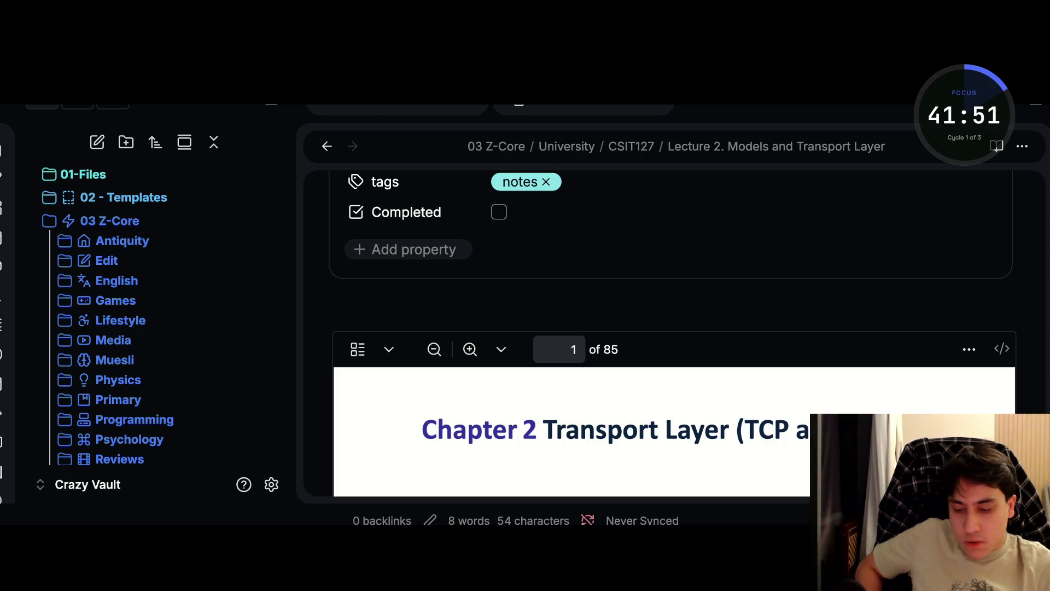
# - Zoom the interface out two levels and create a new Untitled note in CSIT127
pyautogui.hotkey('ctrl', '-')
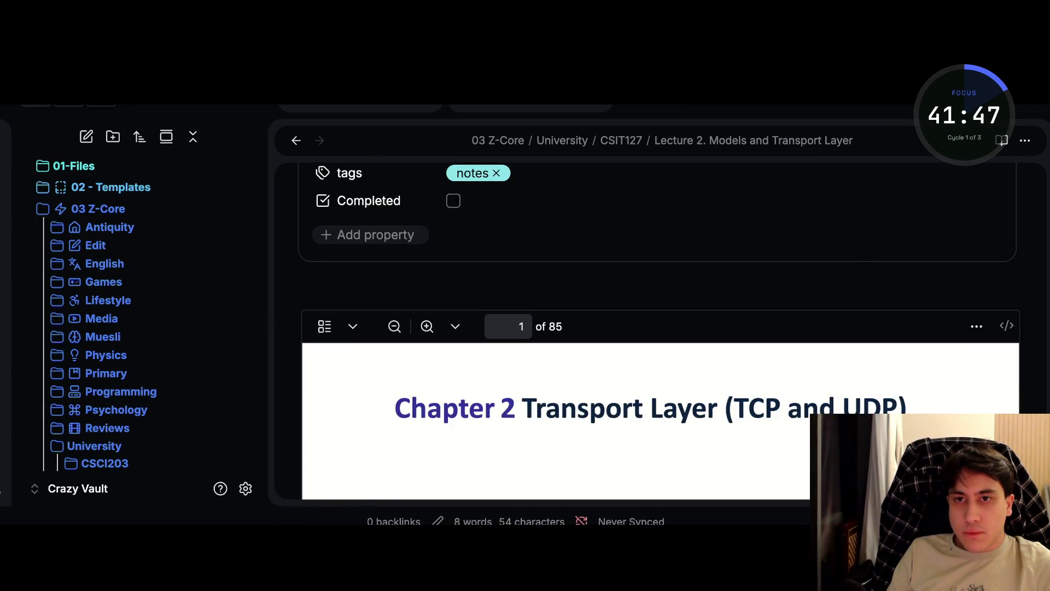
pyautogui.hotkey('ctrl', '-')
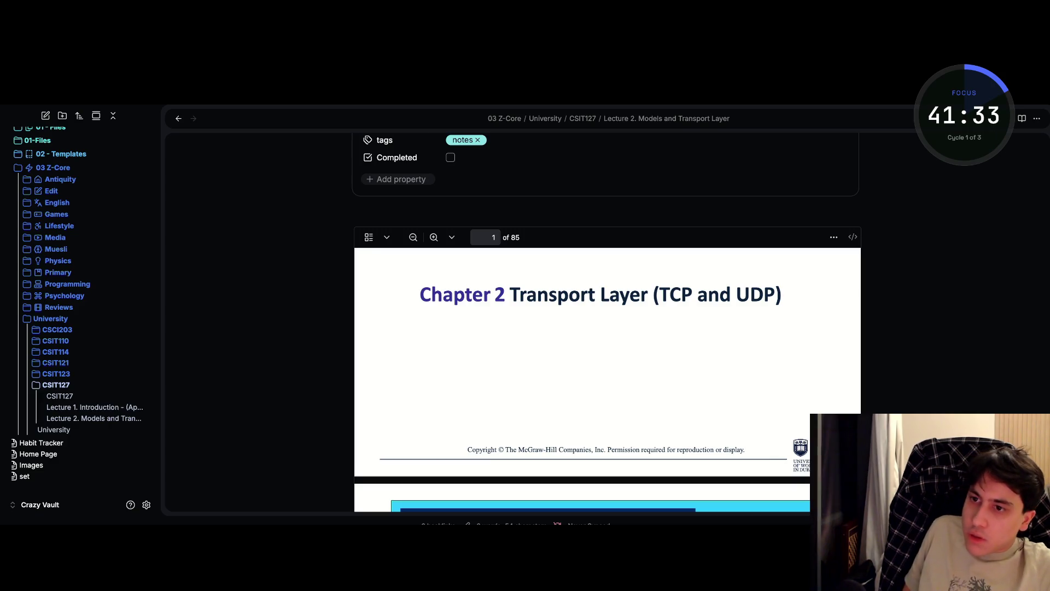
pyautogui.hotkey('ctrl', 'n')
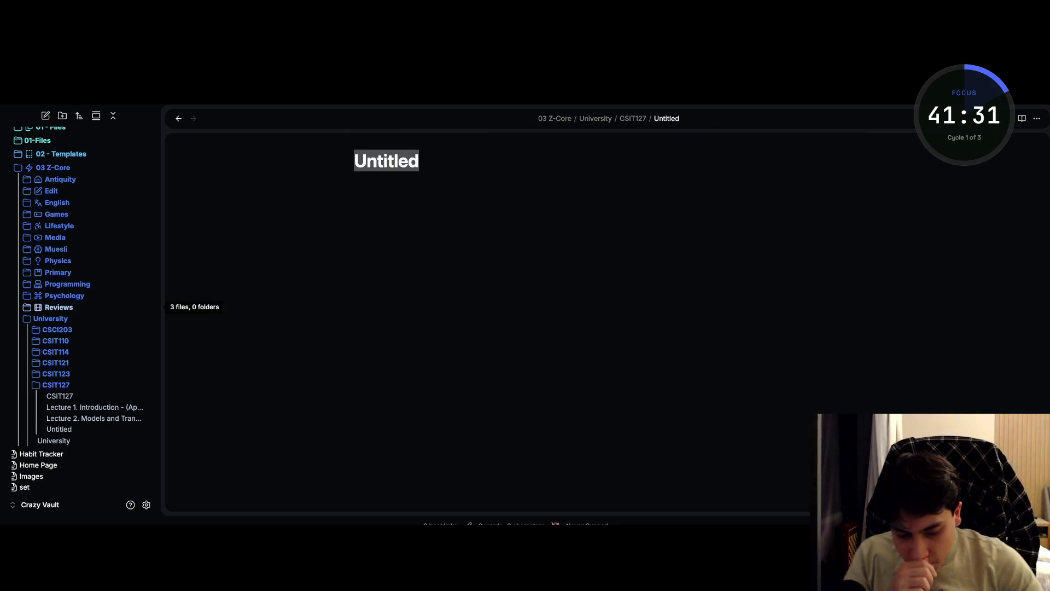
# - Replace the Untitled placeholder with the title 'Lecture 3.'
pyautogui.press('BackSpace')
pyautogui.write('Lecture')
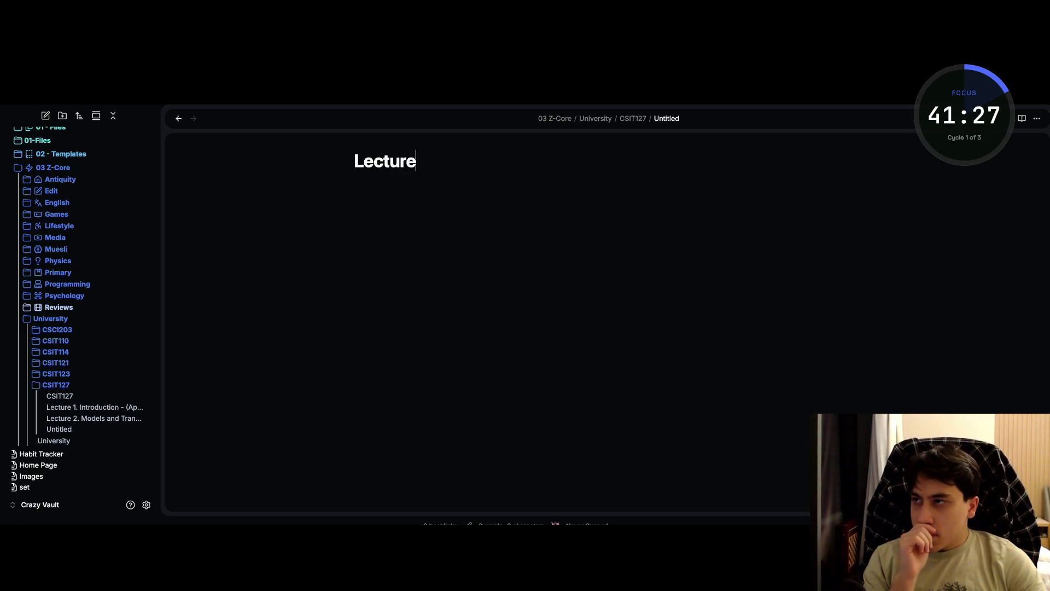
pyautogui.write(' 3.')
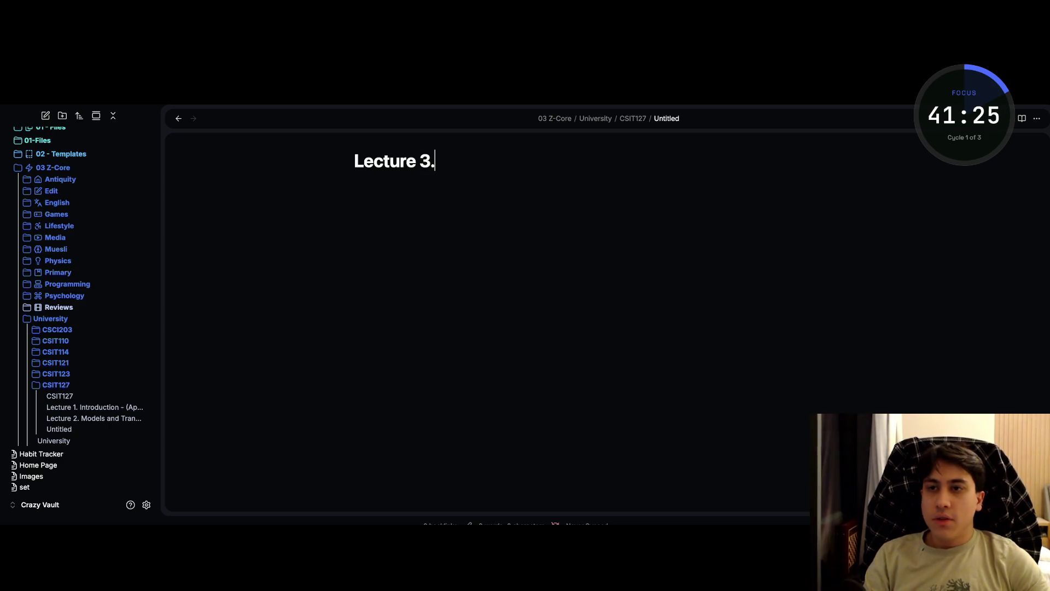
pyautogui.press('Return')
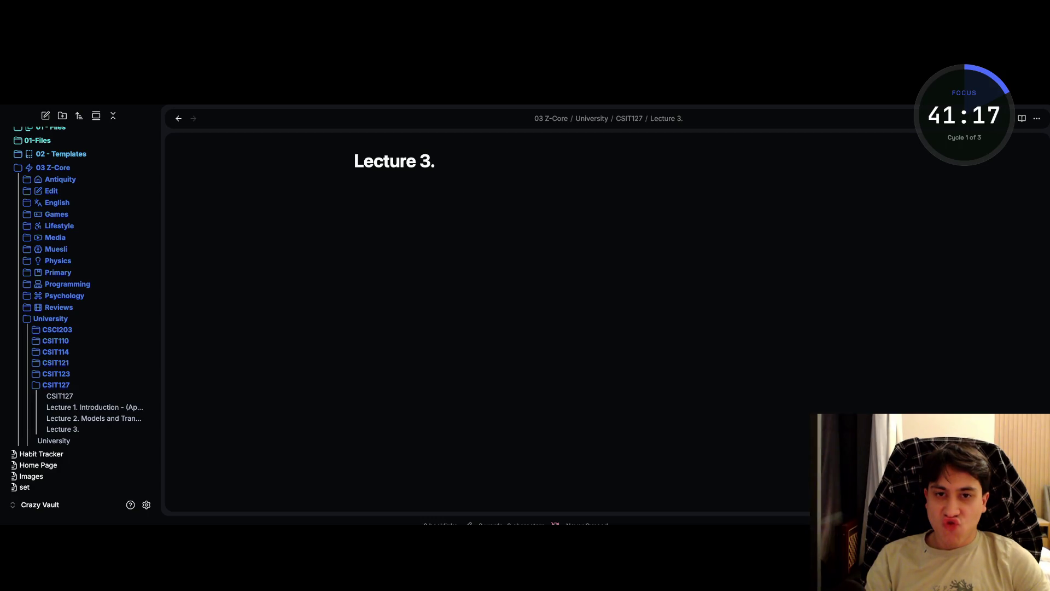
# - Return focus to the note title, then switch to the desktop and bring up the app switcher
pyautogui.click(435, 161)
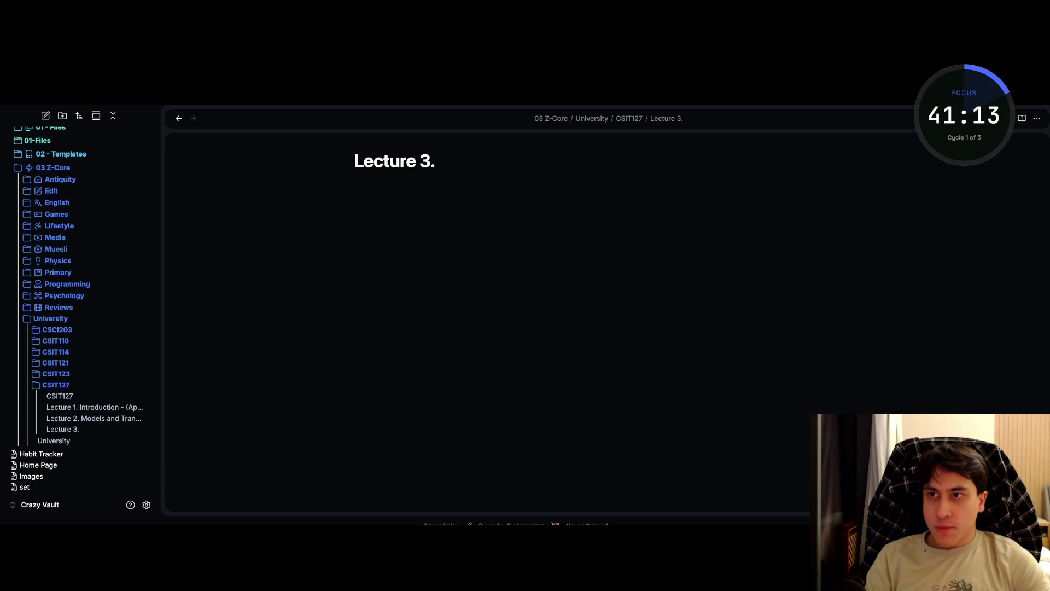
pyautogui.hotkey('ctrl', 'Left')
pyautogui.press('super+Tab')
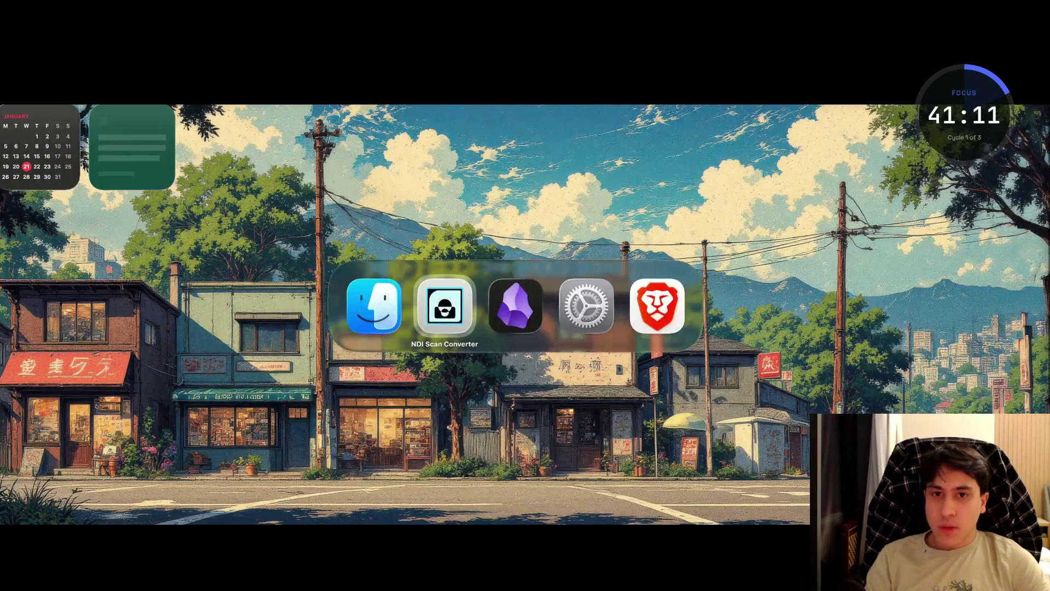
# - Switch to Brave and go to the Moodle dashboard in a new tab via 'mood'
pyautogui.press('super+Tab')
pyautogui.press('super+Tab')
pyautogui.press('super+Tab')
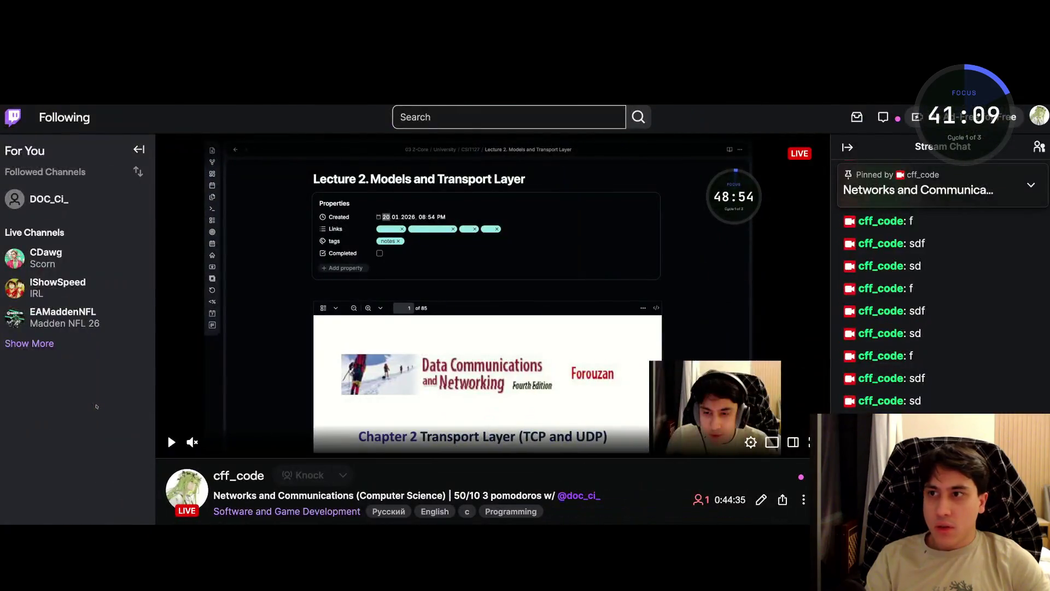
pyautogui.moveTo(5, 213)
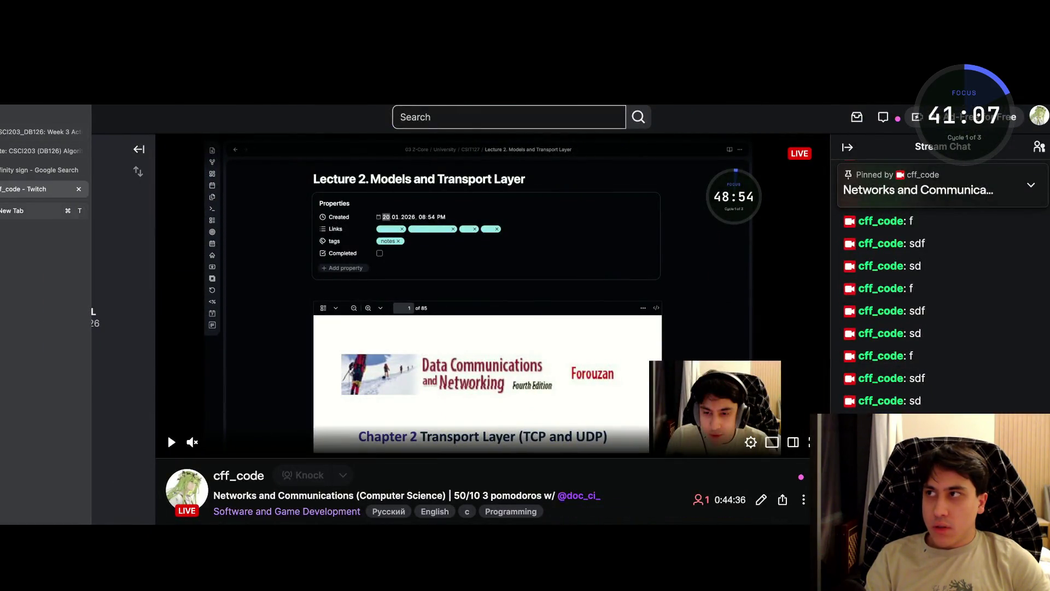
pyautogui.click(11, 211)
pyautogui.write('mood')
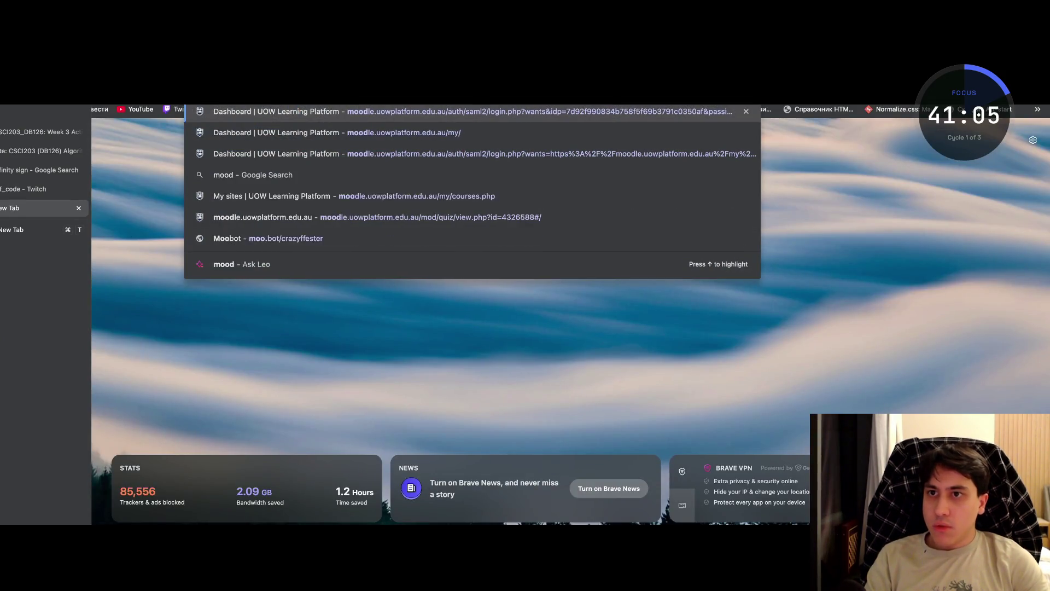
pyautogui.press('Return')
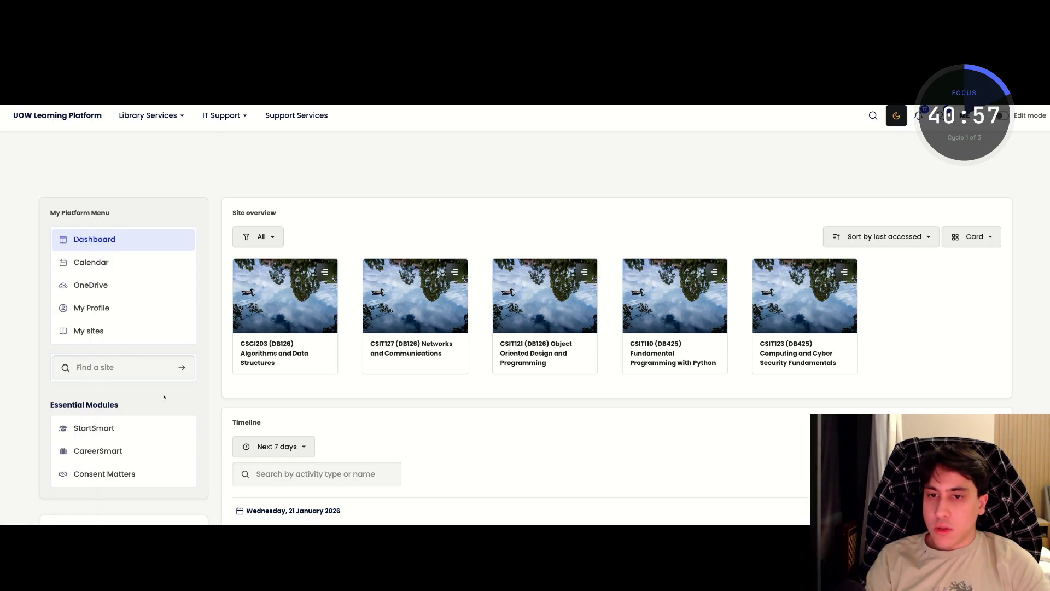
# - In CSIT127's Week 3 lecture folder, save Lecture 3 Network Layer.pdf to Downloads
pyautogui.press('Return')
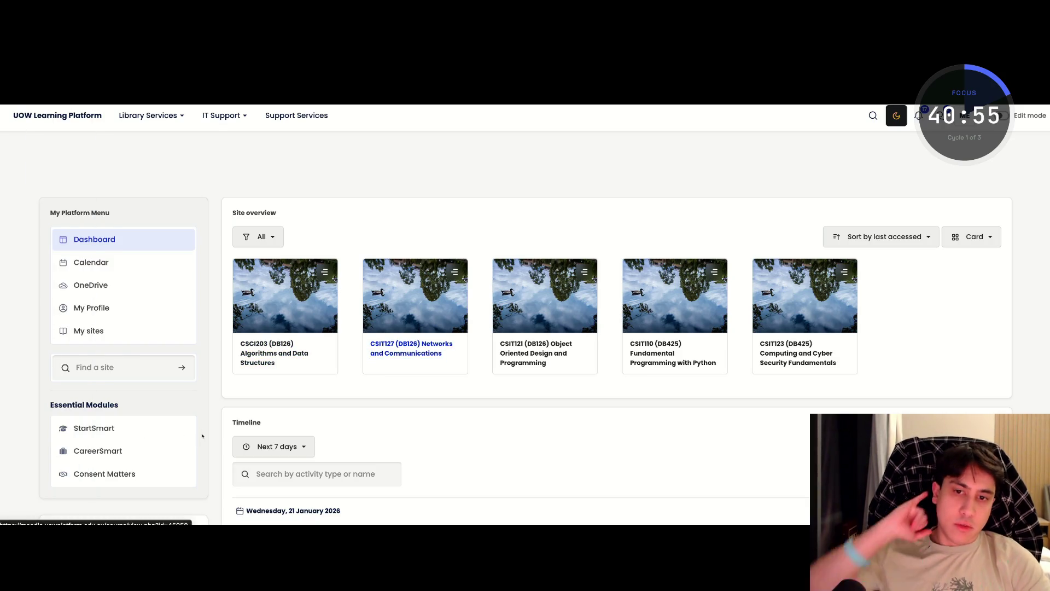
pyautogui.scroll(-7, 202, 436)
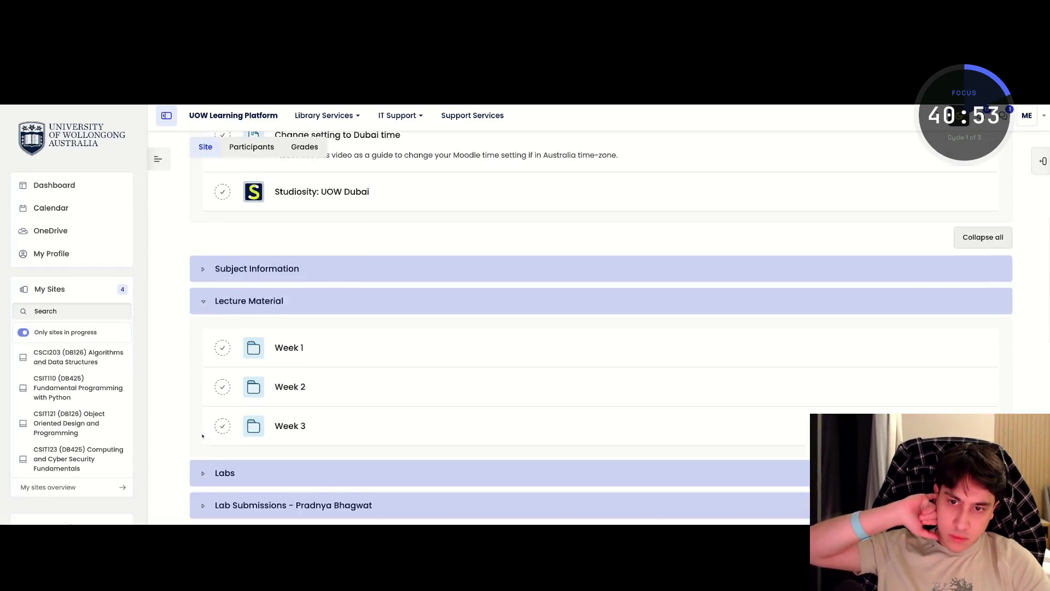
pyautogui.press('Tab')
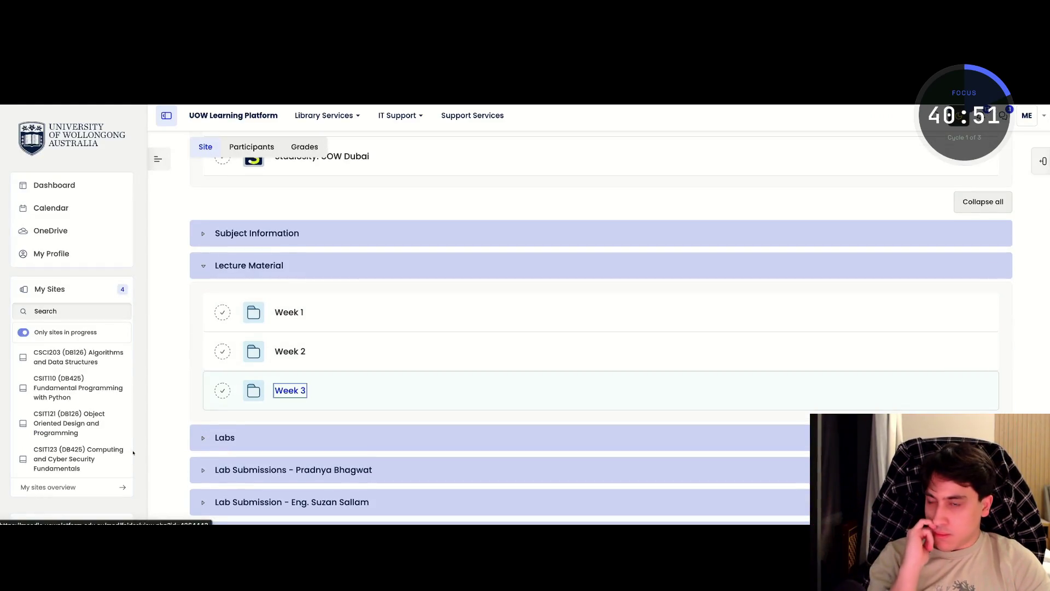
pyautogui.press('Return')
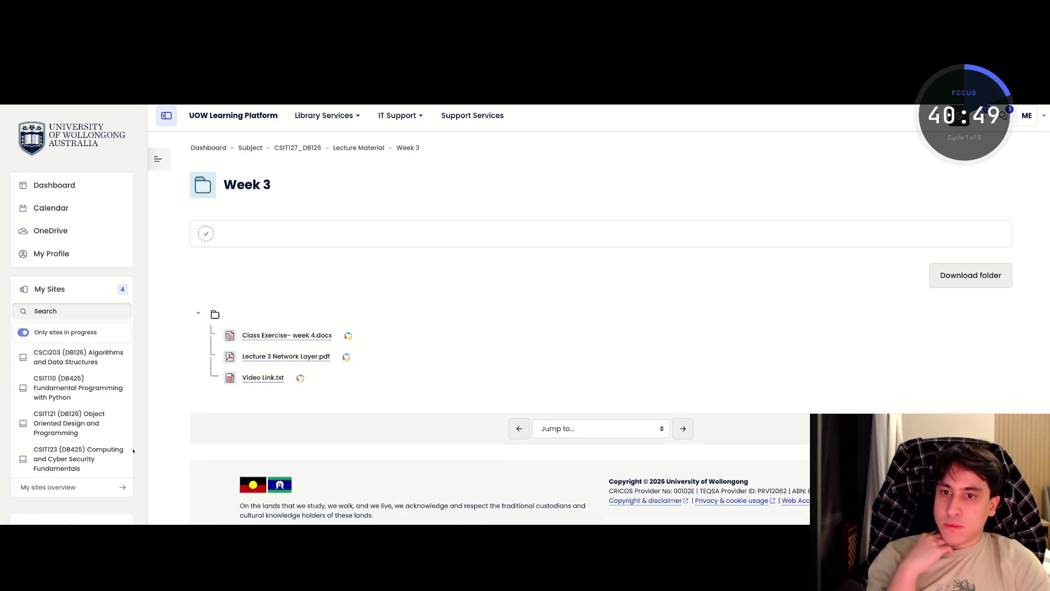
pyautogui.press('Tab')
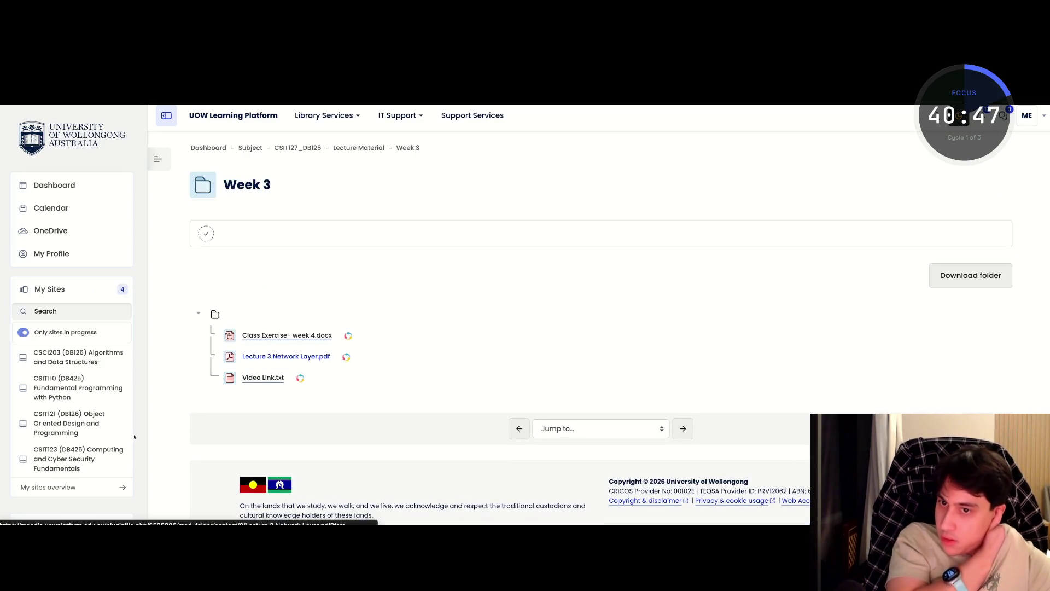
pyautogui.press('Return')
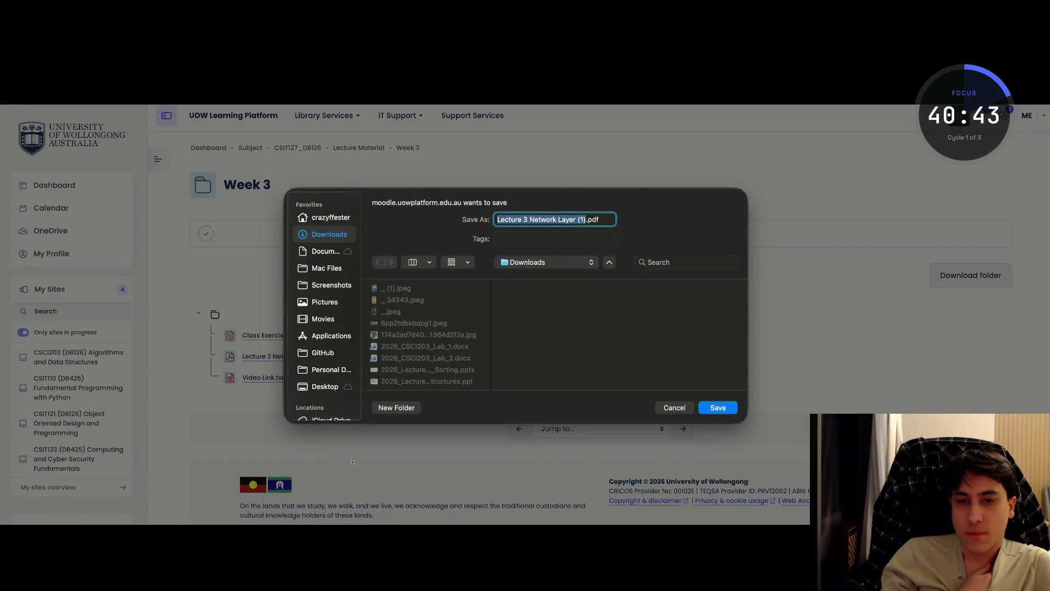
pyautogui.press('Return')
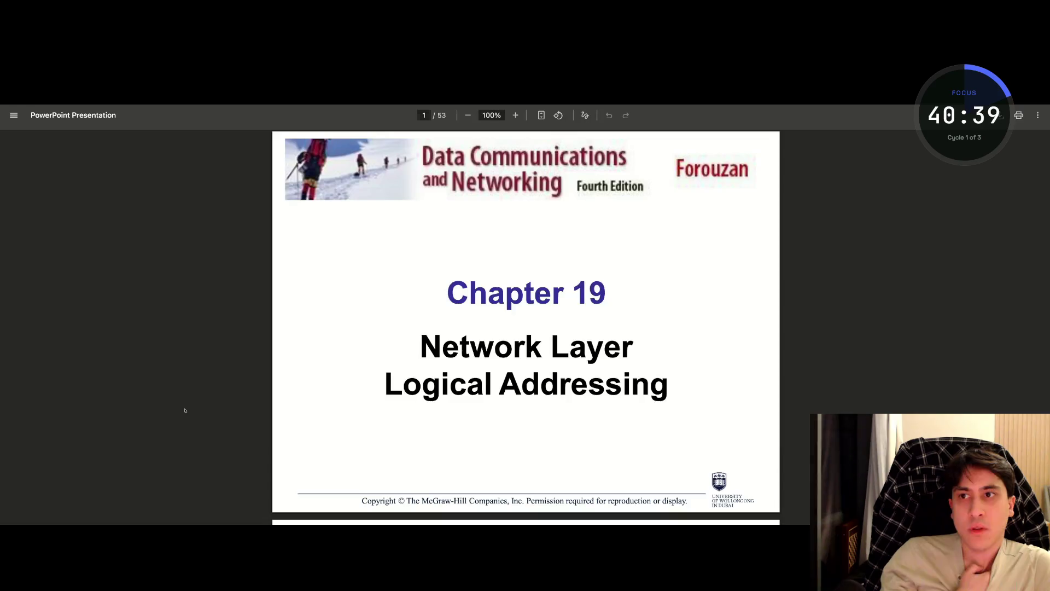
pyautogui.scroll(-10, 184, 443)
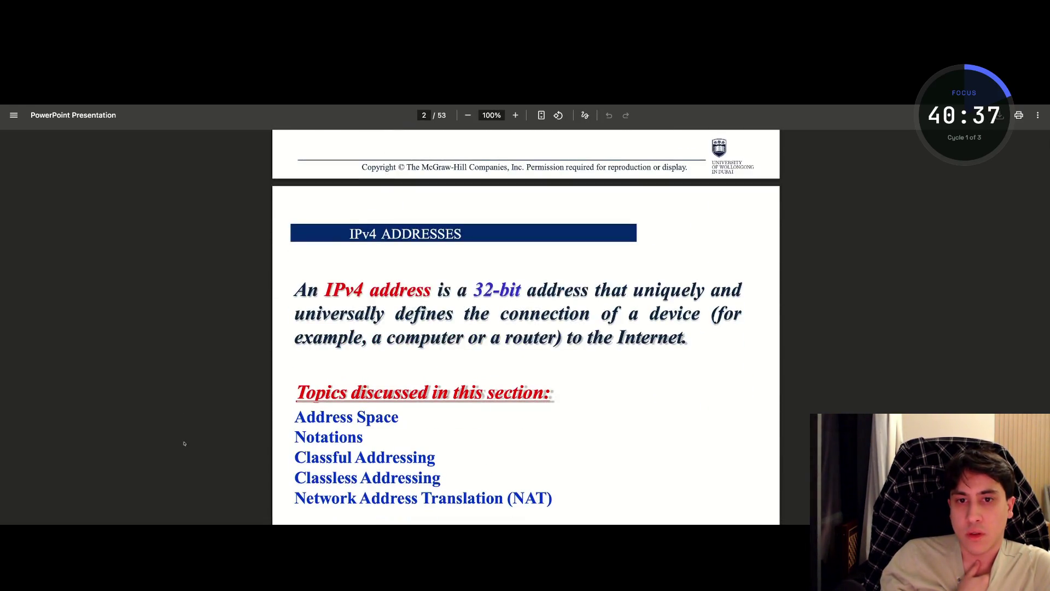
pyautogui.scroll(-12, 184, 443)
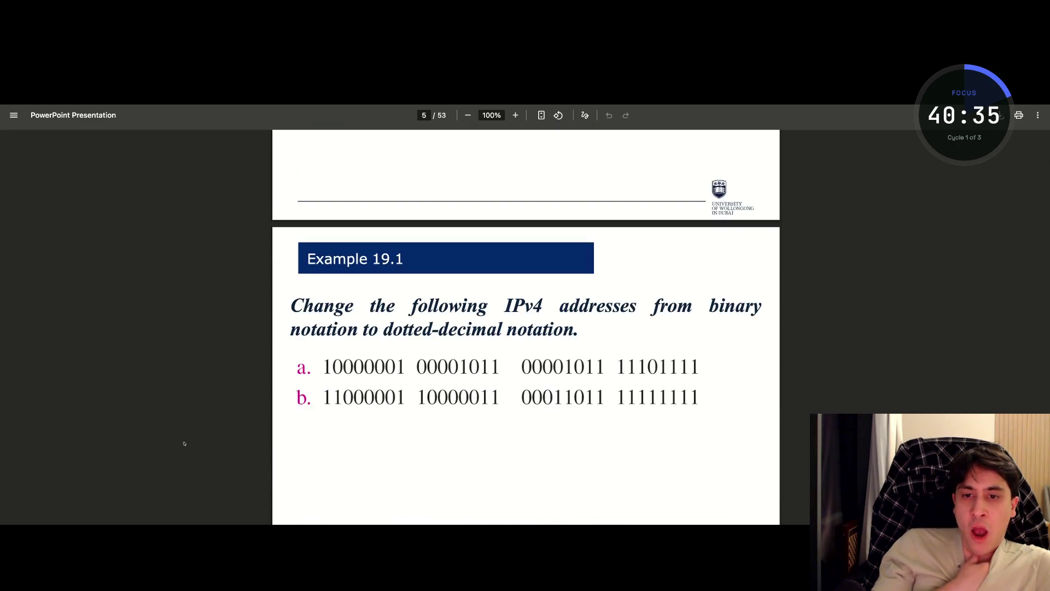
pyautogui.scroll(-12, 184, 443)
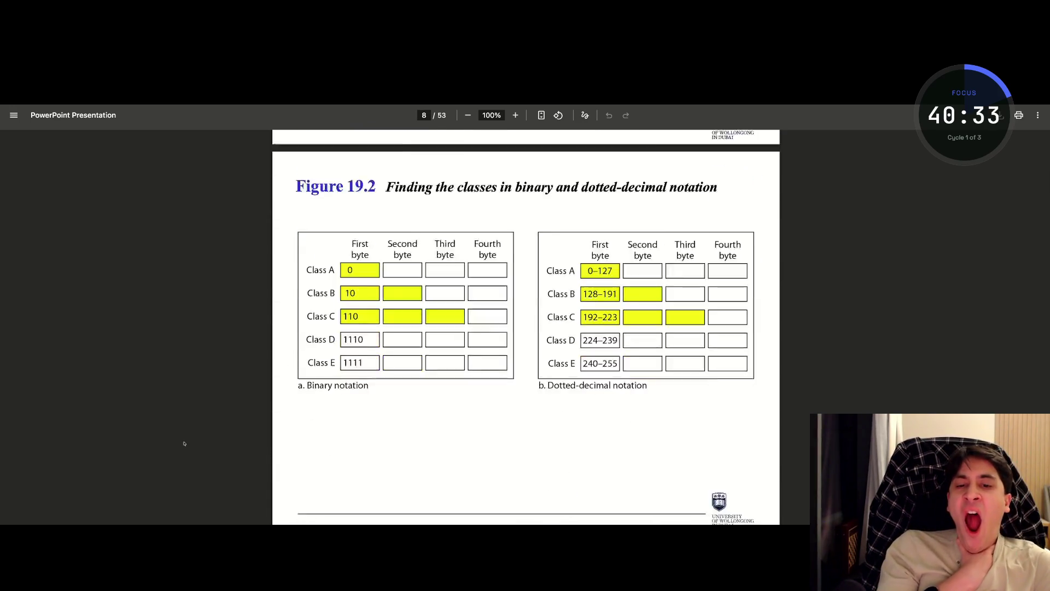
pyautogui.scroll(5, 185, 443)
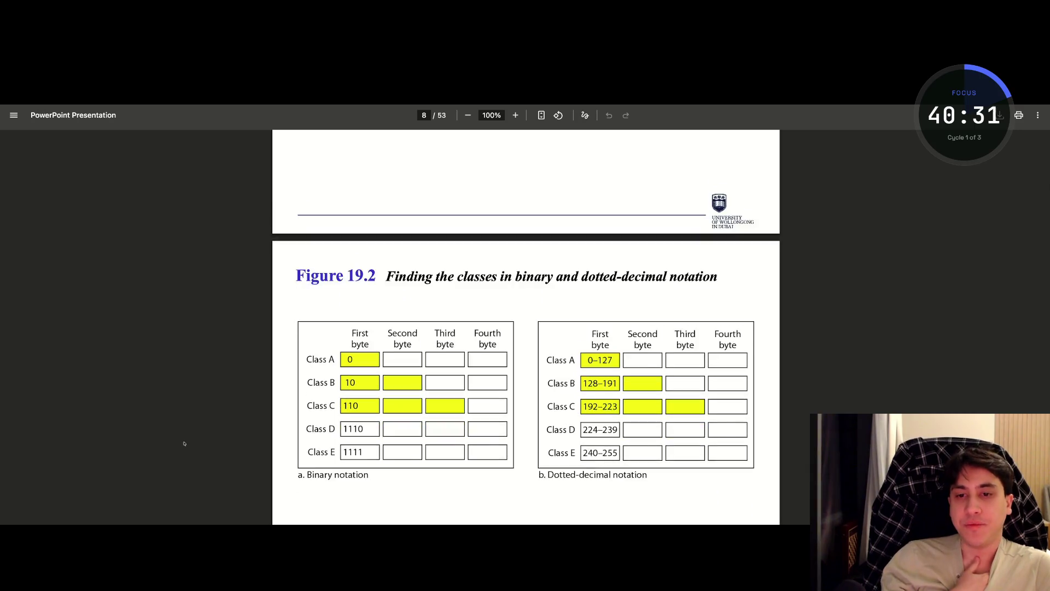
pyautogui.scroll(-8, 184, 443)
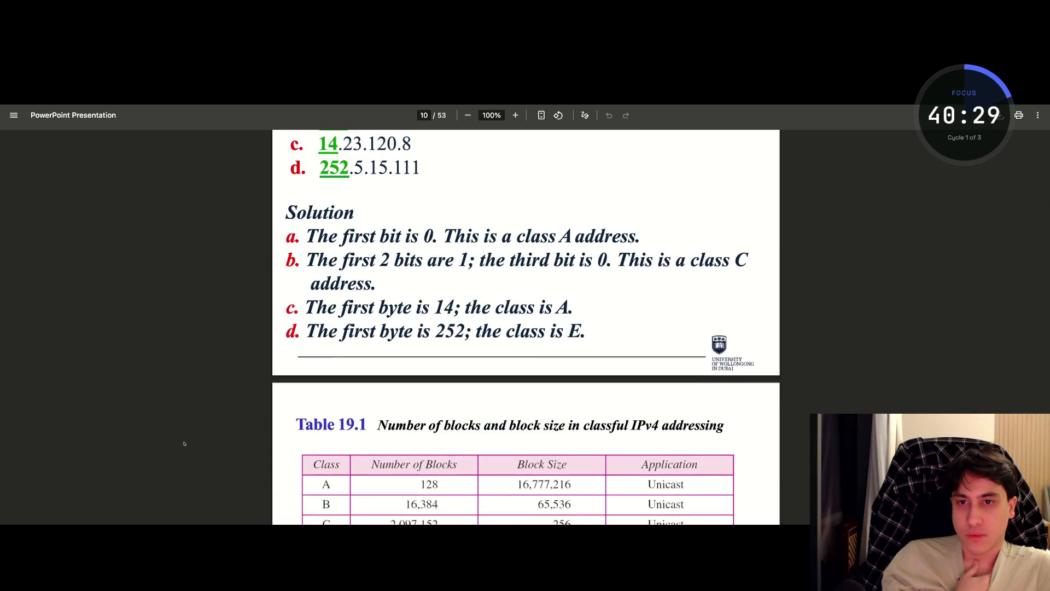
pyautogui.scroll(-15, 185, 443)
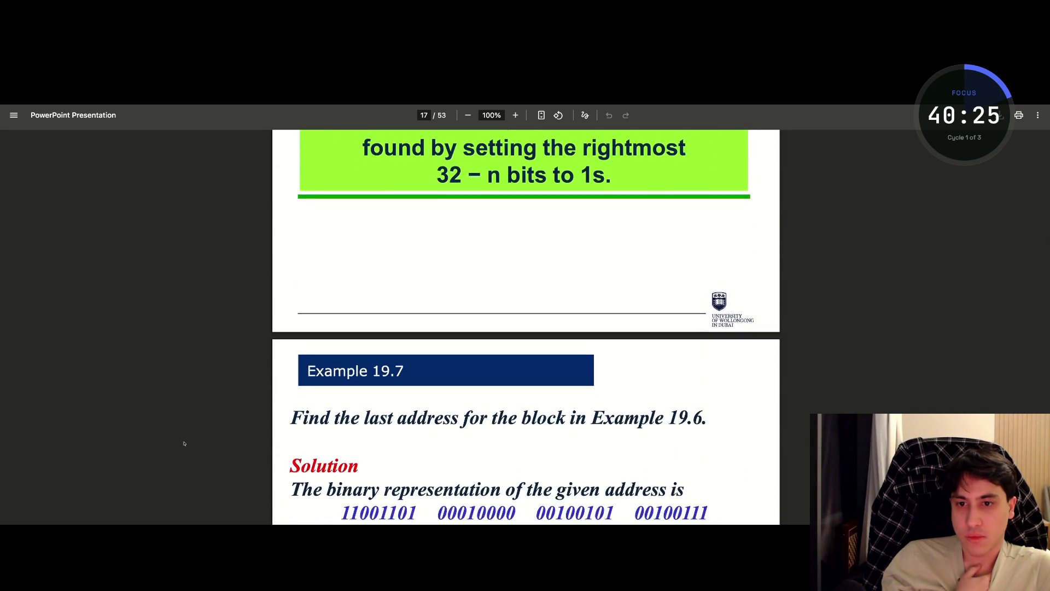
pyautogui.scroll(1, 185, 443)
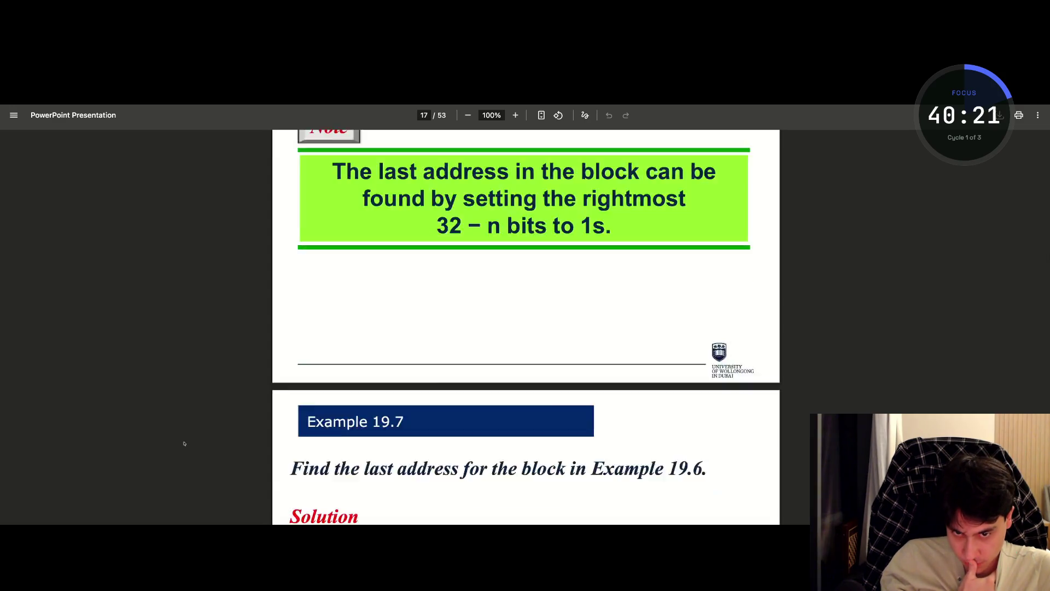
pyautogui.scroll(-20, 184, 443)
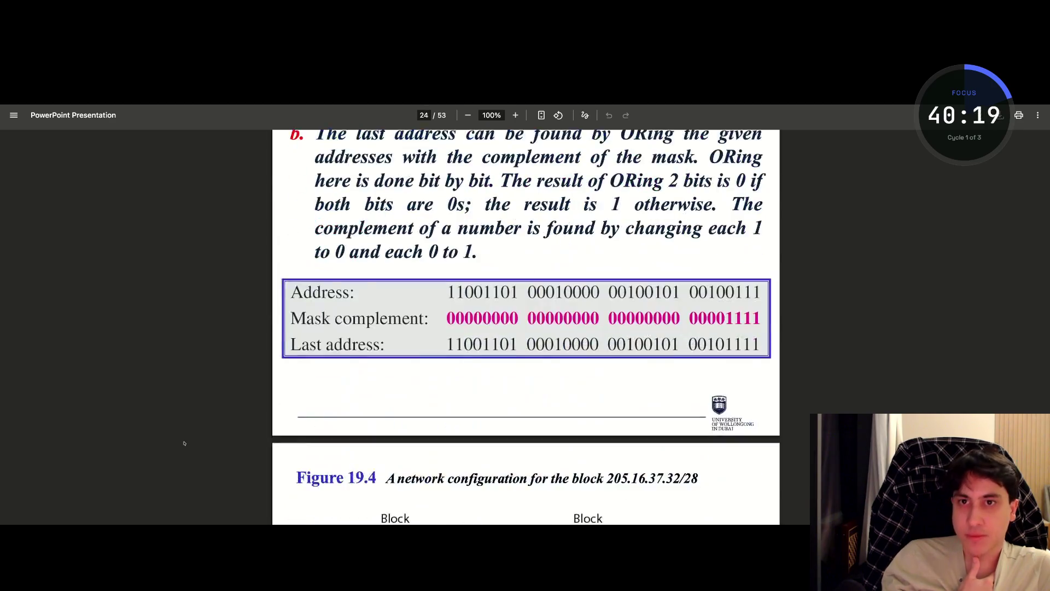
pyautogui.scroll(-15, 185, 443)
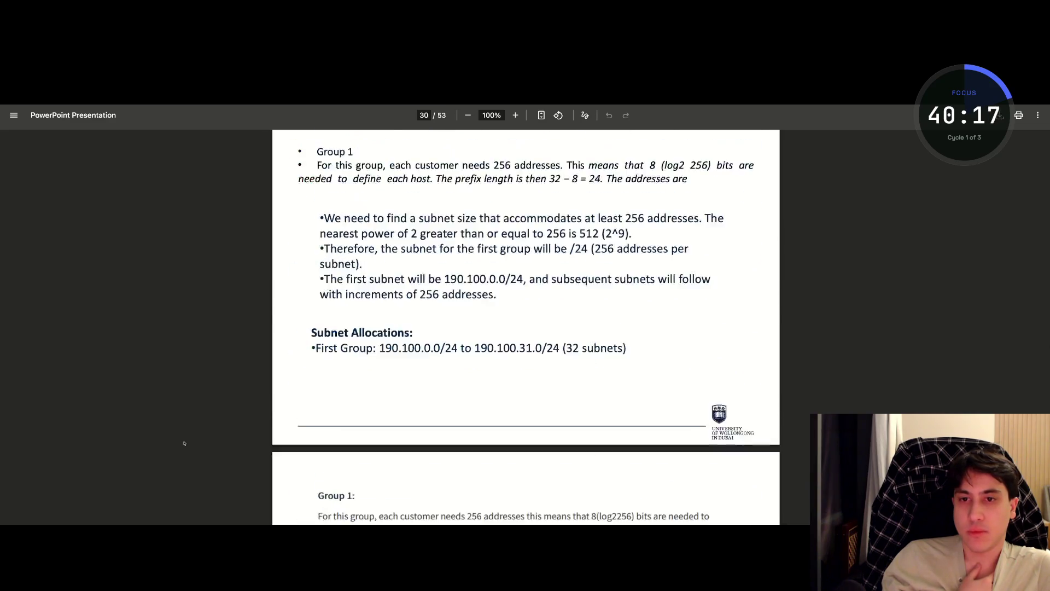
pyautogui.scroll(-20, 184, 443)
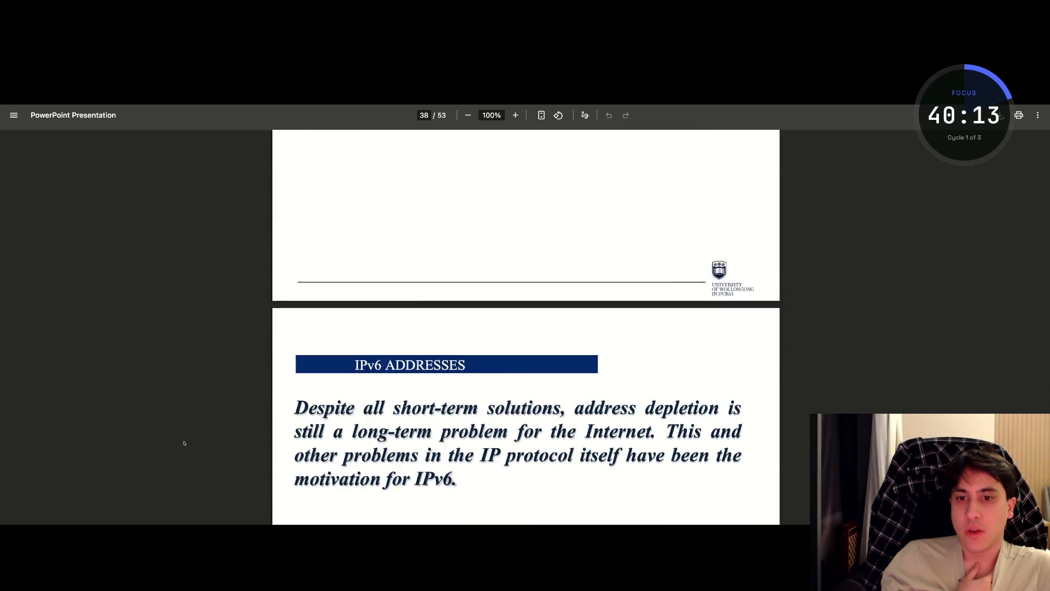
pyautogui.scroll(20, 184, 444)
pyautogui.scroll(-20, 185, 443)
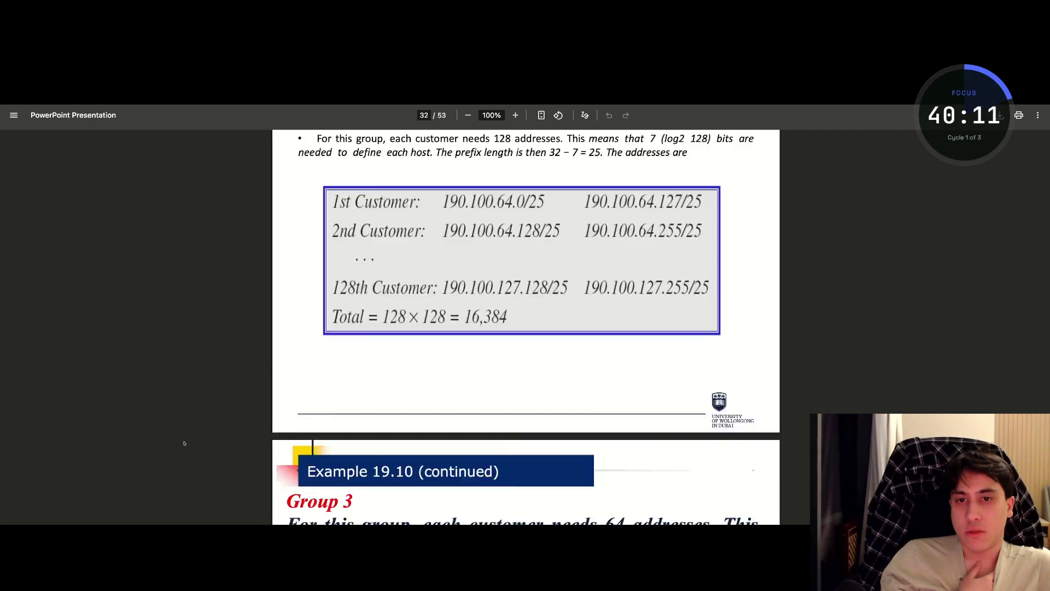
pyautogui.scroll(-10, 184, 443)
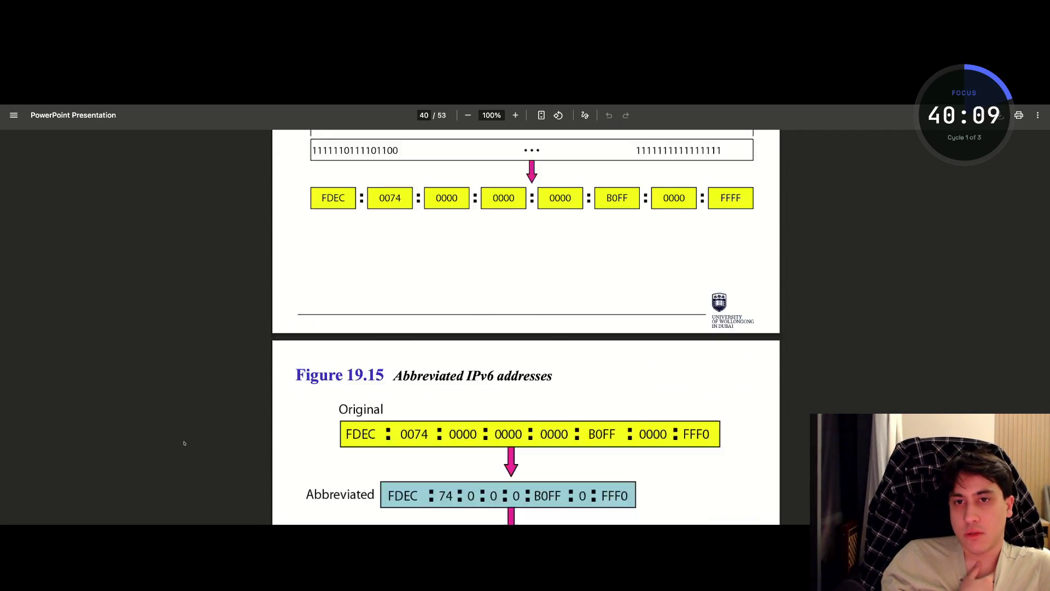
pyautogui.scroll(20, 184, 444)
pyautogui.scroll(20, 184, 443)
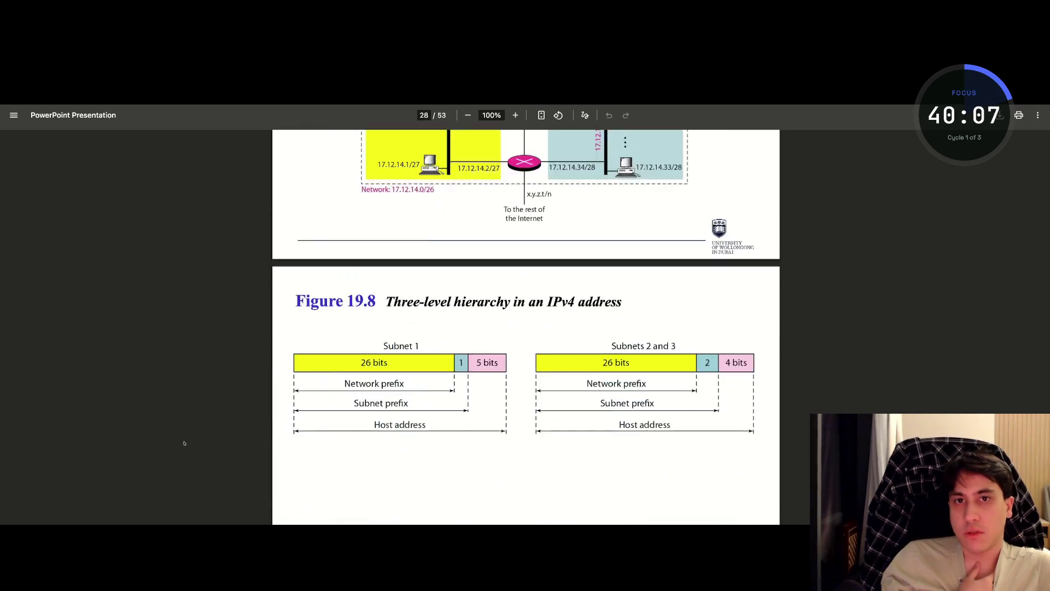
pyautogui.scroll(10, 185, 443)
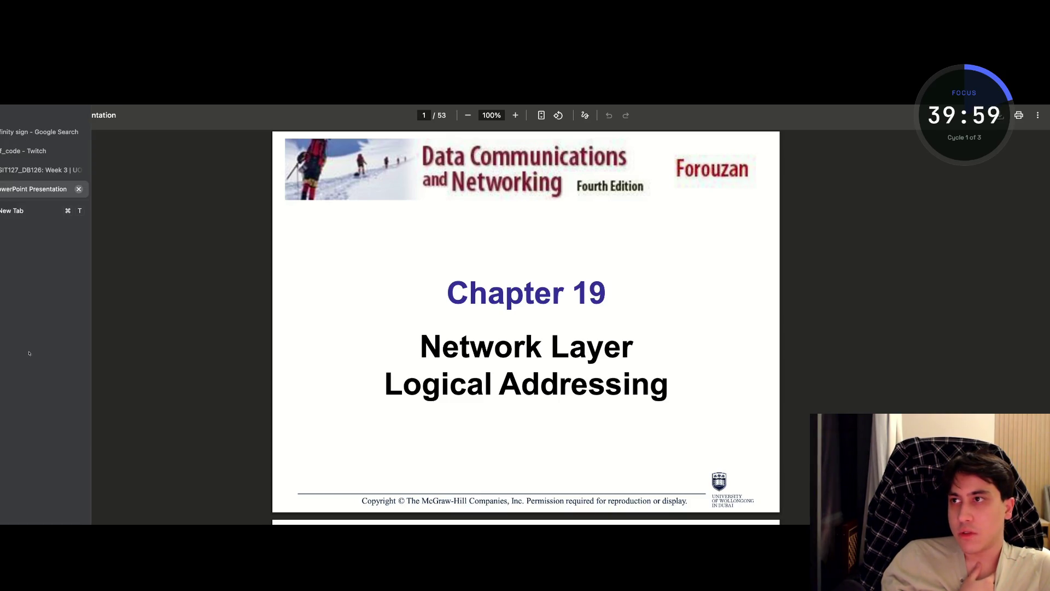
# - Back in Obsidian, expand 01 - Files down to CSIT127's Lecture folder and bring up its actions menu
pyautogui.hotkey('ctrl', 'Left')
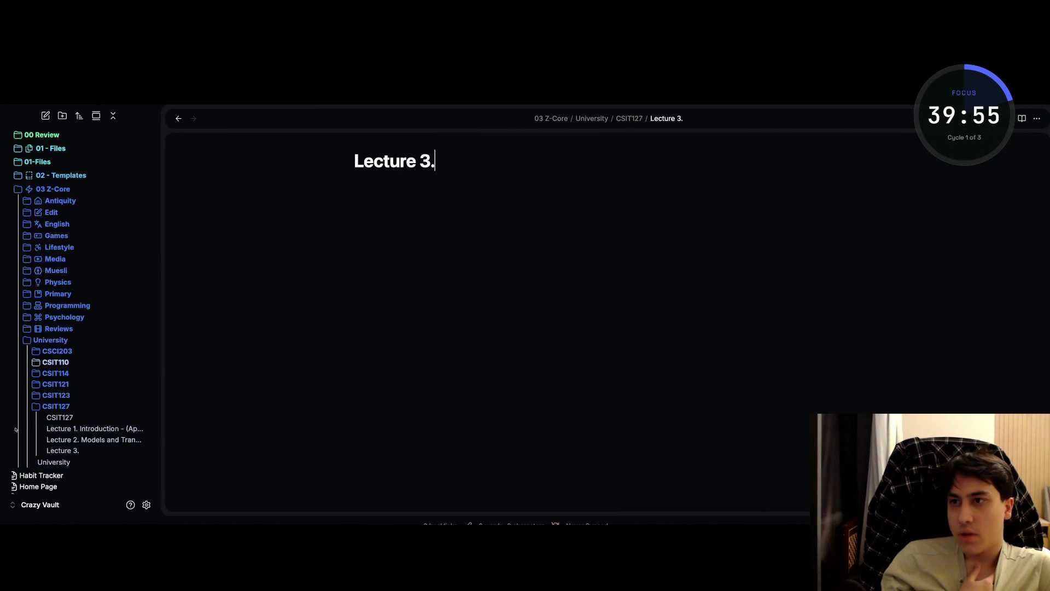
pyautogui.click(51, 149)
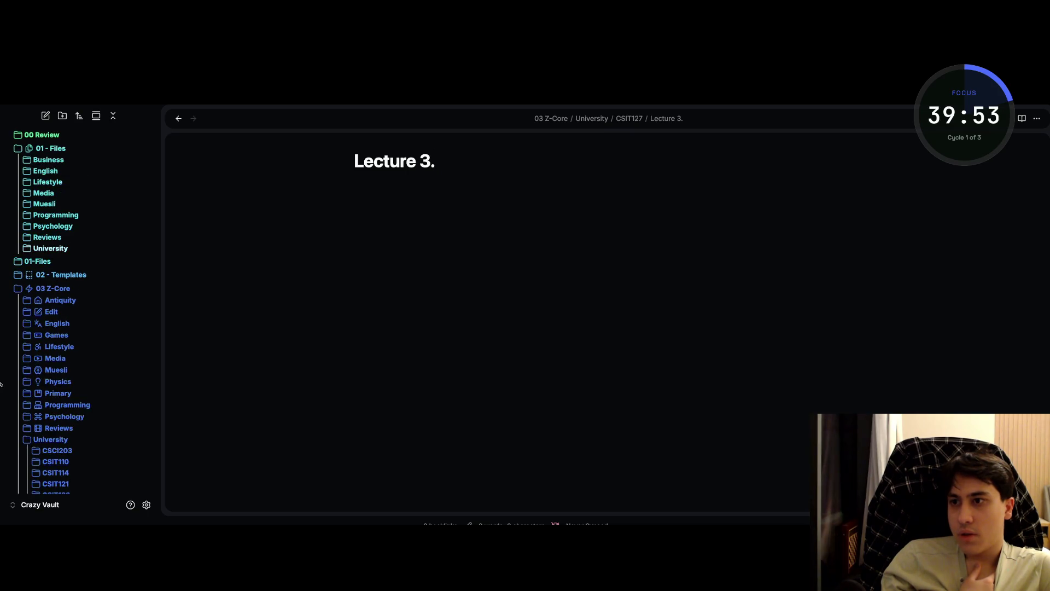
pyautogui.scroll(-1, 3, 386)
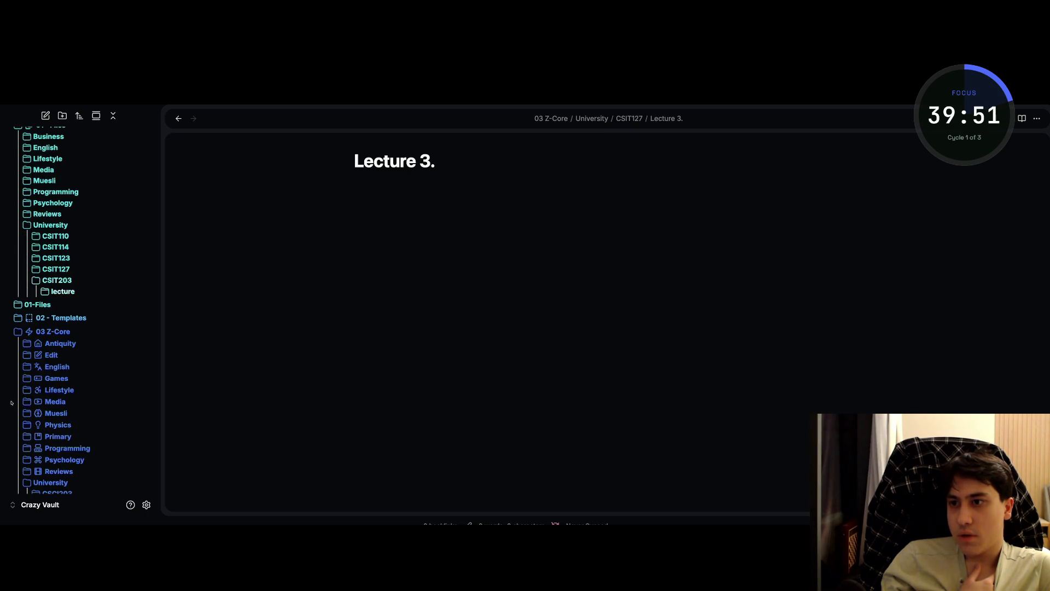
pyautogui.scroll(-1, 9, 395)
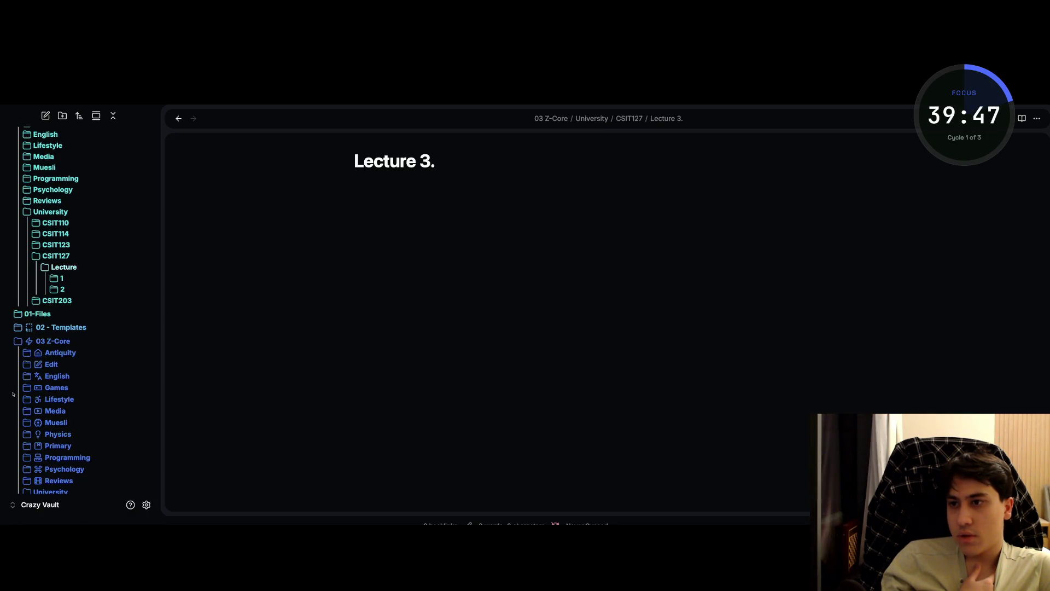
pyautogui.rightClick(51, 267)
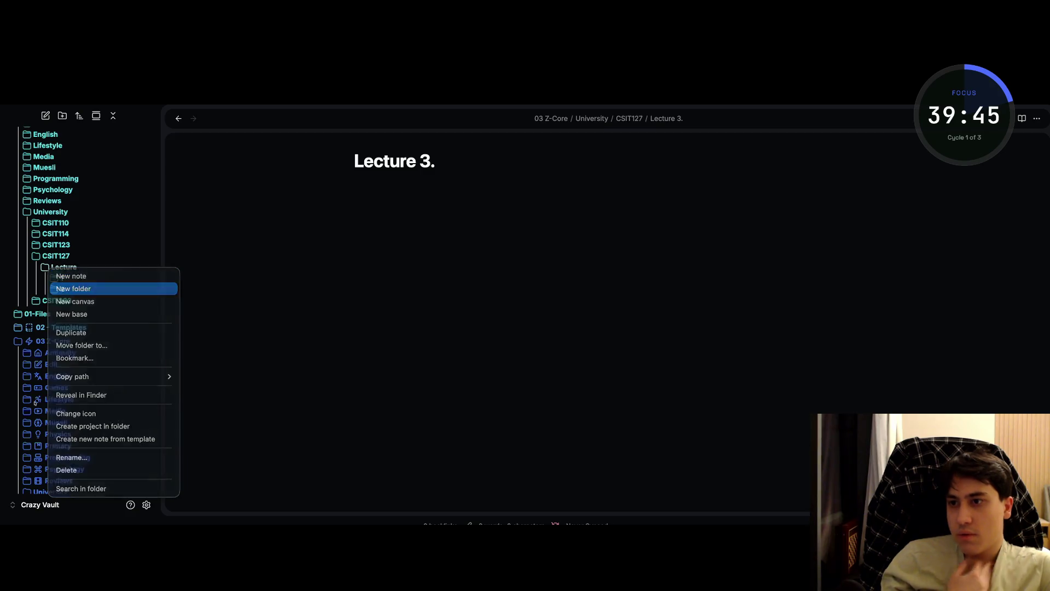
# - Create a folder named '3' inside Lecture and reveal it in Finder
pyautogui.click(74, 289)
pyautogui.write('3')
pyautogui.press('Return')
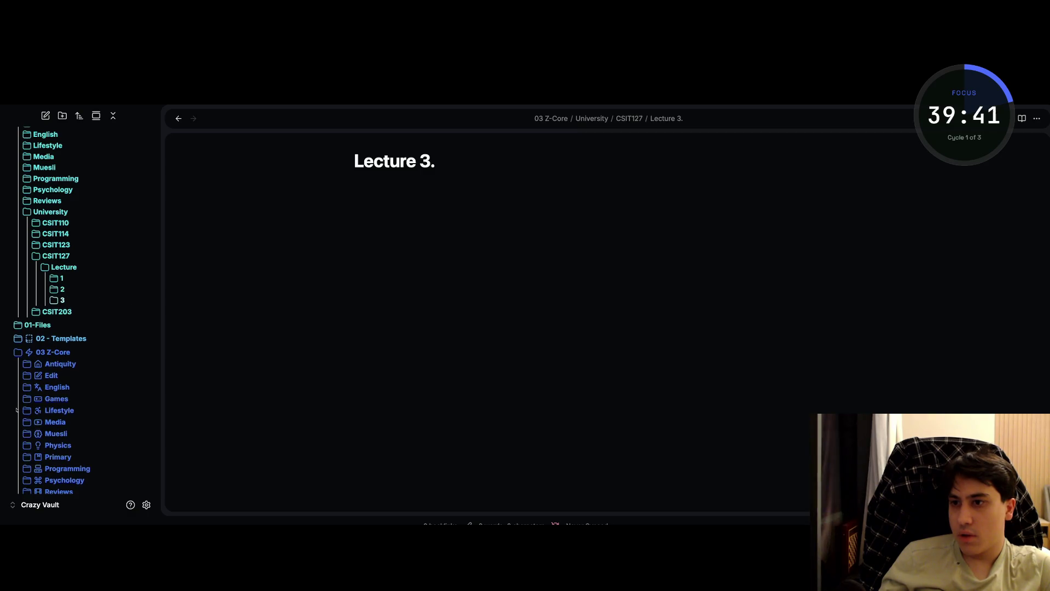
pyautogui.rightClick(56, 301)
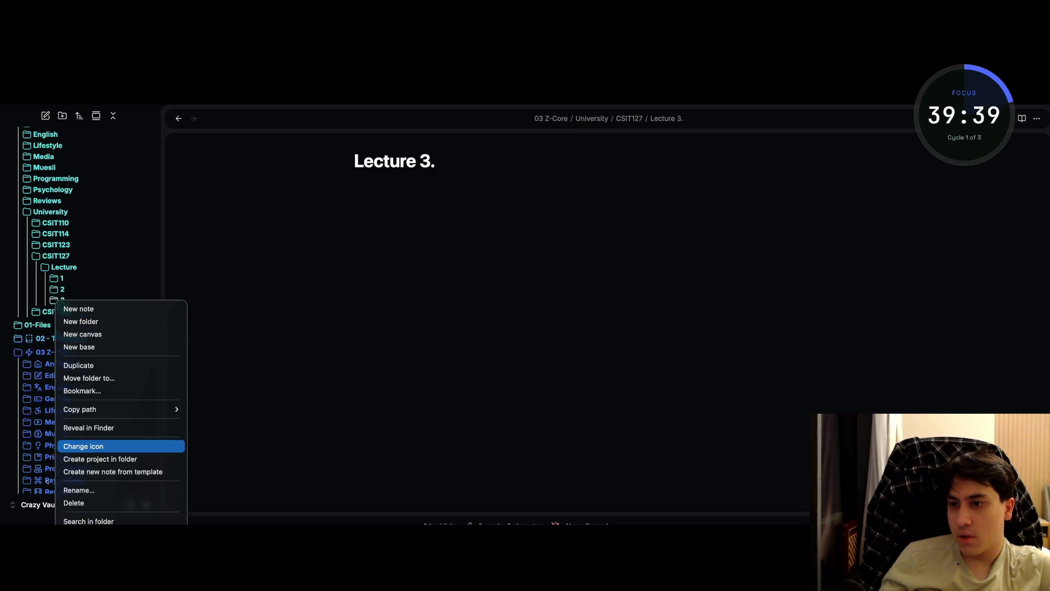
pyautogui.click(89, 428)
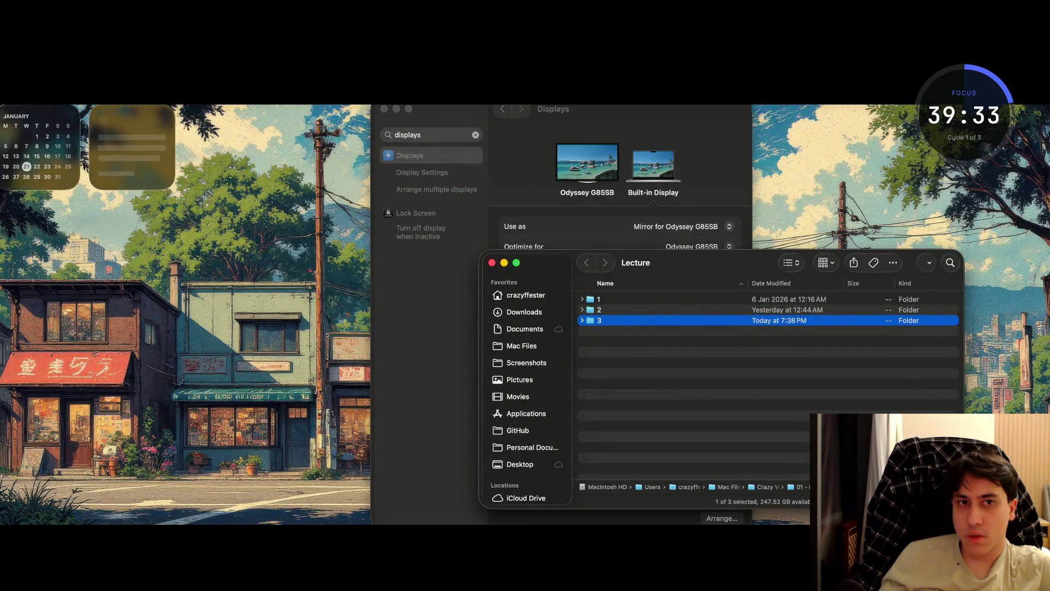
# - Cycle through the open apps and hide Brave to get back to Finder
pyautogui.press('super+Tab')
pyautogui.press('super+w')
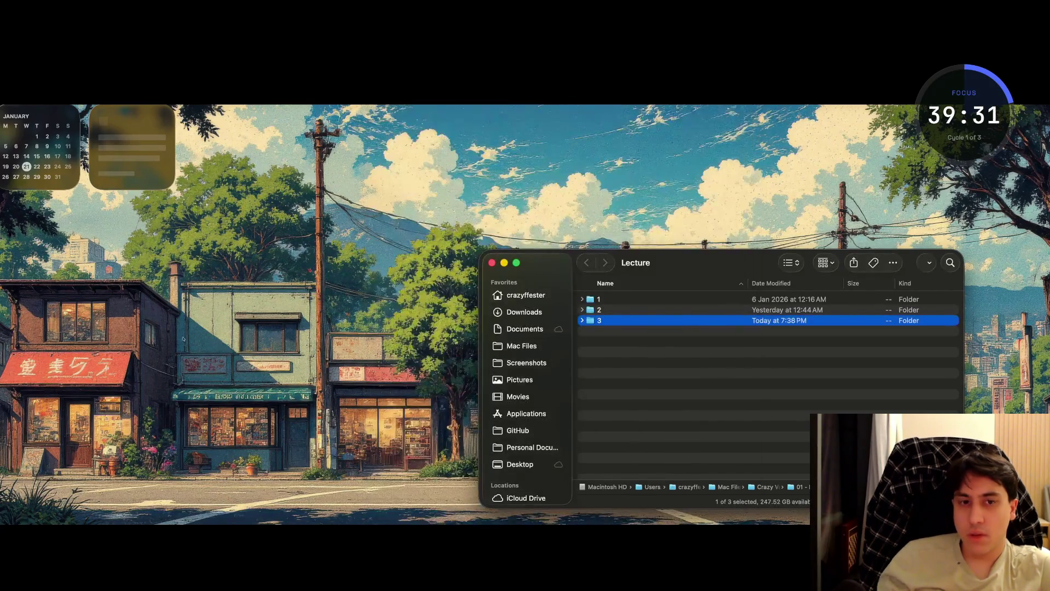
pyautogui.press('super+Tab')
pyautogui.press('Tab')
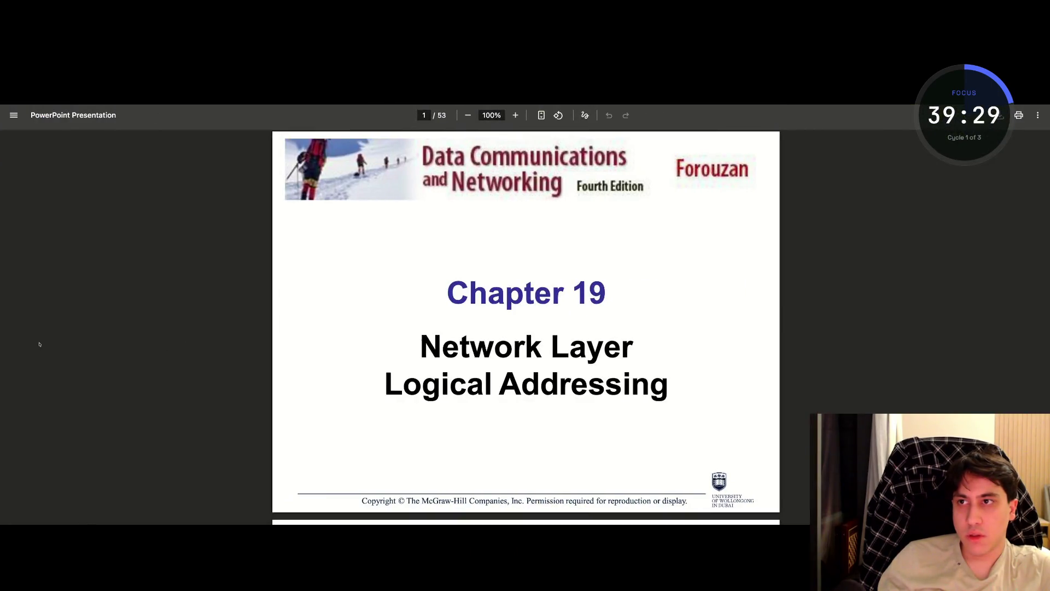
pyautogui.press('super+w')
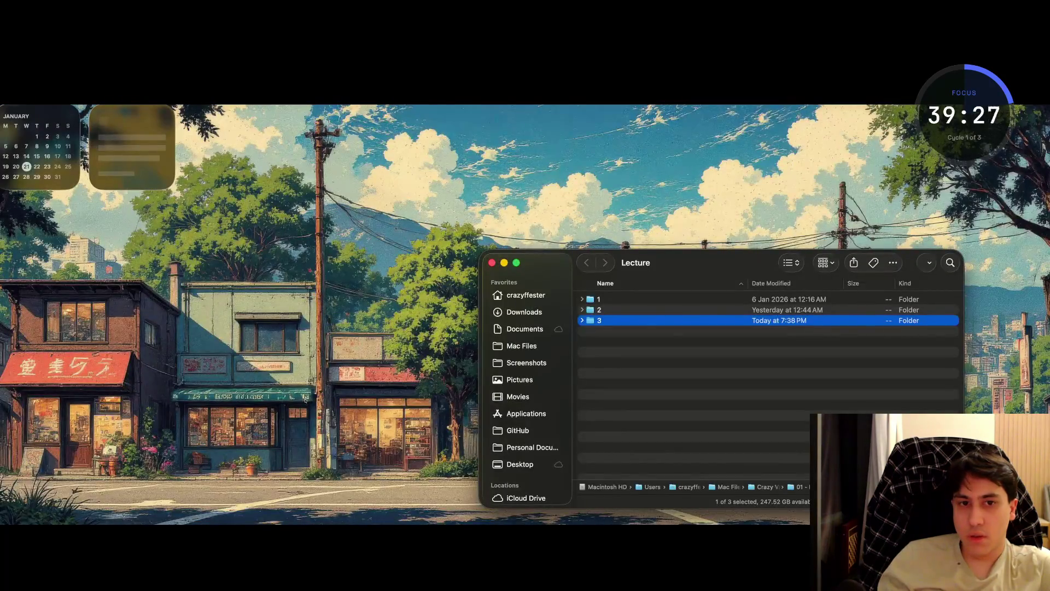
# - Show Downloads in a new Finder tab and select Lecture 3 Network Layer (1).pdf
pyautogui.press('super+t')
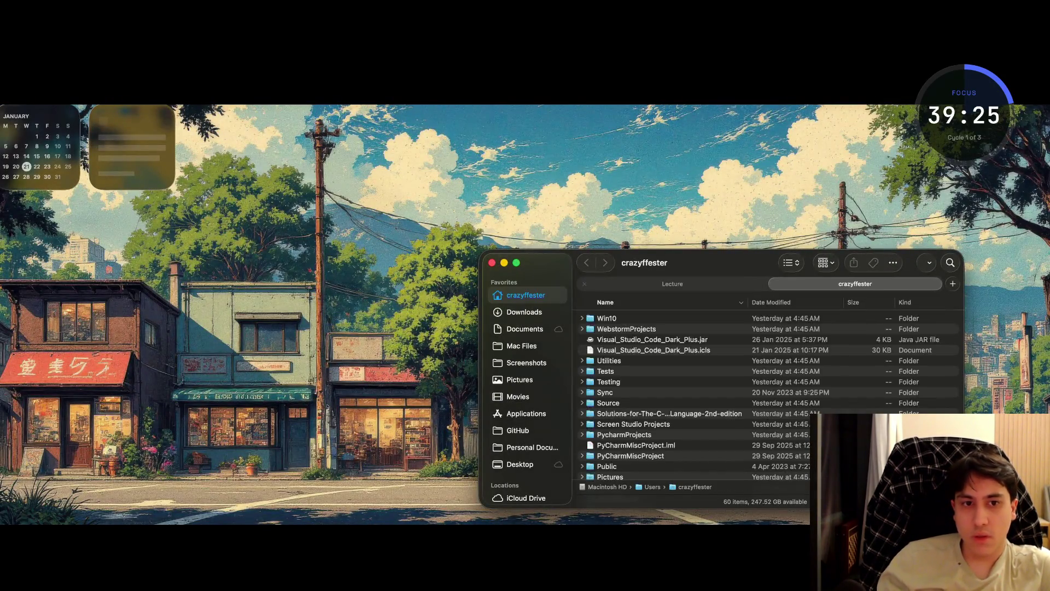
pyautogui.press('super+shift+o')
pyautogui.press('super+alt+l')
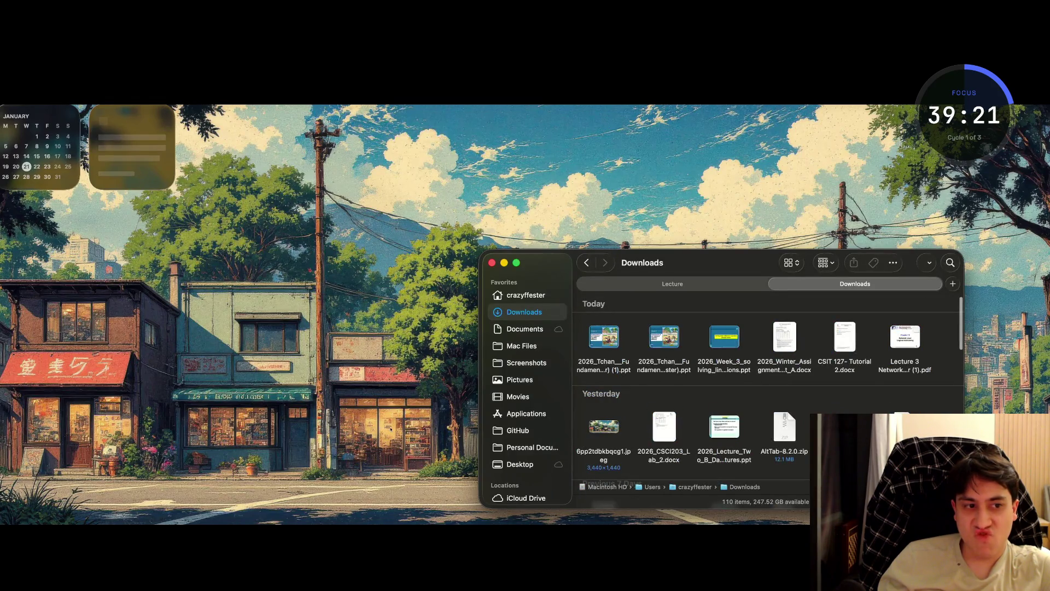
pyautogui.press('l')
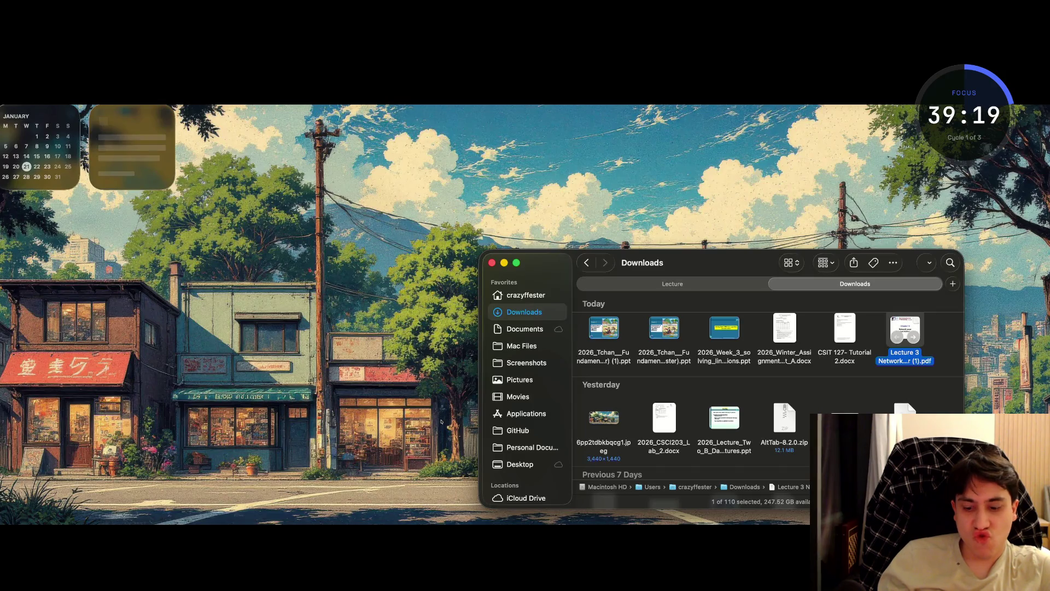
pyautogui.rightClick(904, 328)
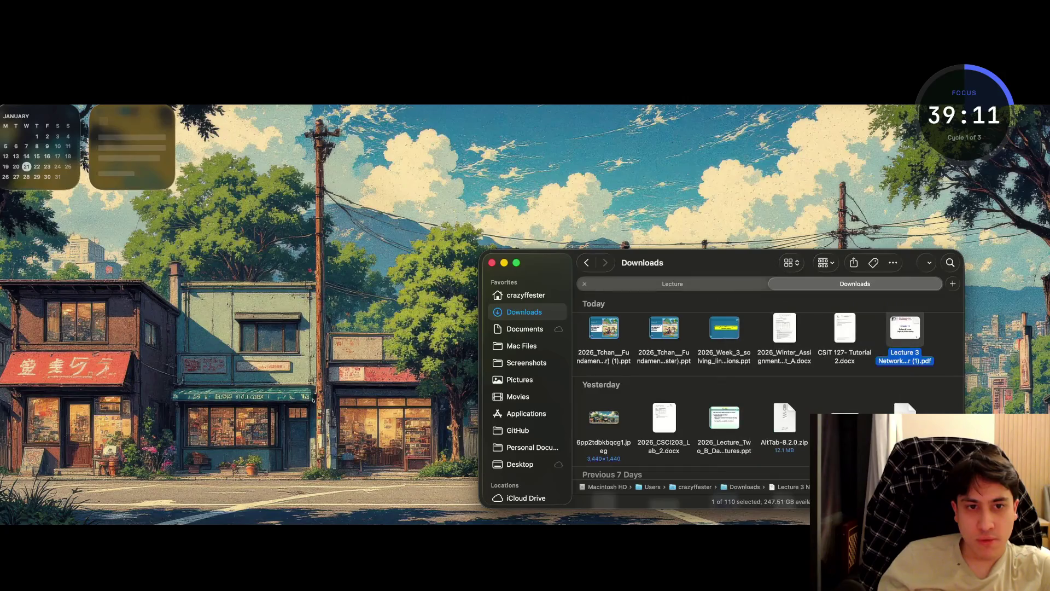
# - Split the Lecture tab into its own window and move the Lecture 3 PDF into Lecture
pyautogui.moveTo(673, 284); pyautogui.dragTo(132, 250)
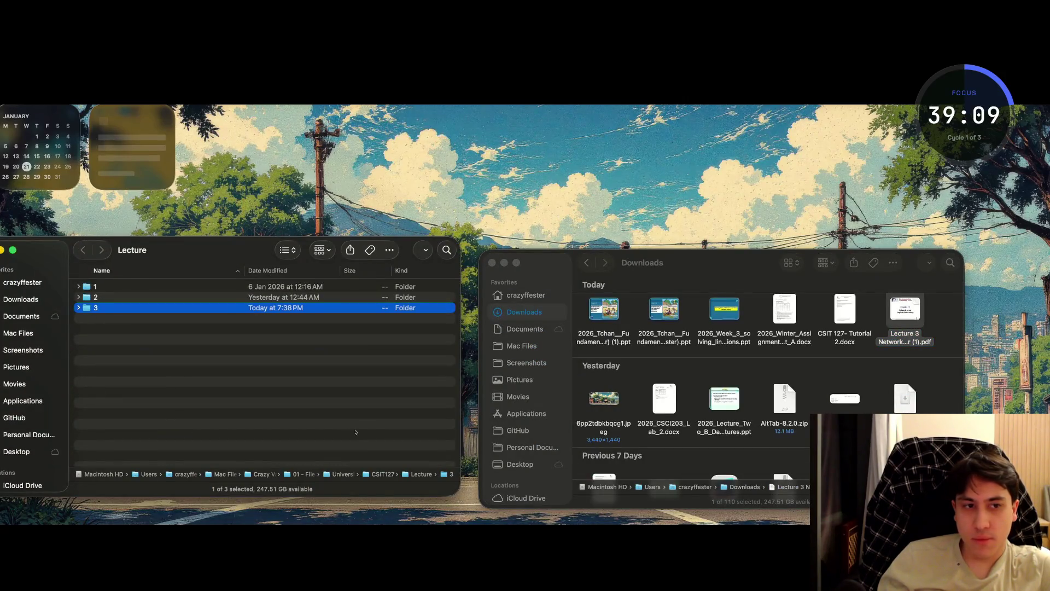
pyautogui.moveTo(905, 309); pyautogui.dragTo(173, 327)
pyautogui.moveTo(82, 421); pyautogui.dragTo(76, 419)
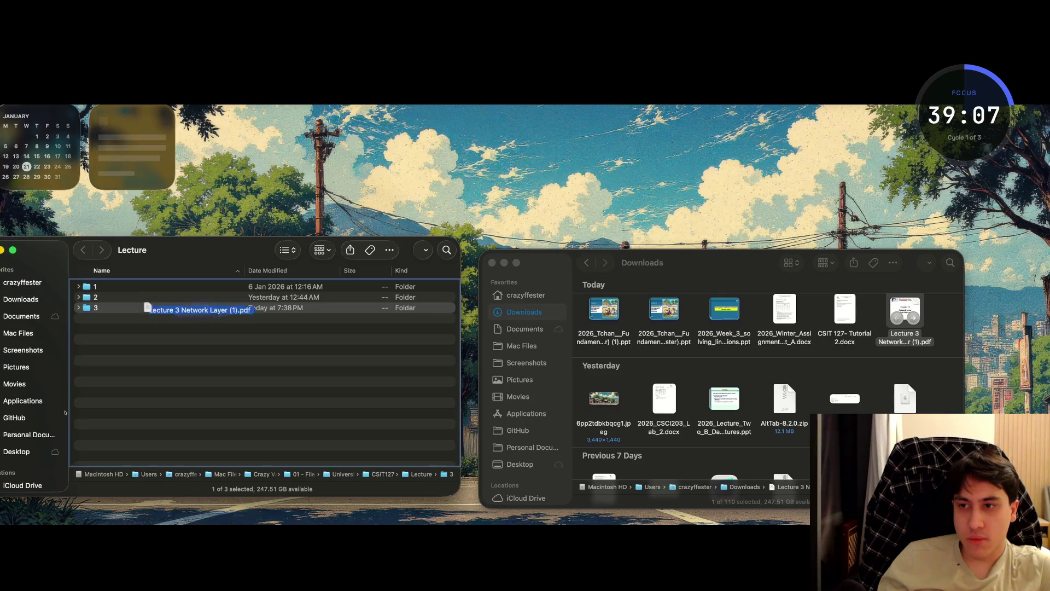
pyautogui.press('Up')
pyautogui.press('Up')
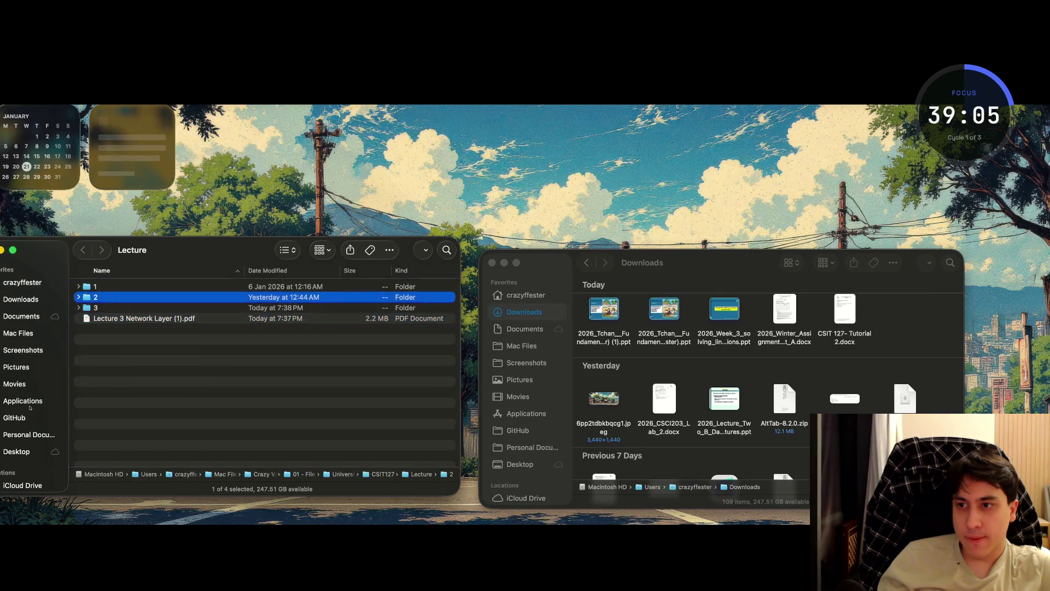
pyautogui.press('Right')
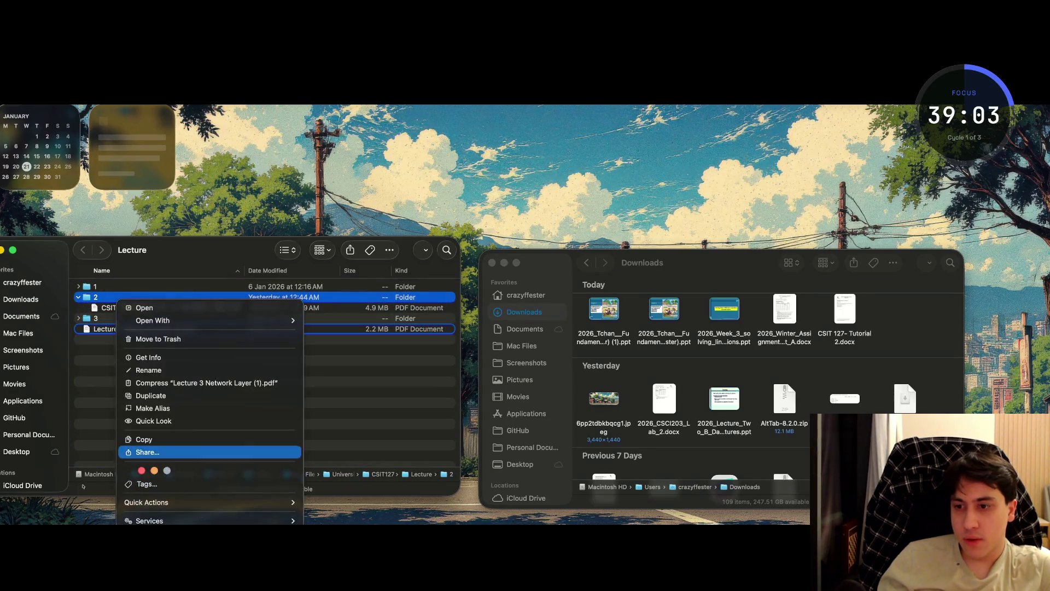
# - Rename the PDF to 'CSIT127 Lecture 3 Network Layer.pdf', dropping the ' (1)' suffix, then select the lecture 2 PDF
pyautogui.click(143, 370)
pyautogui.write('CSIT')
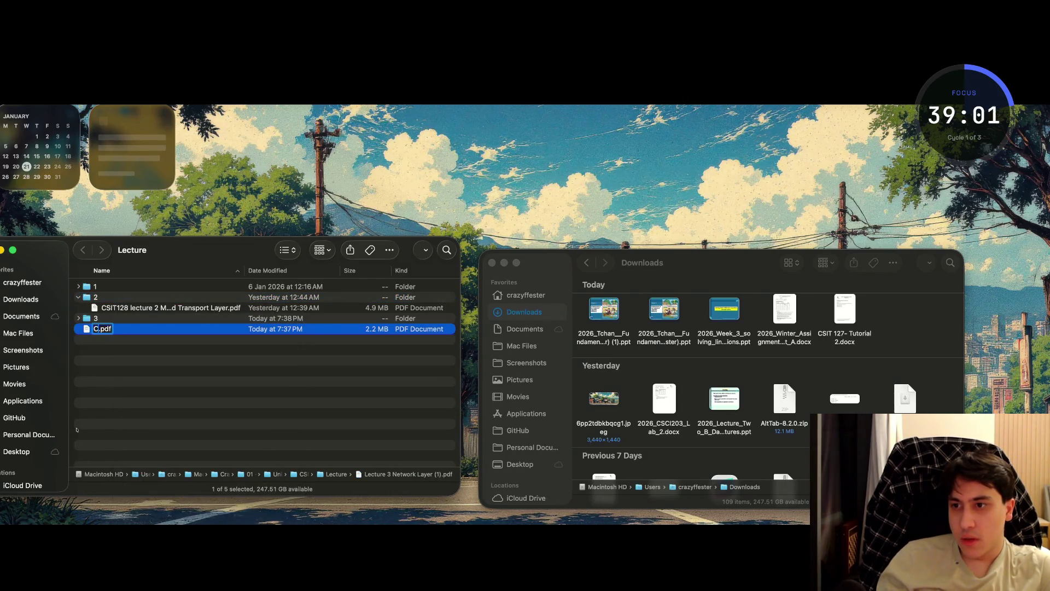
pyautogui.write('12')
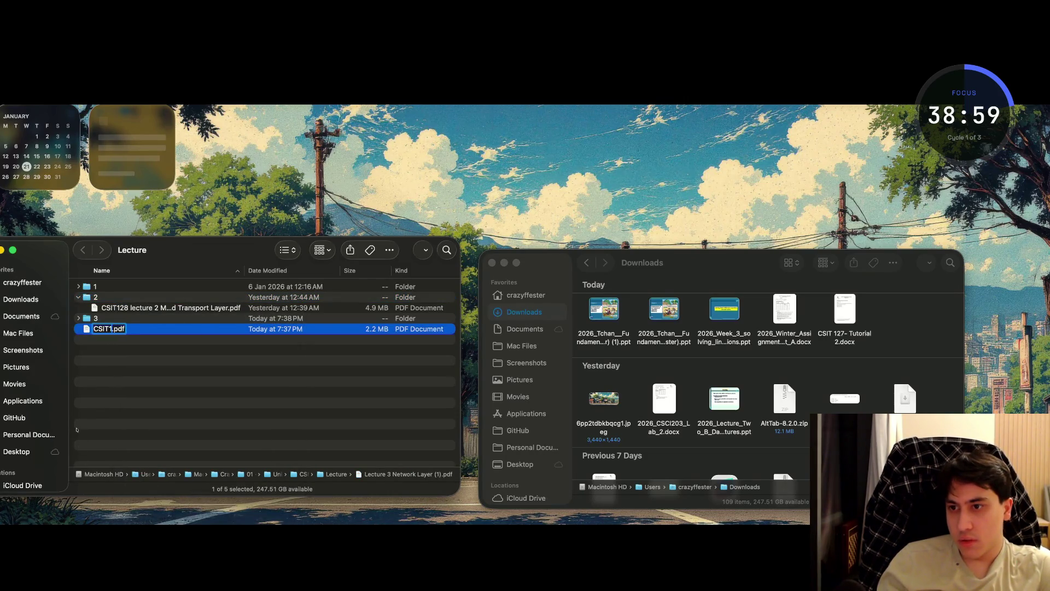
pyautogui.write('7')
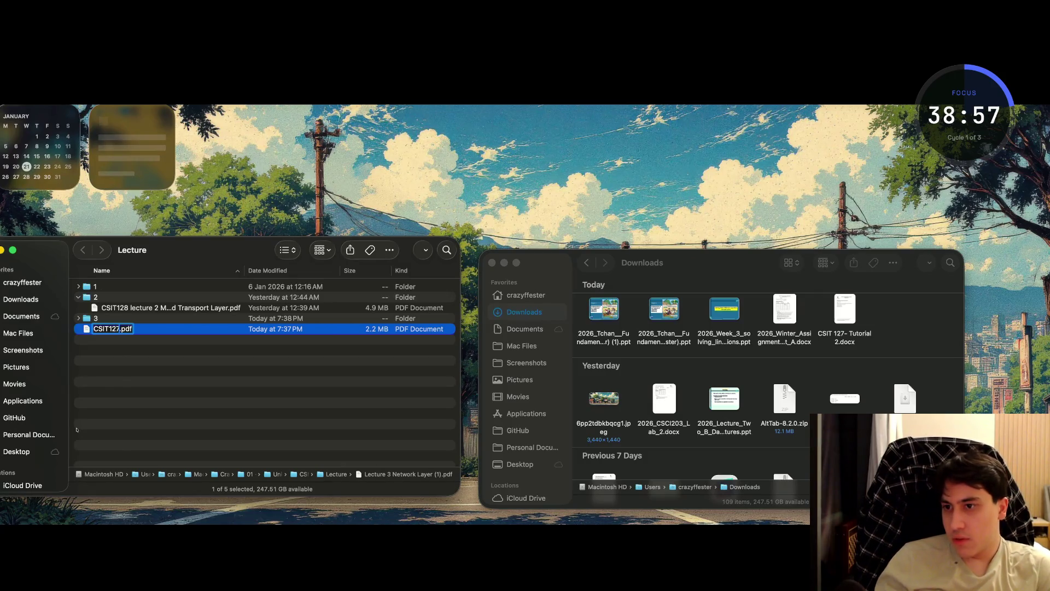
pyautogui.write(' lecture 3')
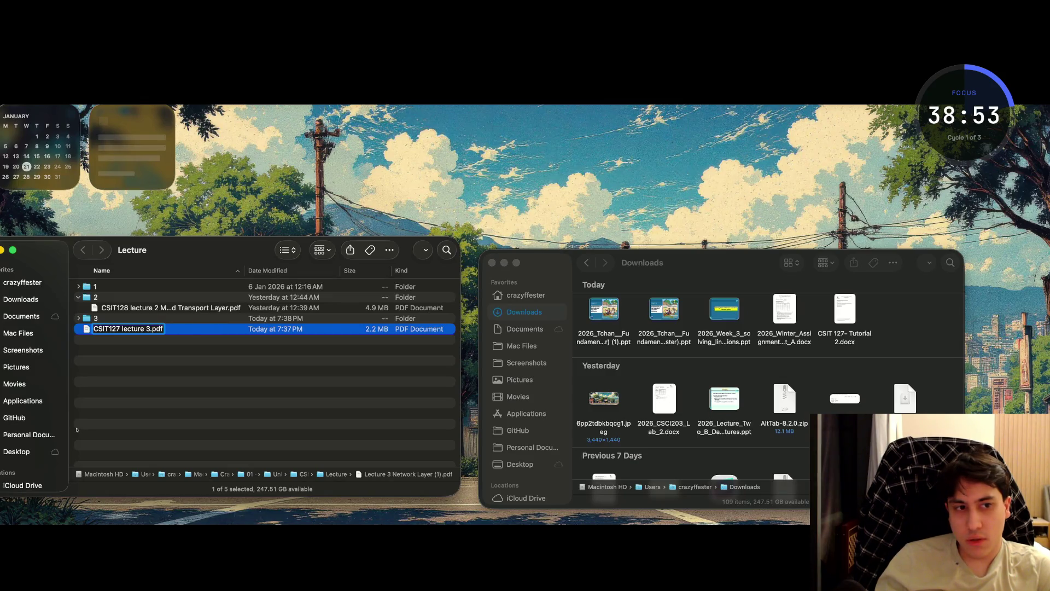
pyautogui.press('super+z')
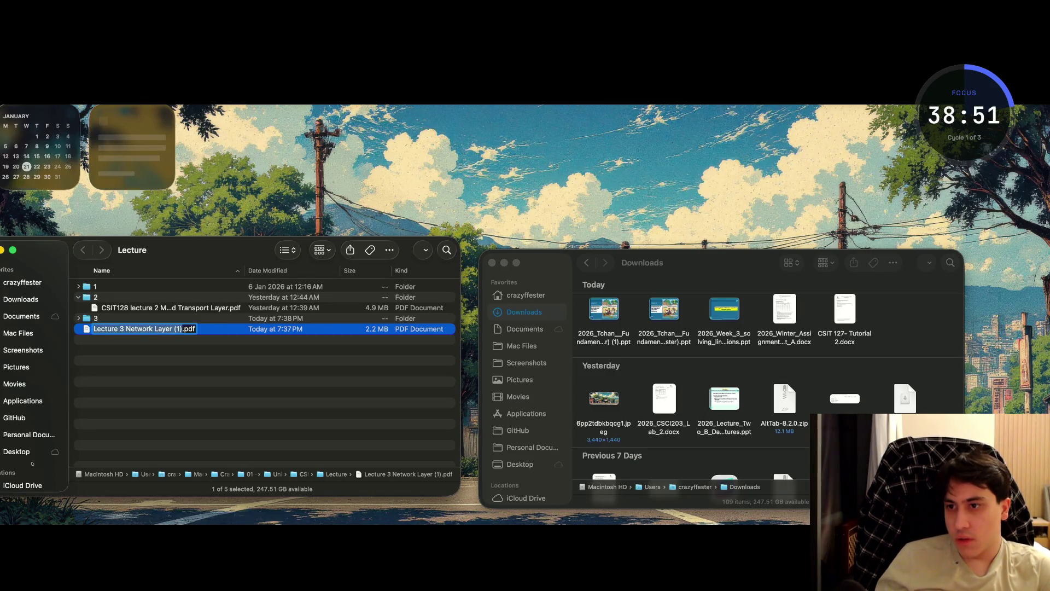
pyautogui.press('Left')
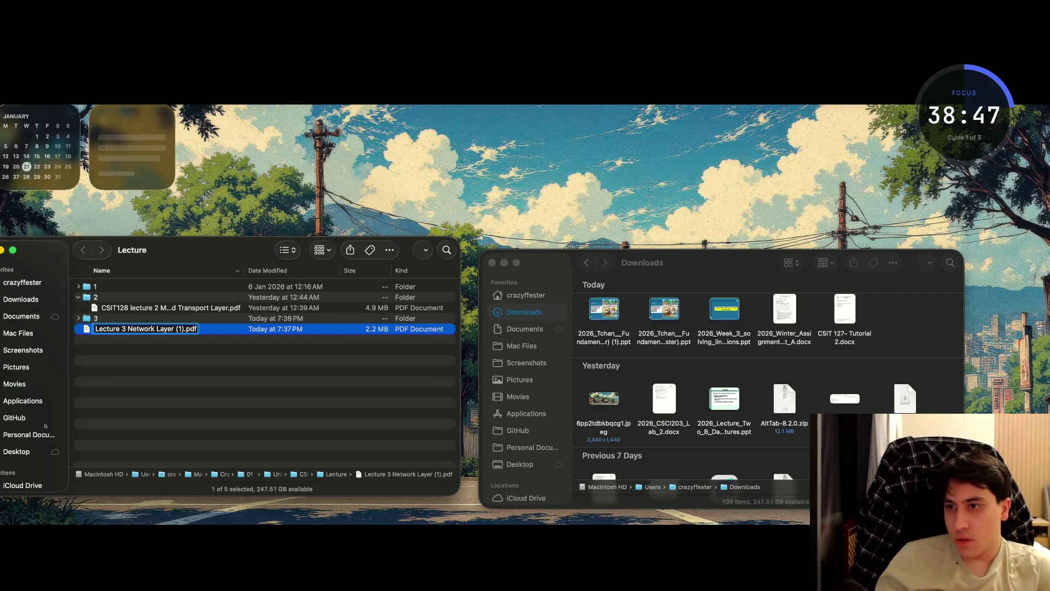
pyautogui.write('CSIT127')
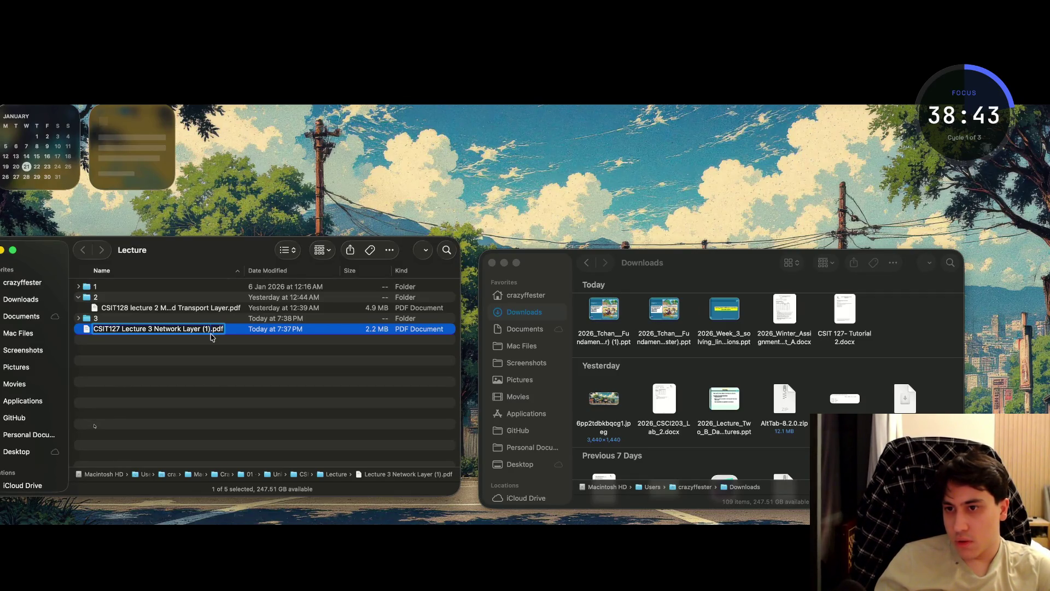
pyautogui.press('BackSpace')
pyautogui.press('BackSpace')
pyautogui.press('BackSpace')
pyautogui.press('Return')
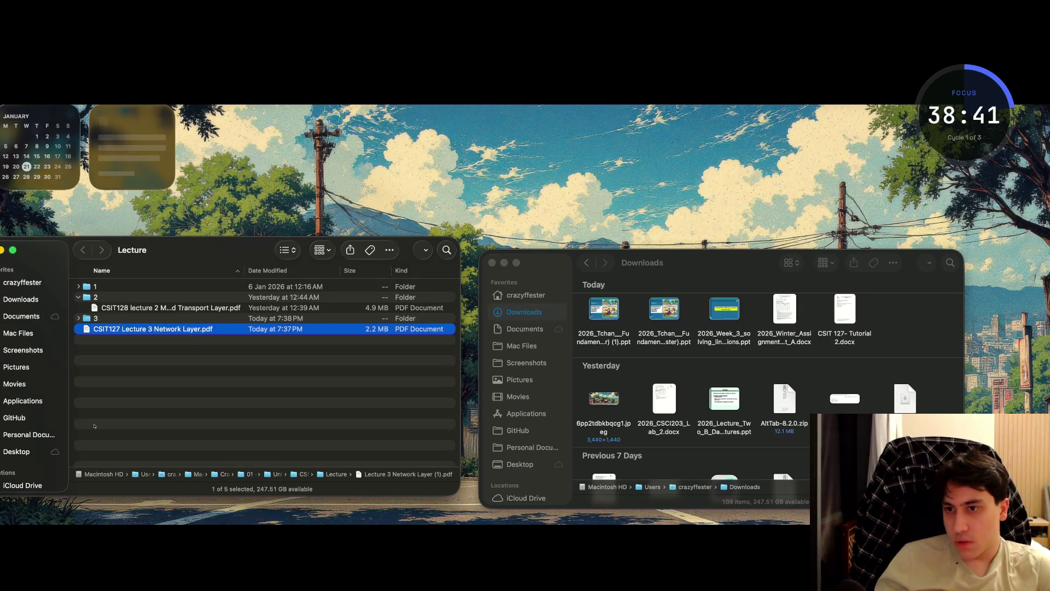
pyautogui.click(164, 307)
pyautogui.rightClick(183, 307)
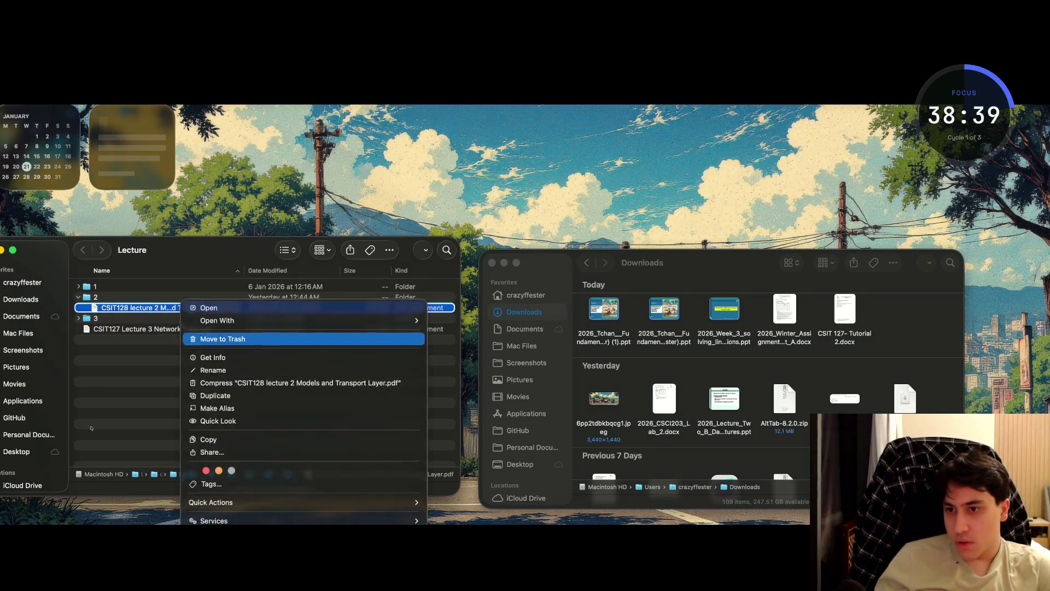
# - Correct the lecture 2 PDF's course code in its name from CSIT128 to CSIT127
pyautogui.press('Return')
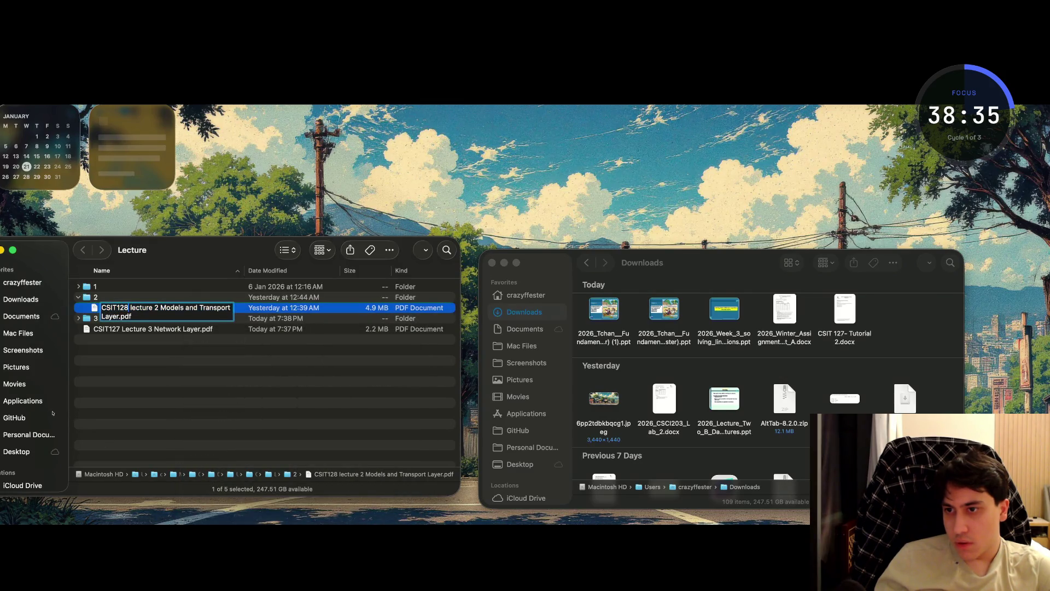
pyautogui.press('Left')
pyautogui.hotkey('alt', 'Right')
pyautogui.press('F11')
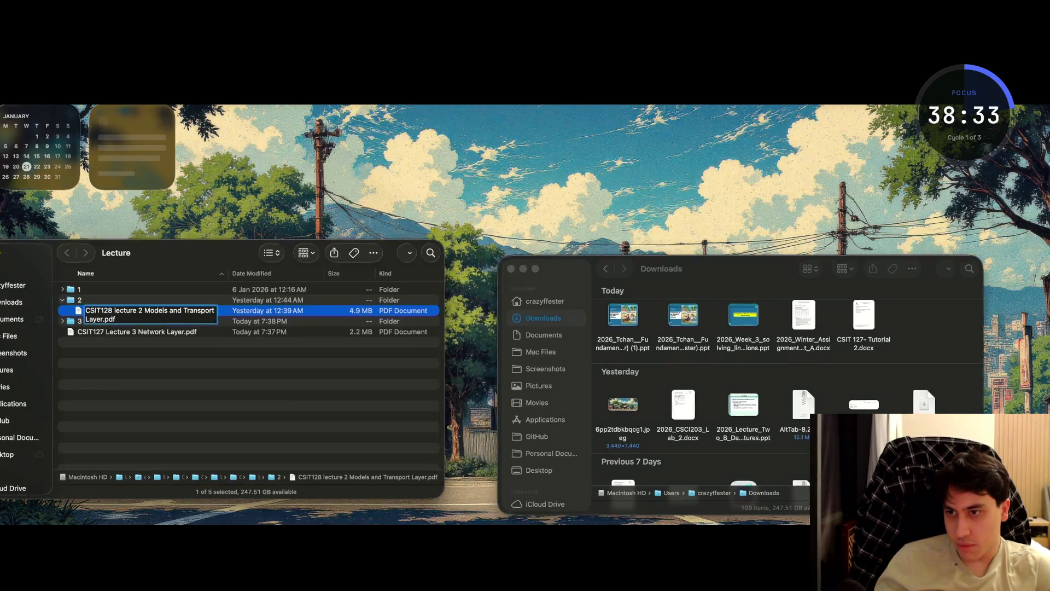
pyautogui.click(62, 444)
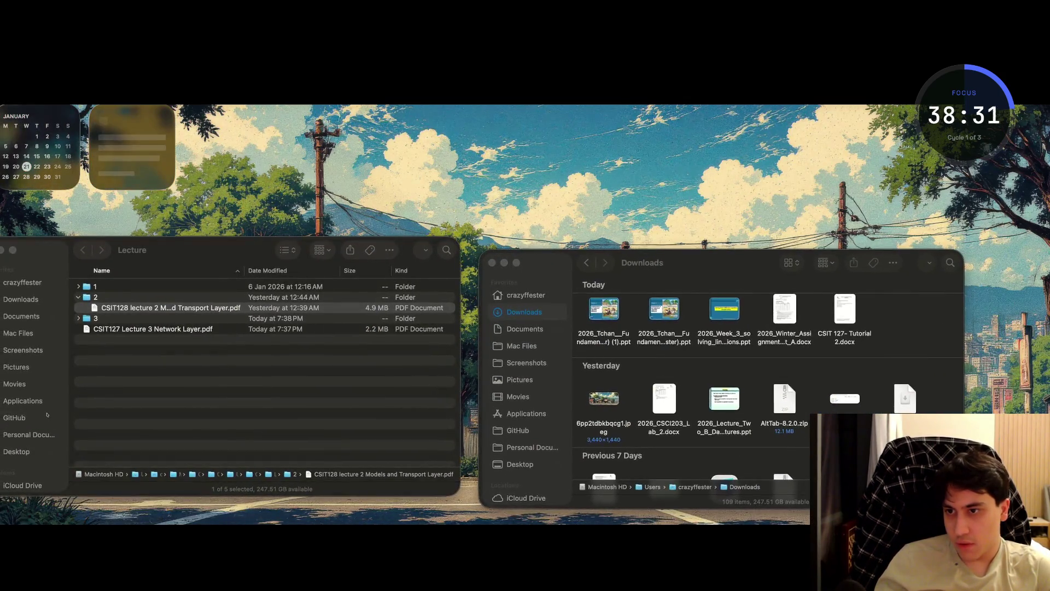
pyautogui.rightClick(126, 307)
pyautogui.press('Up')
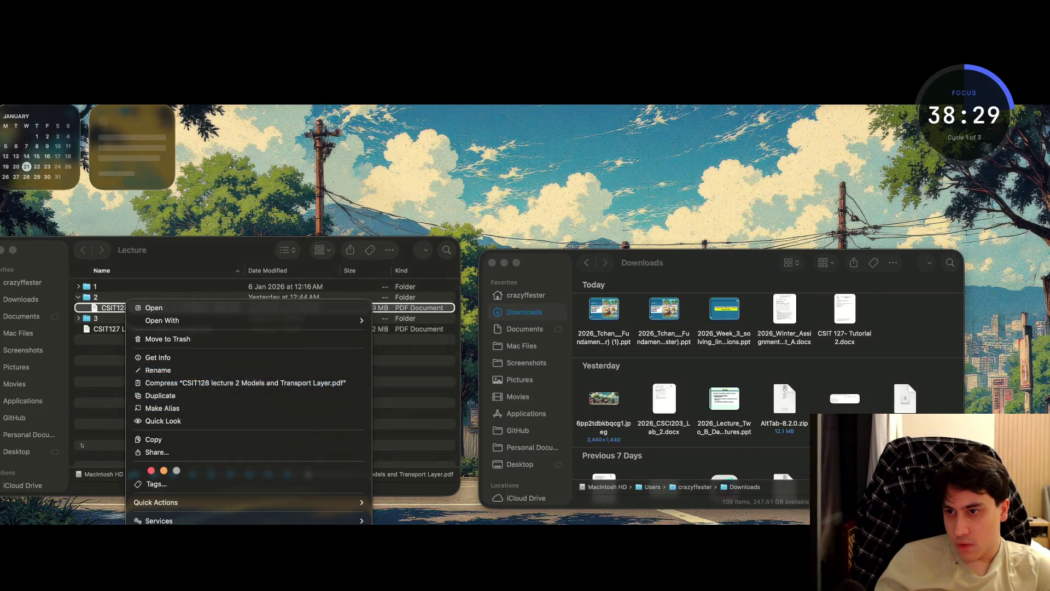
pyautogui.press('Return')
pyautogui.press('Left')
pyautogui.hotkey('alt', 'Right')
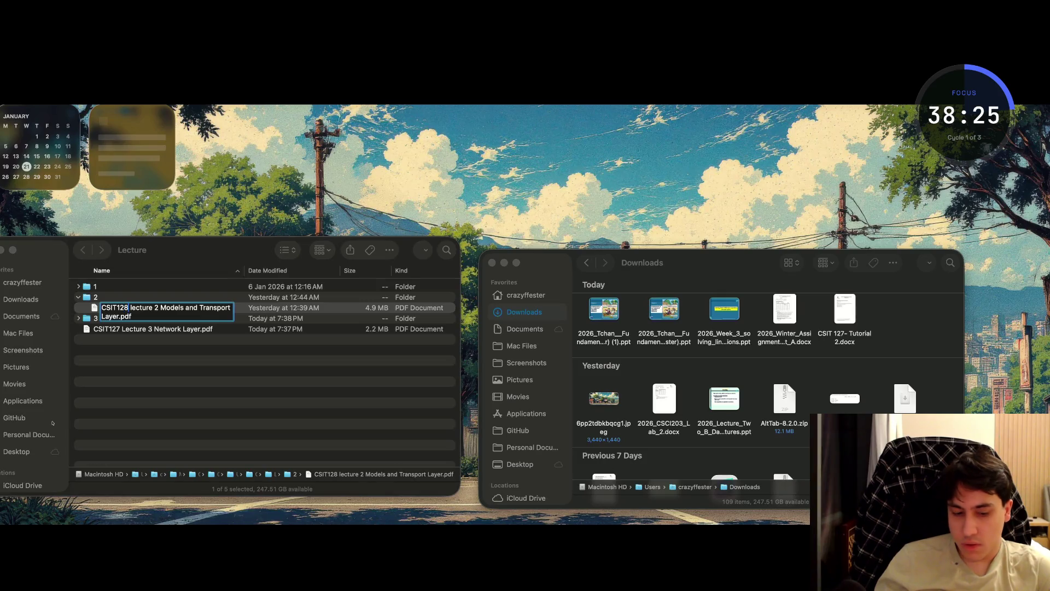
pyautogui.press('BackSpace')
pyautogui.write('7')
pyautogui.press('Return')
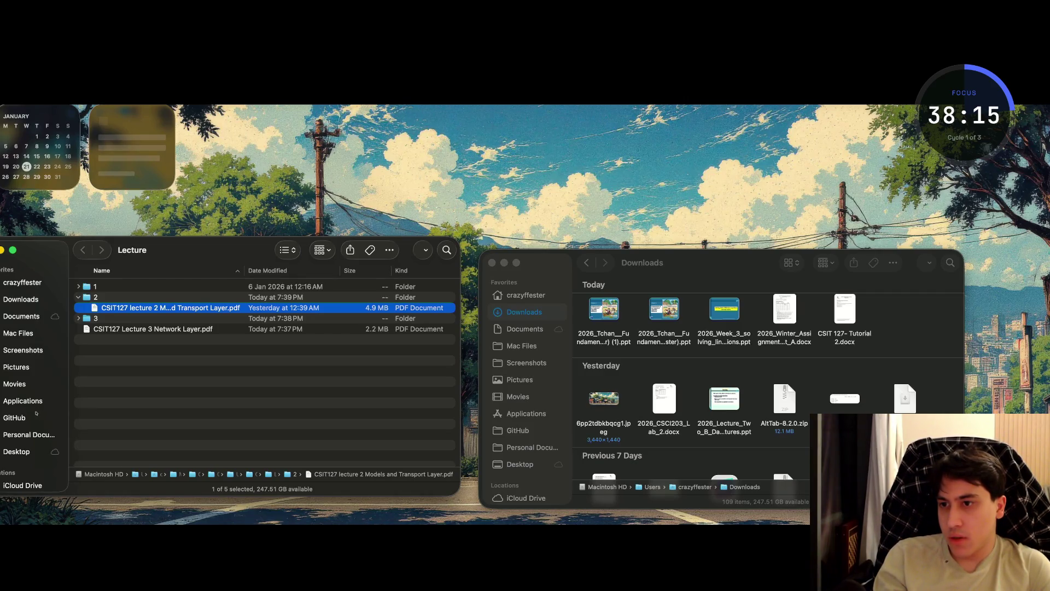
# - Move the Network Layer PDF into folder 3 and close the Downloads window
pyautogui.press('super+alt+a')
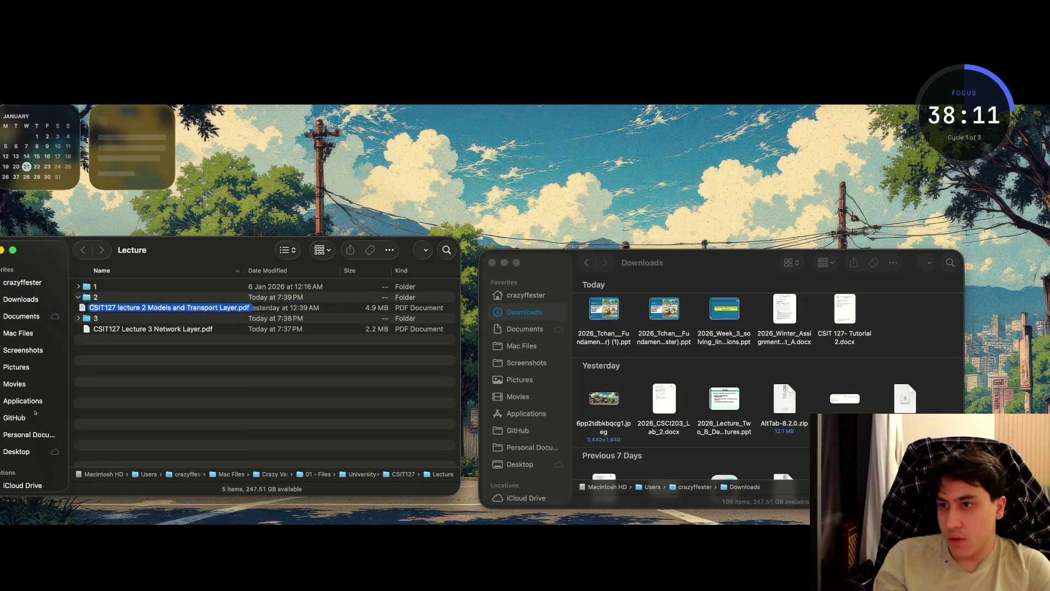
pyautogui.press('3')
pyautogui.press('Right')
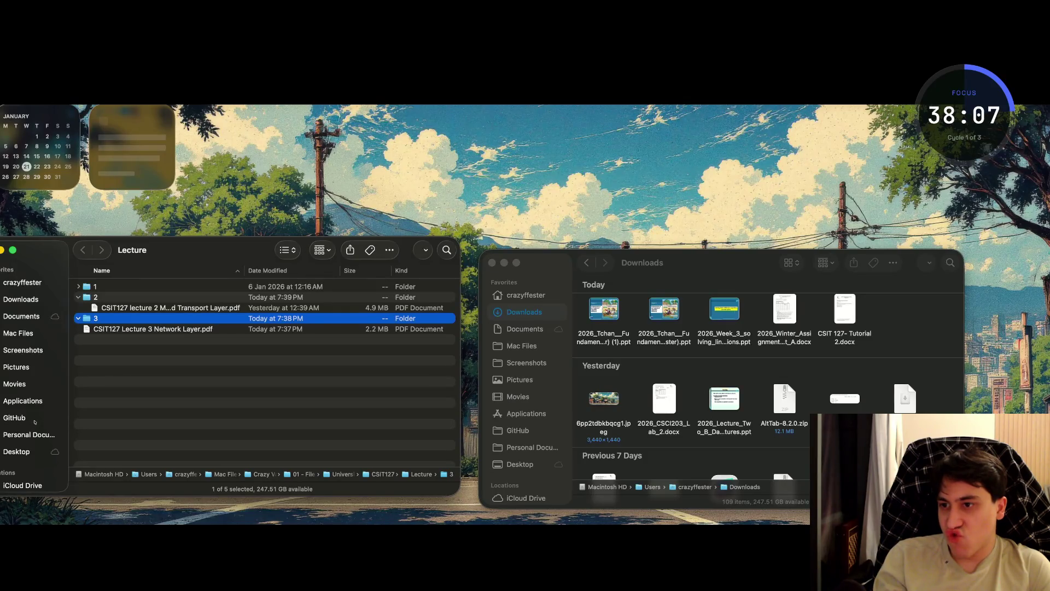
pyautogui.press('Down')
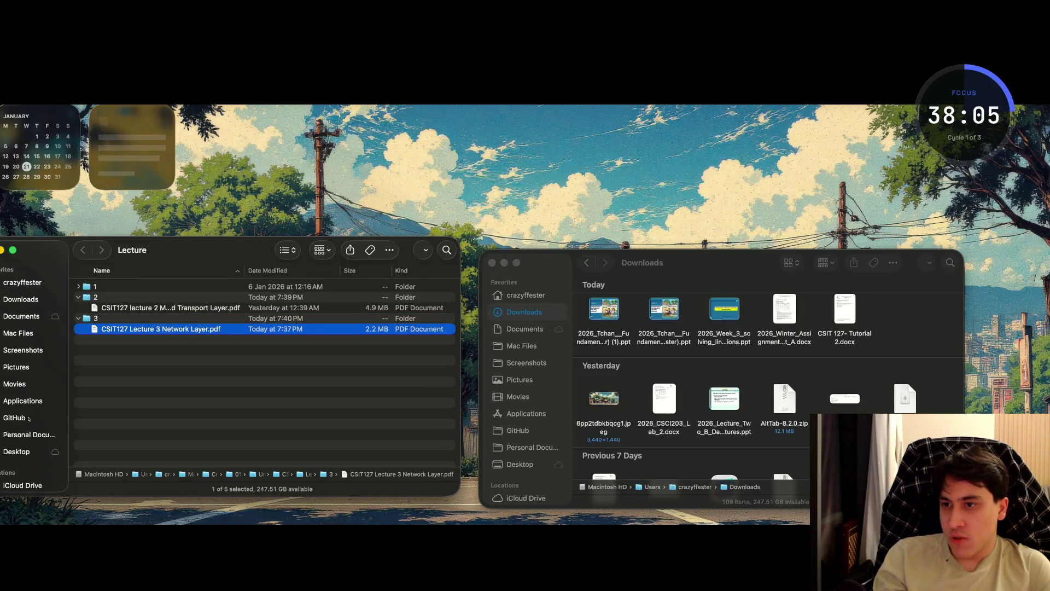
pyautogui.click(78, 318)
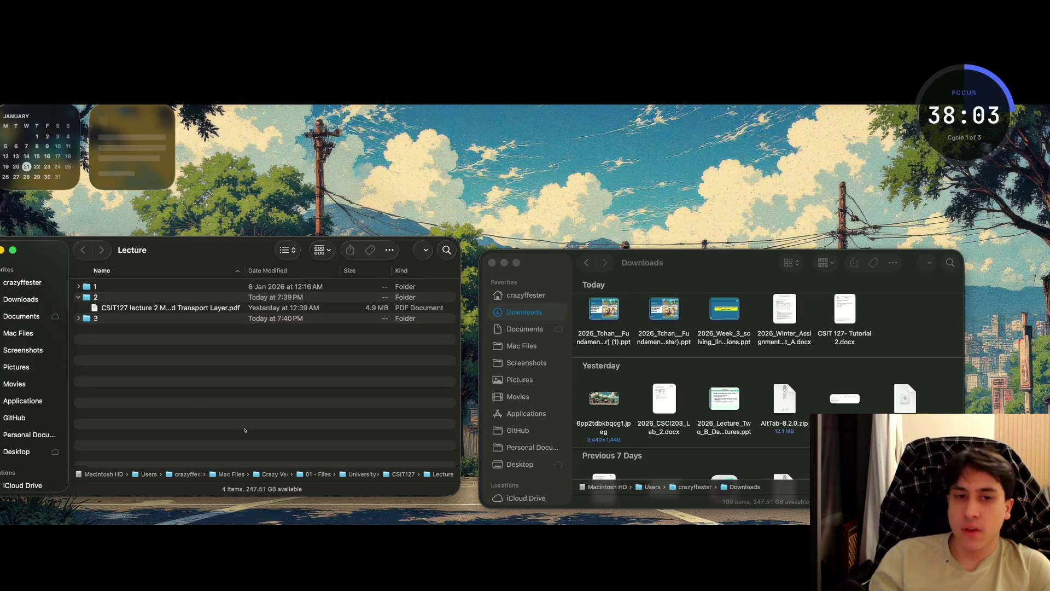
pyautogui.press('super+grave')
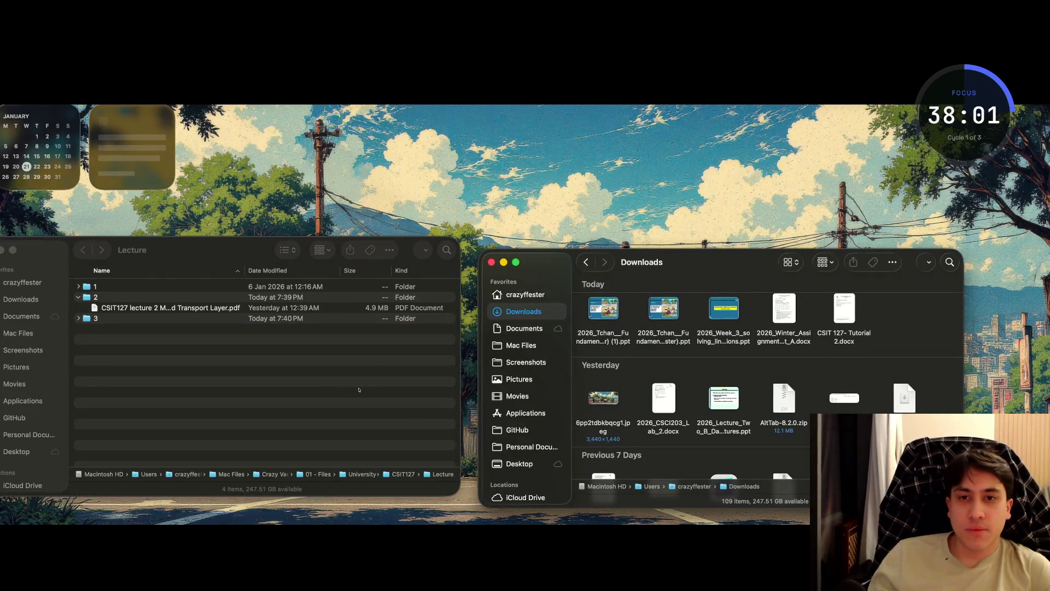
pyautogui.press('super+w')
# - Switch to Obsidian and remove a stray pasted character from the note title
pyautogui.press('super+Tab')
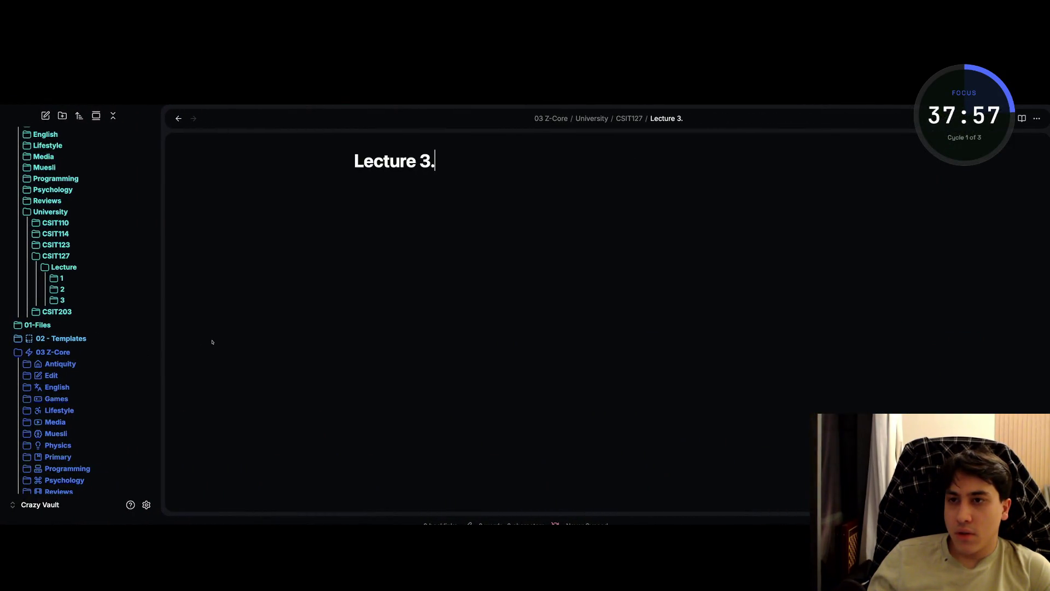
pyautogui.press('super+v')
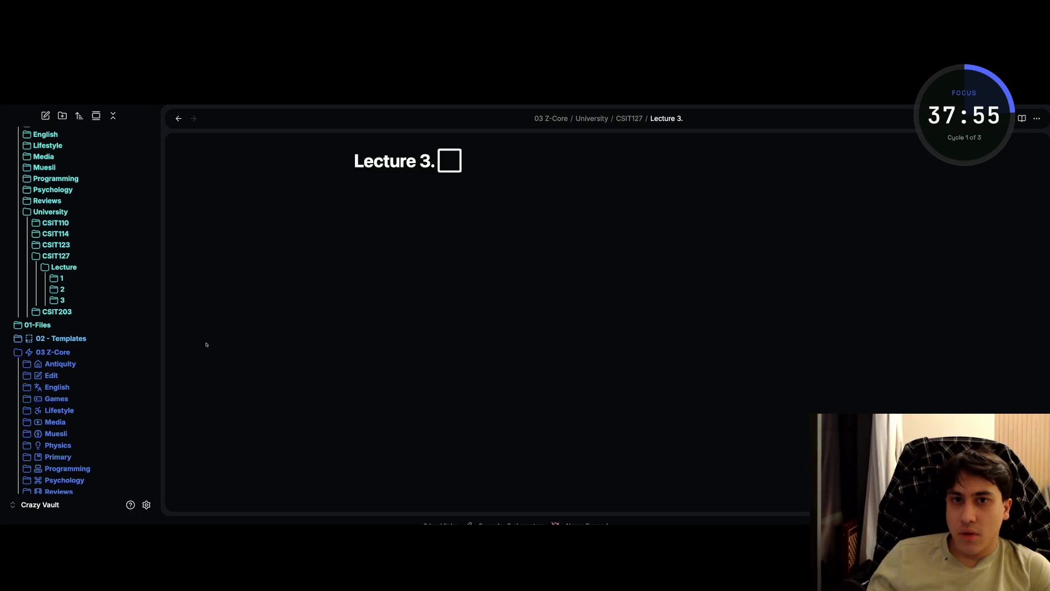
pyautogui.press('BackSpace')
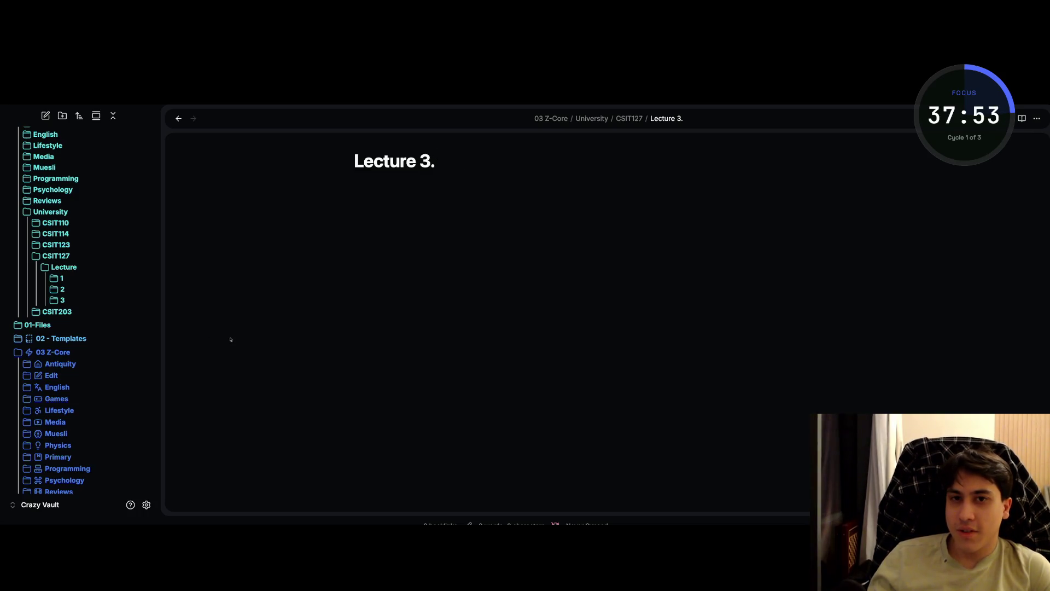
pyautogui.press('super+h')
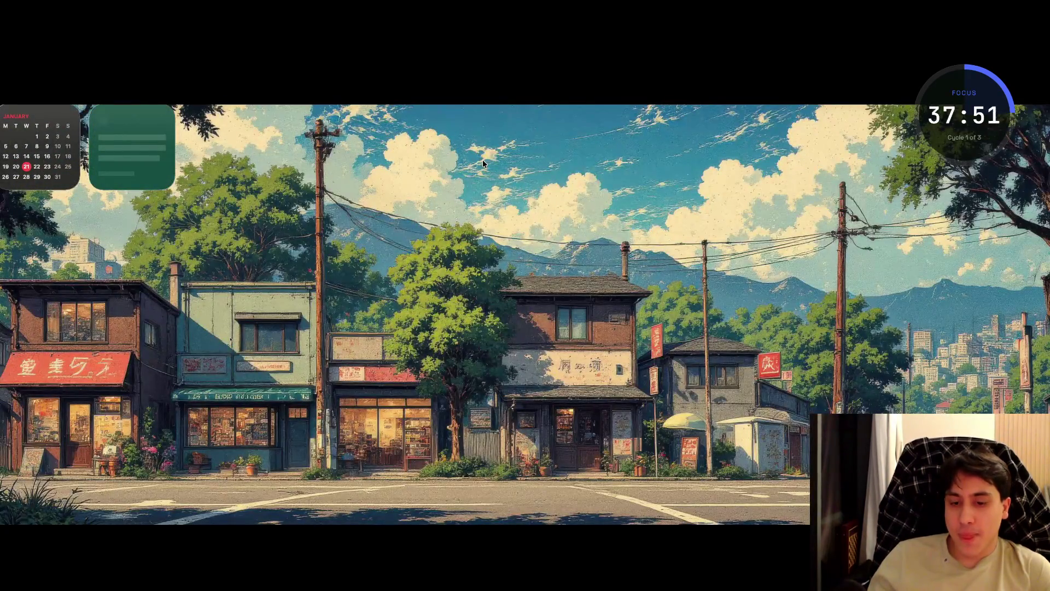
pyautogui.press('super+Tab')
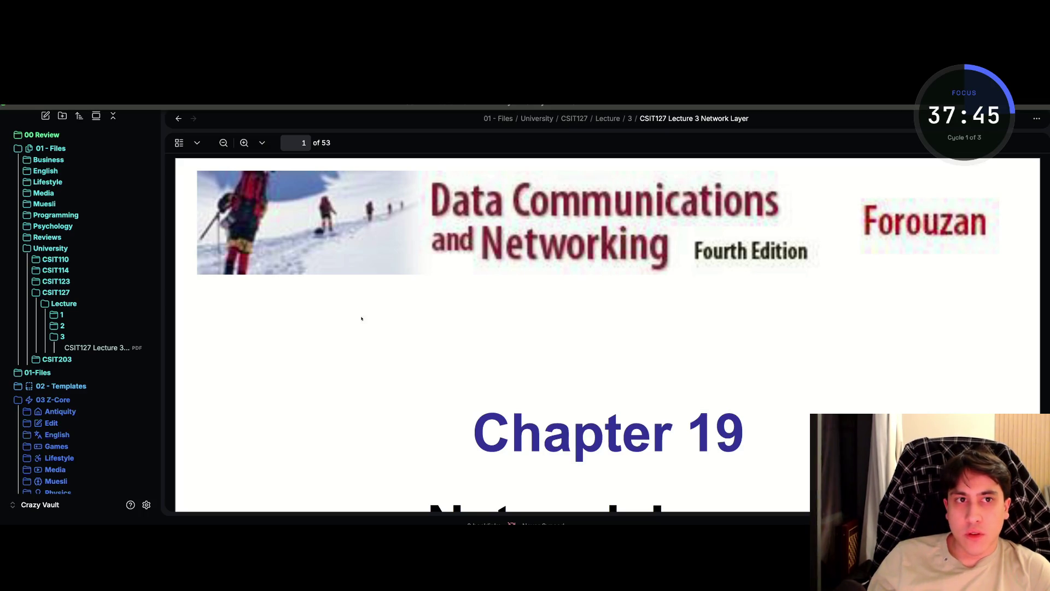
# - Select and copy 'Network Layer' from the Lecture 3 PDF's title slide
pyautogui.press('F2')
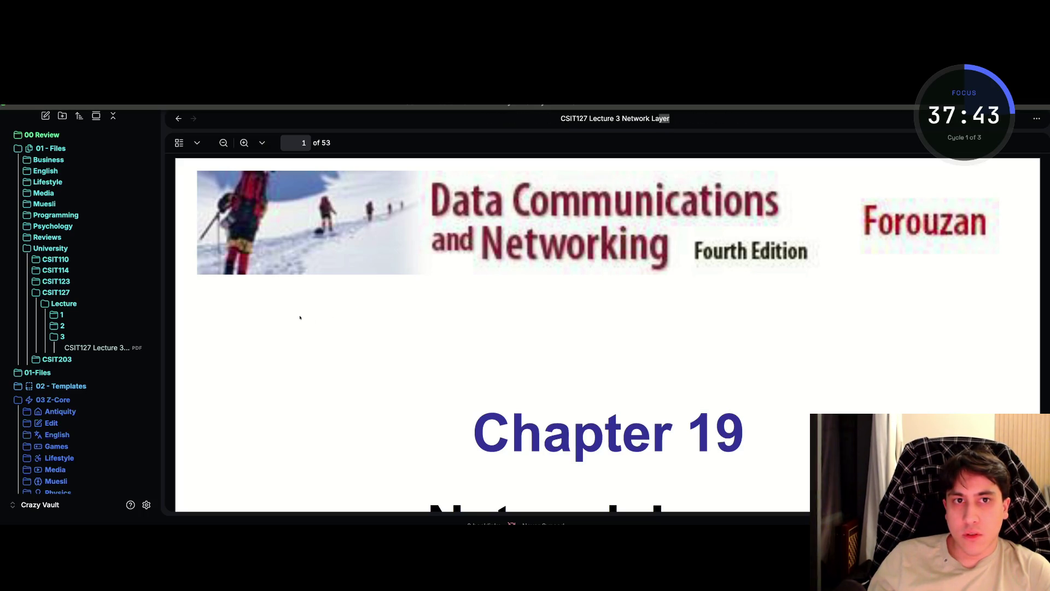
pyautogui.hotkey('ctrl', 'shift', 'Left')
pyautogui.hotkey('ctrl', 'shift', 'Left')
pyautogui.hotkey('ctrl', 'c')
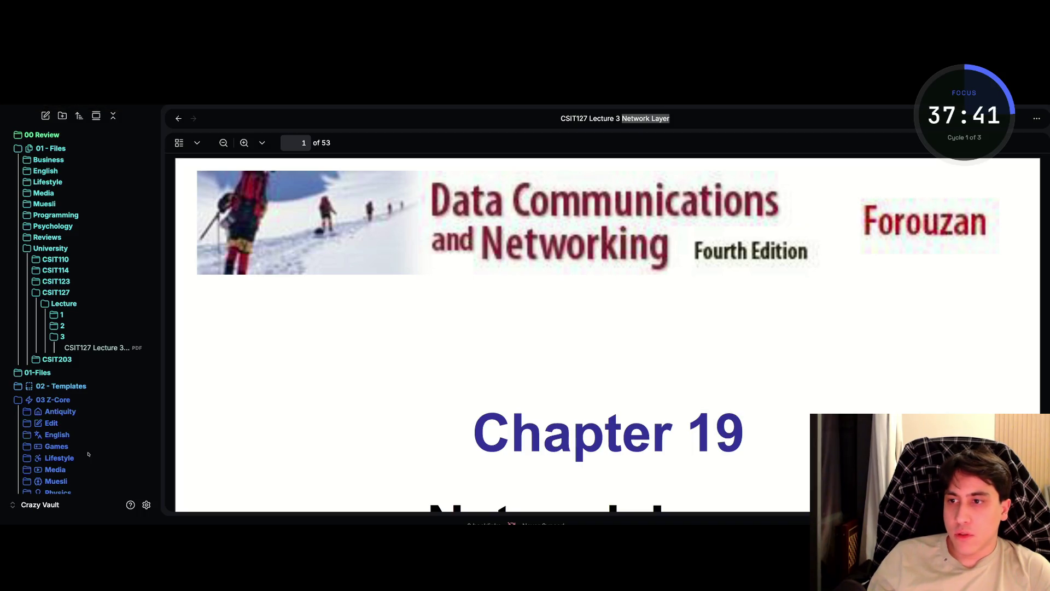
pyautogui.scroll(-5, 61, 323)
pyautogui.press('Escape')
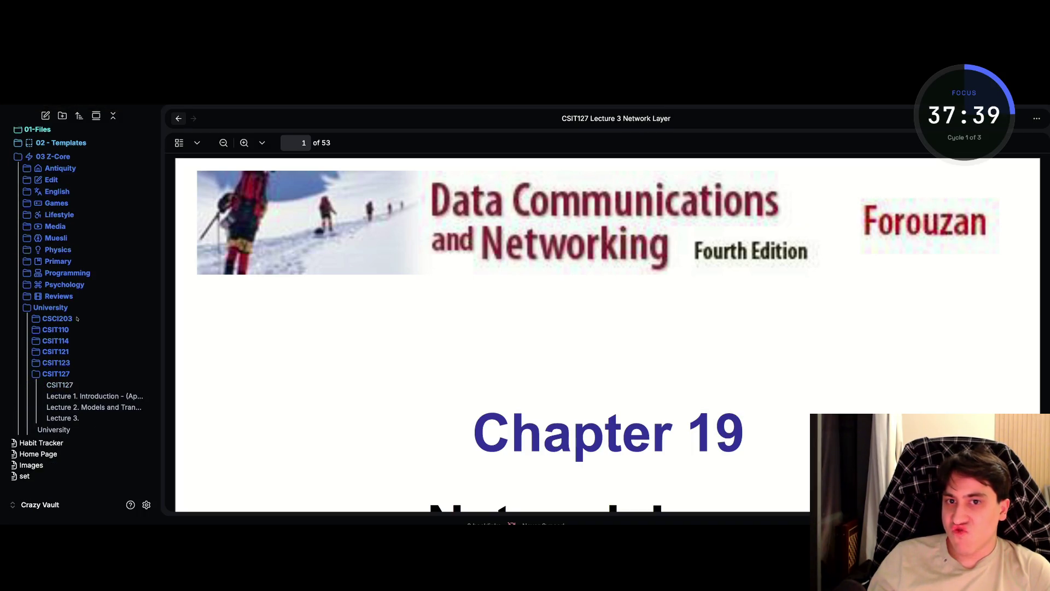
# - Append 'Network Layer' to the note title to make 'Lecture 3. Network Layer'
pyautogui.hotkey('ctrl', 'alt', 'Left')
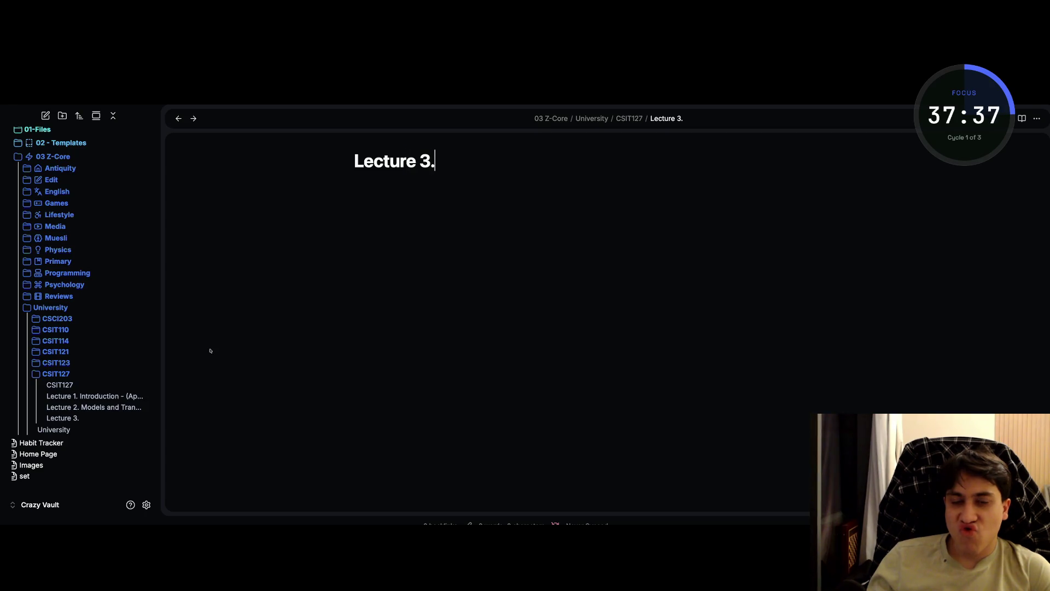
pyautogui.hotkey('ctrl', 'v')
pyautogui.press('Return')
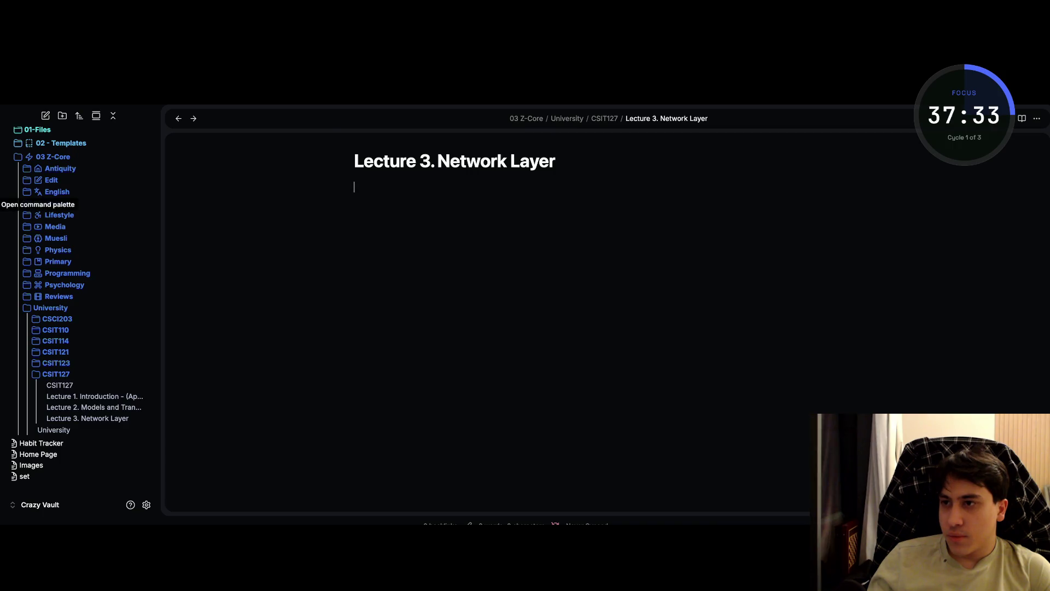
pyautogui.hotkey('ctrl', 'p')
pyautogui.press('Escape')
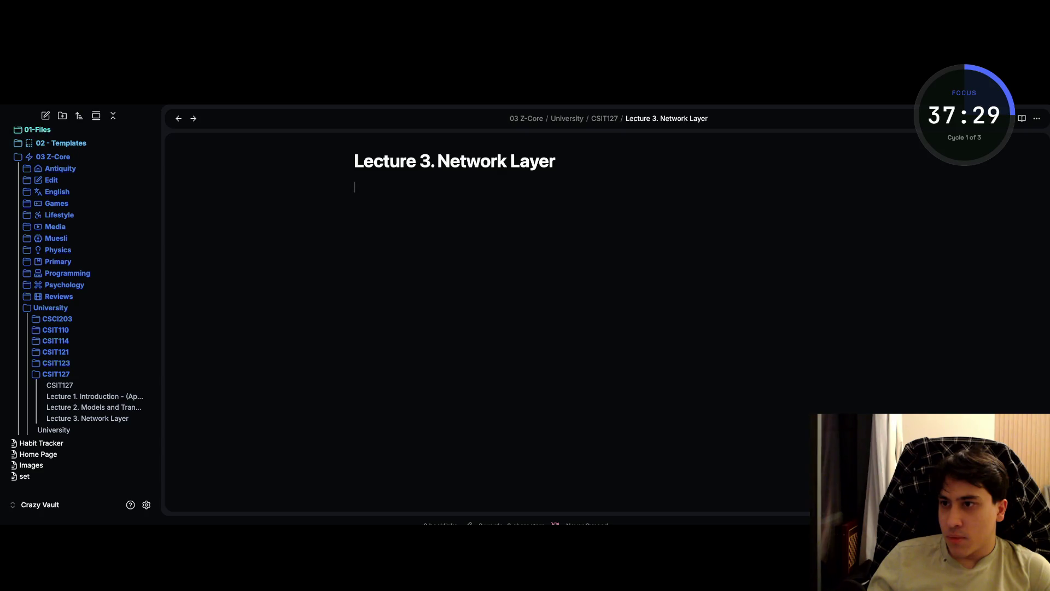
# - Insert the New Note template with Created set to today (21.01.2026), then close the note
pyautogui.click(3, 187)
pyautogui.press('Up')
pyautogui.press('Up')
pyautogui.press('Up')
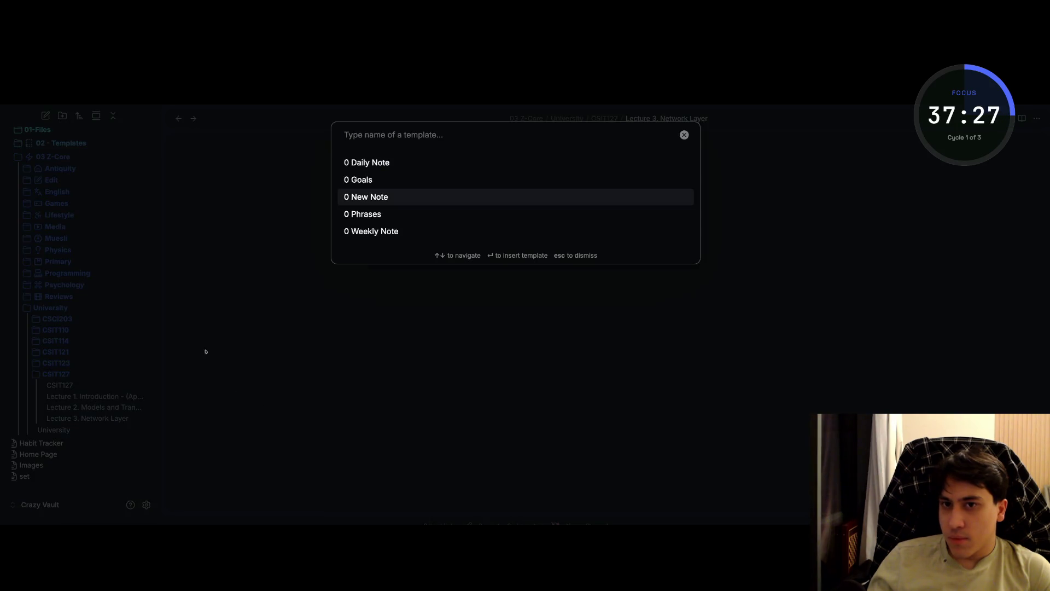
pyautogui.press('Up')
pyautogui.press('Down')
pyautogui.press('Down')
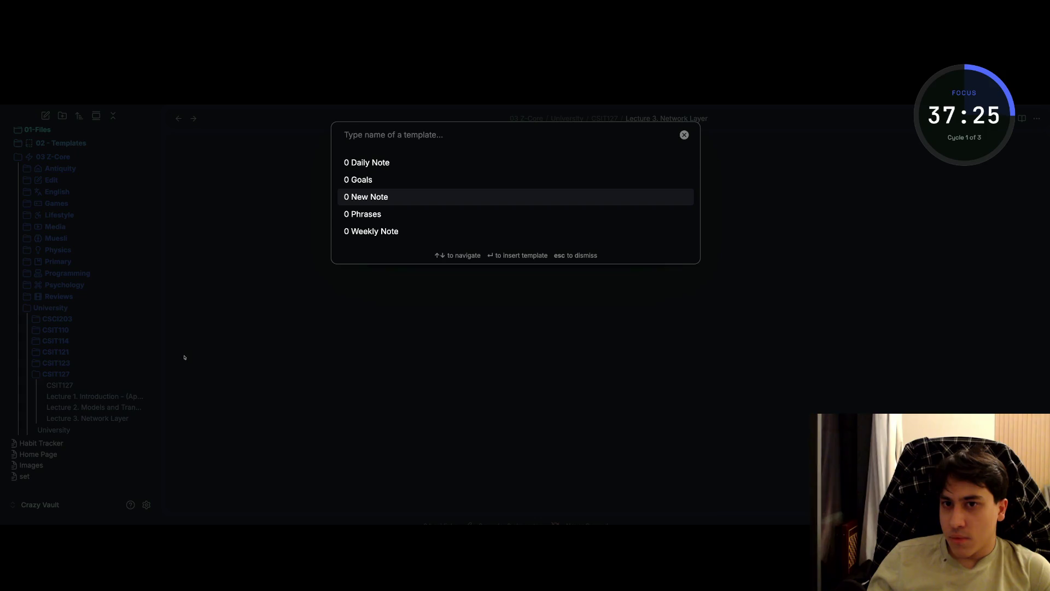
pyautogui.press('Return')
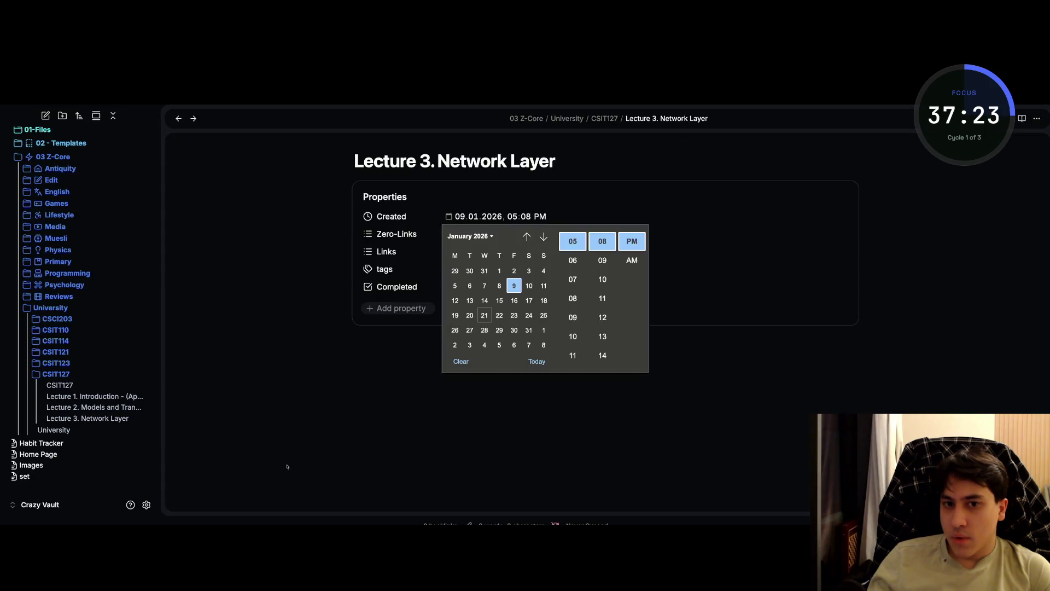
pyautogui.press('Tab')
pyautogui.press('Return')
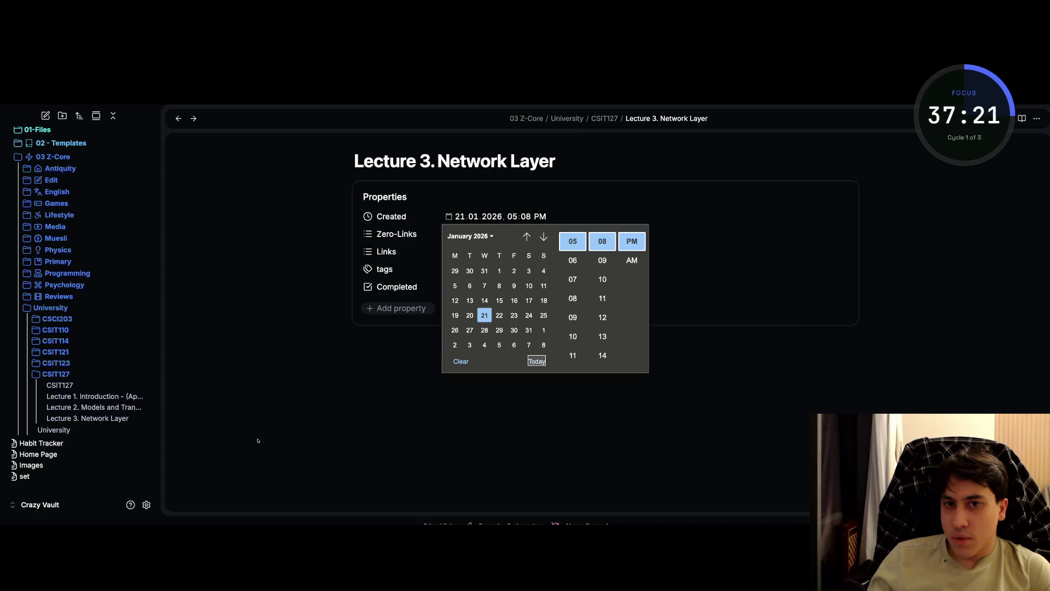
pyautogui.click(209, 389)
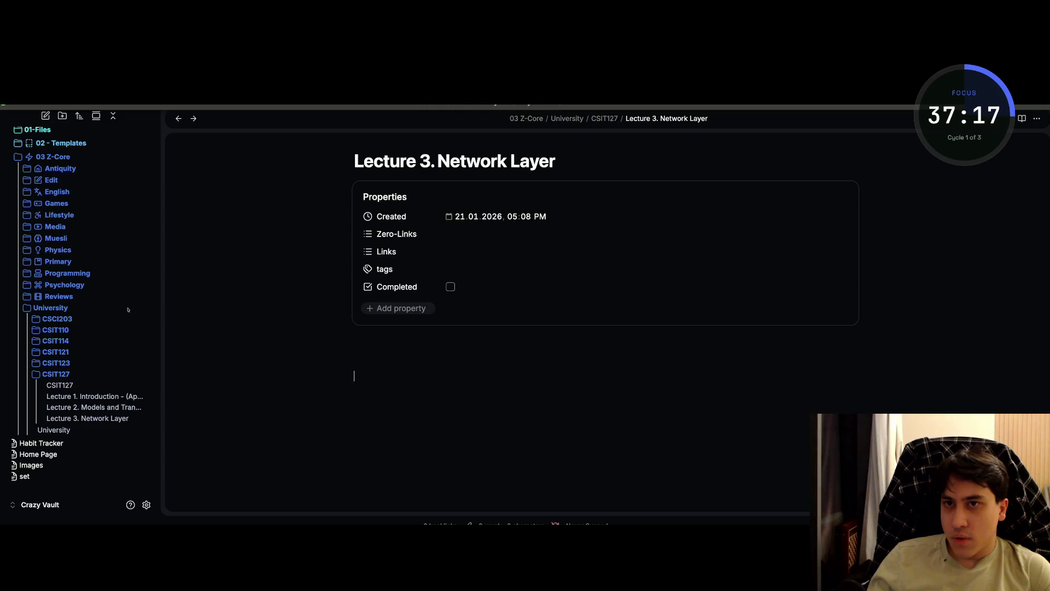
pyautogui.hotkey('ctrl', 'w')
pyautogui.click(87, 418)
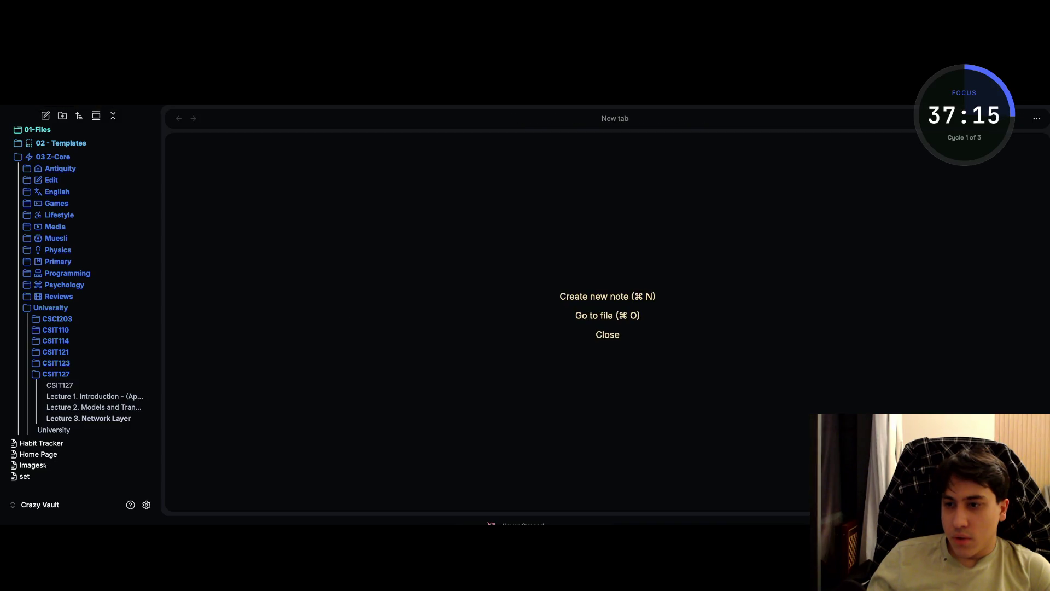
# - Correct Lecture 2's PDF embed from CSIT128 to CSIT127, then return to Lecture 3 and begin a CSIT127 link
pyautogui.press('Return')
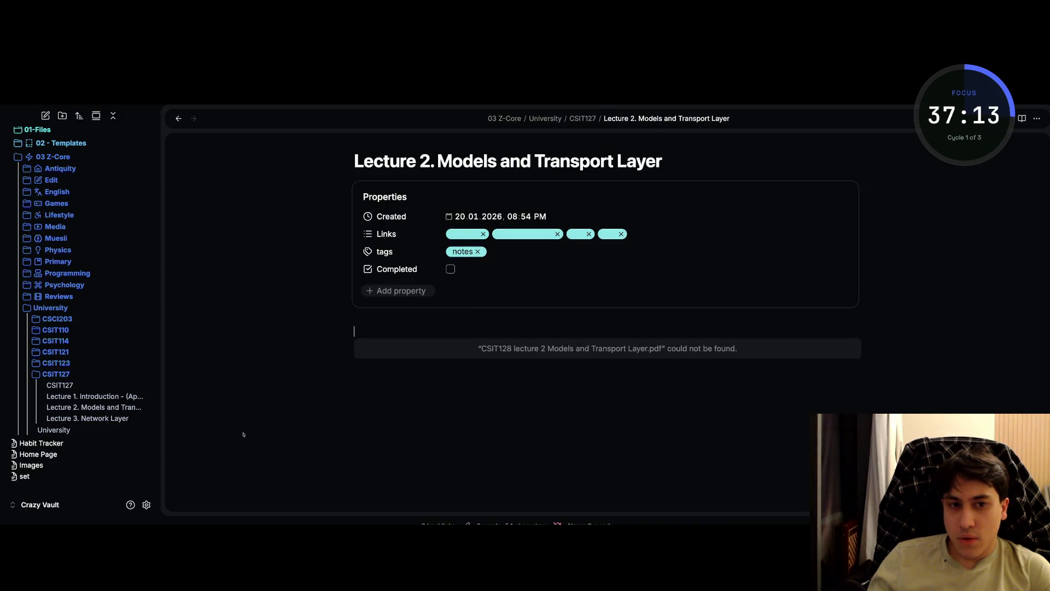
pyautogui.moveTo(311, 433); pyautogui.dragTo(248, 430)
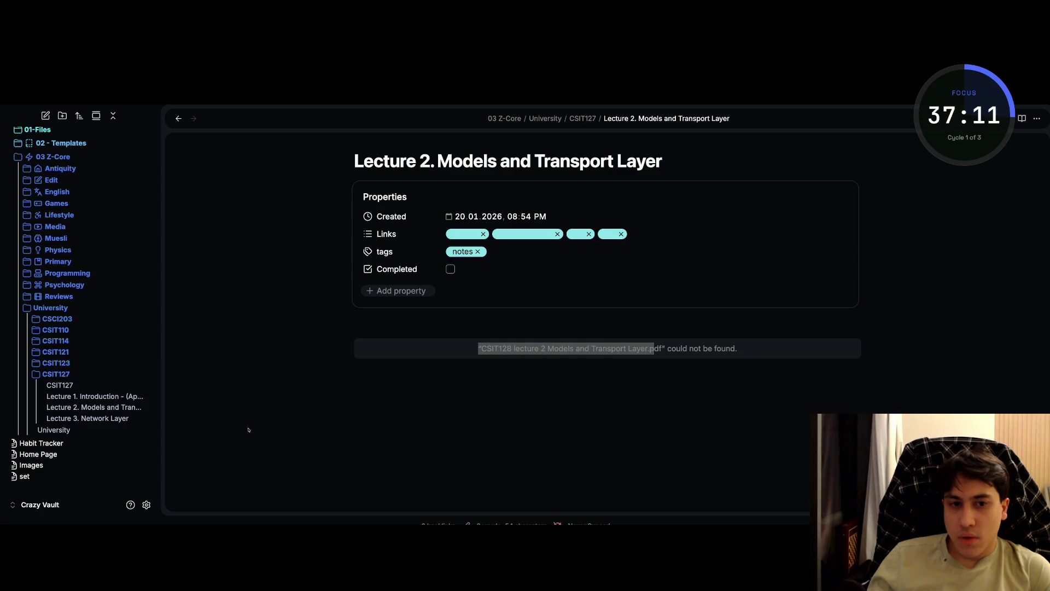
pyautogui.click(300, 426)
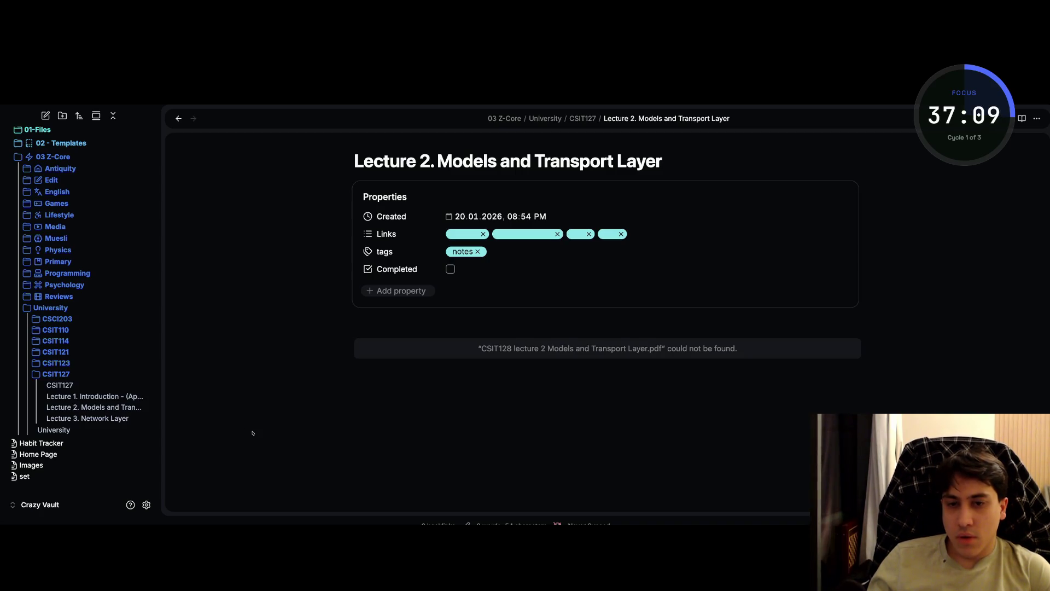
pyautogui.press('Down')
pyautogui.press('Right')
pyautogui.press('Right')
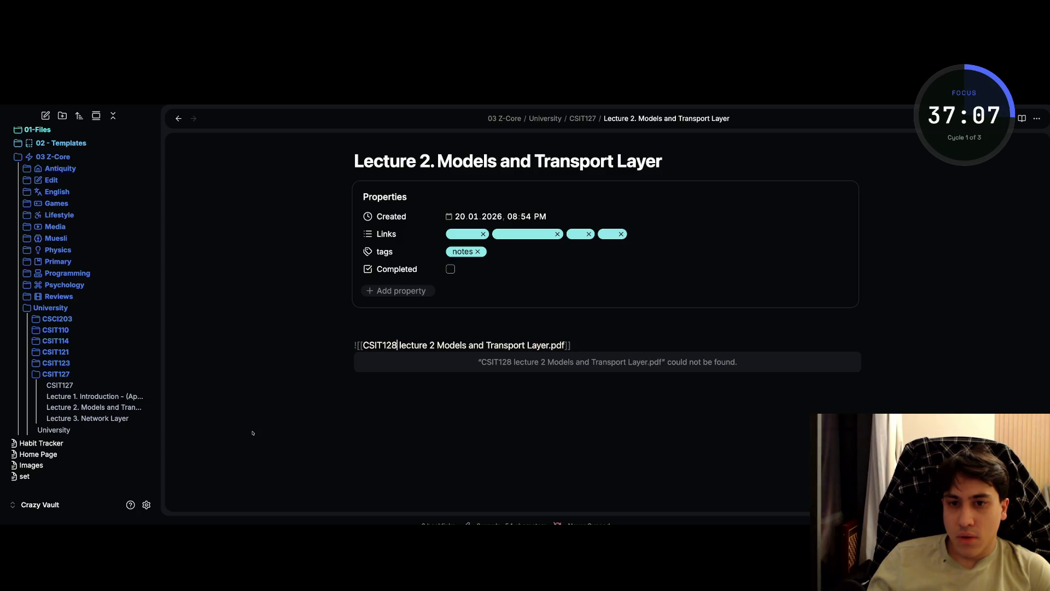
pyautogui.press('BackSpace')
pyautogui.write('7')
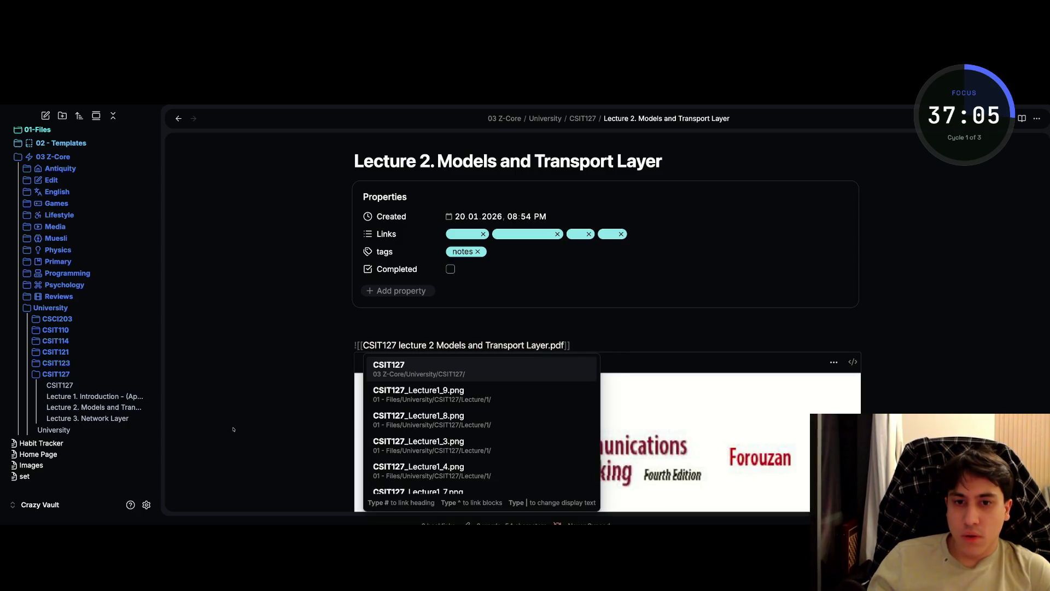
pyautogui.press('Escape')
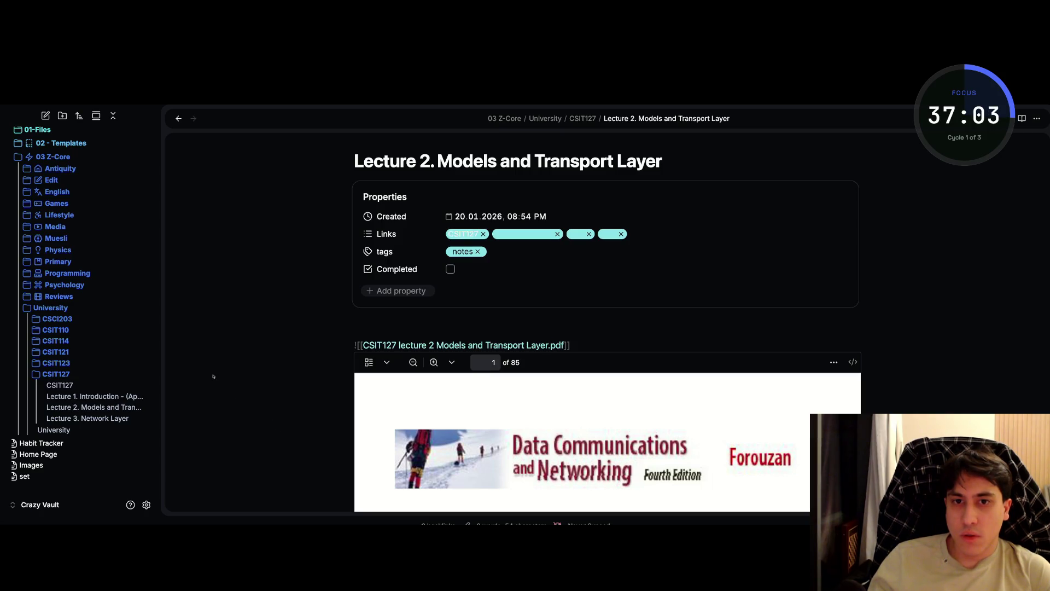
pyautogui.hotkey('ctrl', 'alt', 'Left')
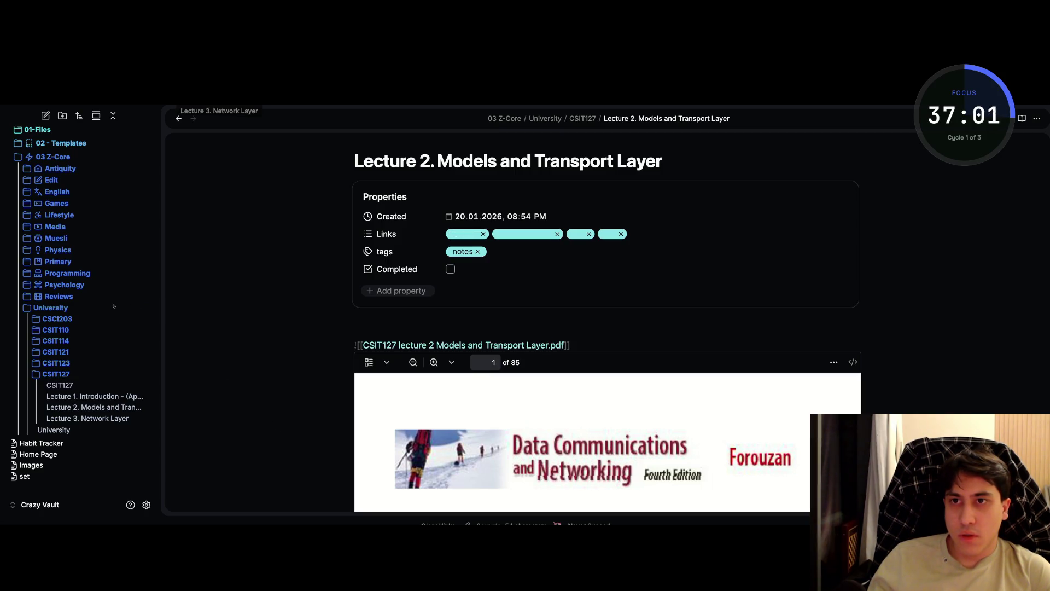
pyautogui.write('[[')
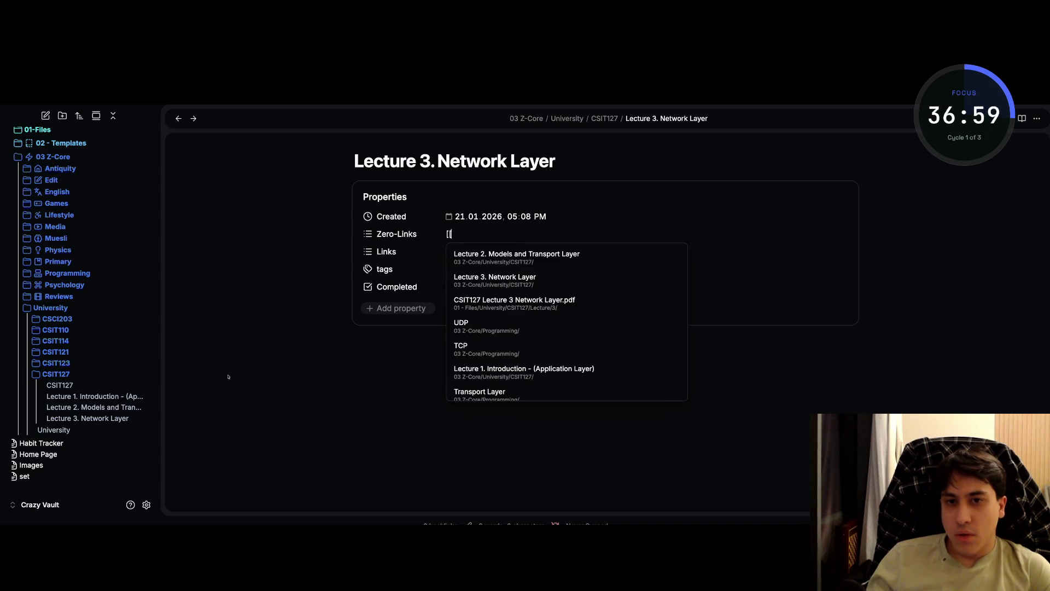
pyautogui.write('cSIT127')
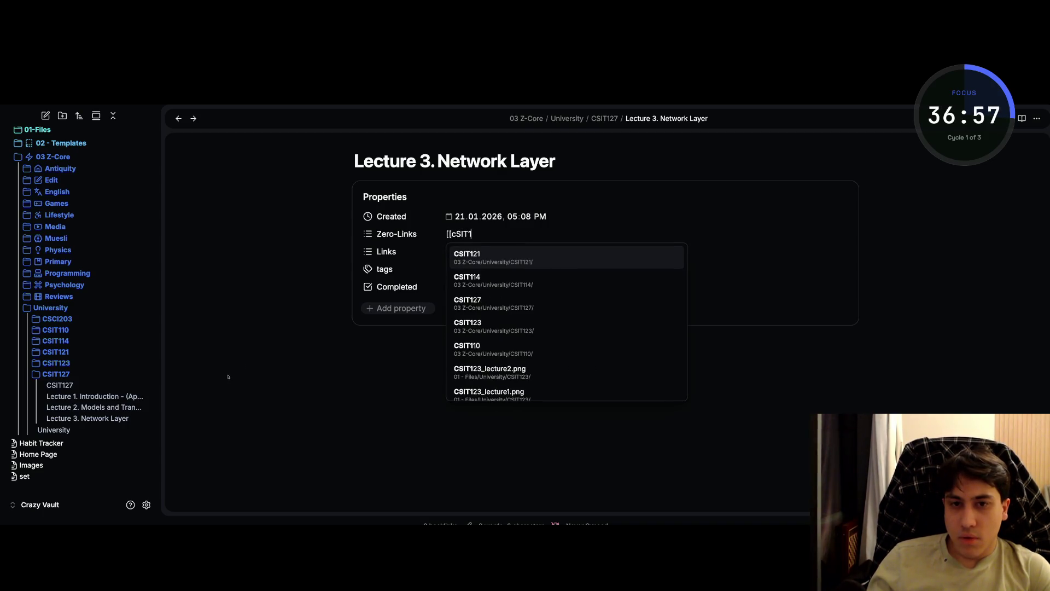
# - Add the CSIT127 link as Lecture 3's first Zero-Links value
pyautogui.press('Return')
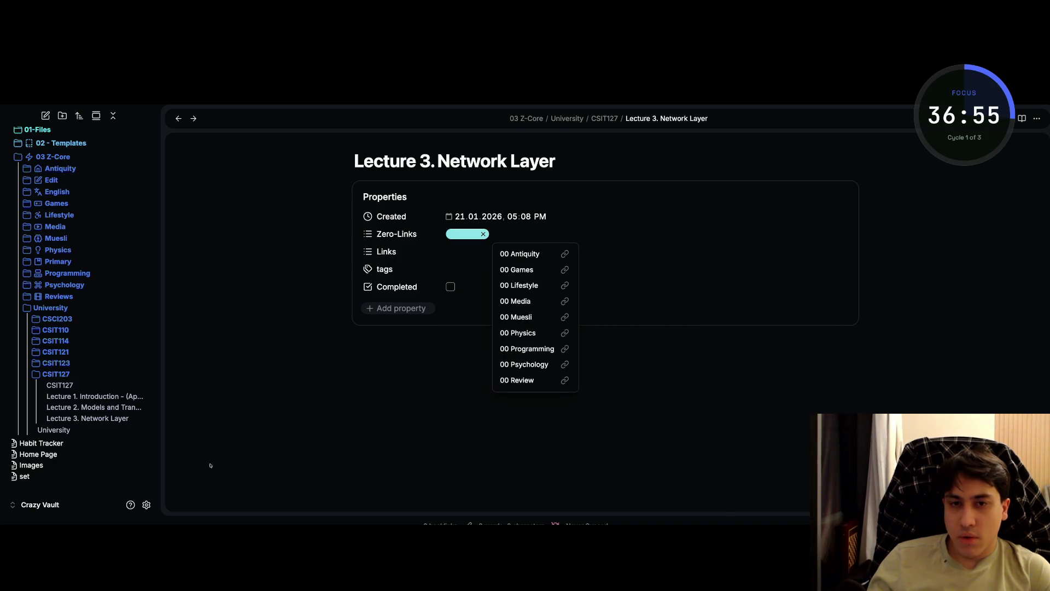
pyautogui.click(218, 380)
pyautogui.press('Up')
pyautogui.write('[[CS')
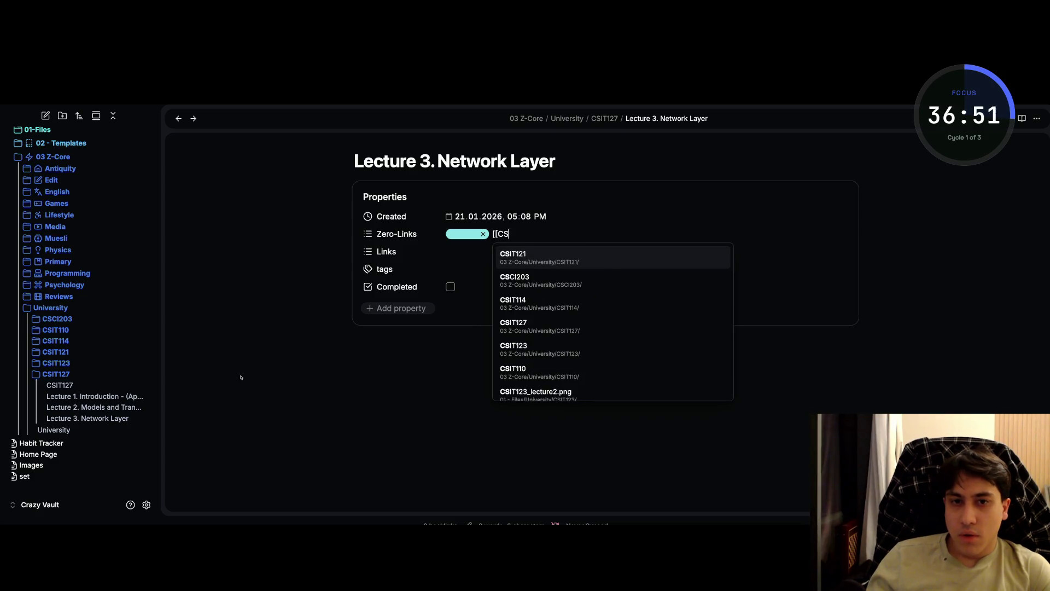
pyautogui.press('BackSpace')
pyautogui.press('BackSpace')
pyautogui.press('BackSpace')
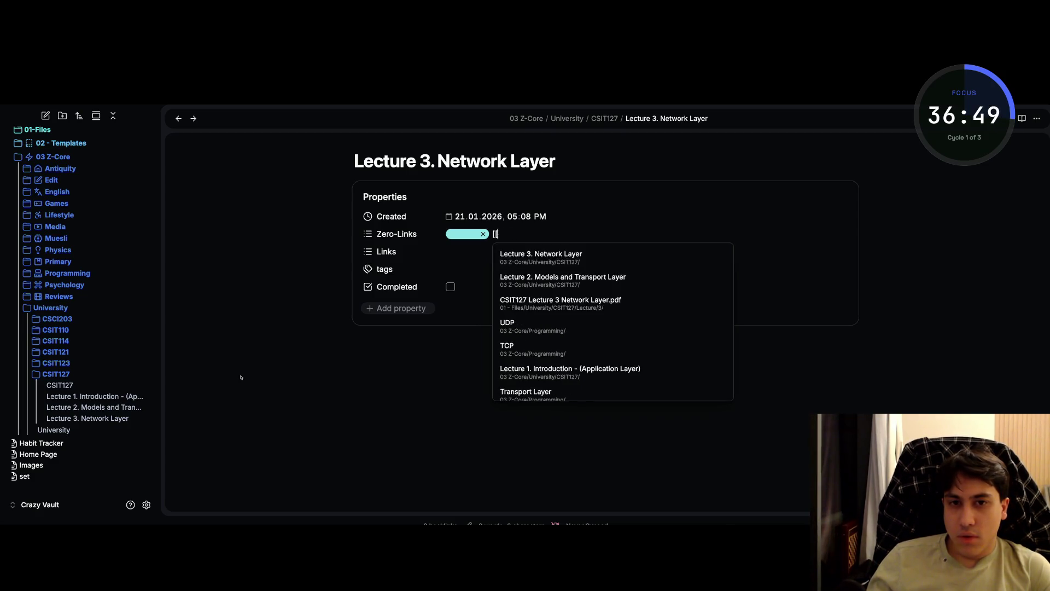
pyautogui.press('BackSpace')
pyautogui.hotkey('ctrl', 'alt', 'Right')
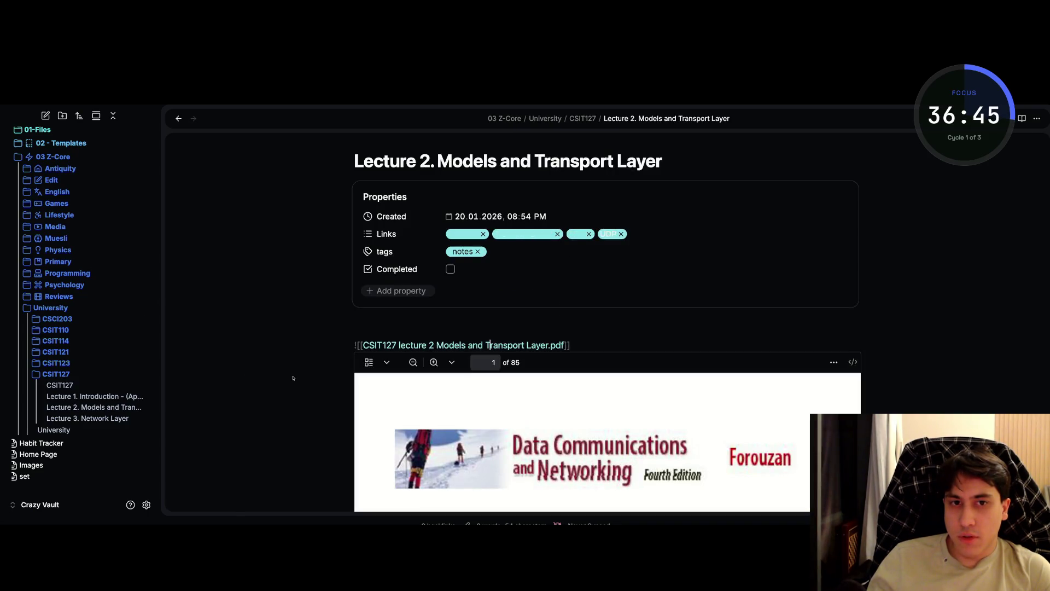
pyautogui.hotkey('ctrl', 'alt', 'Left')
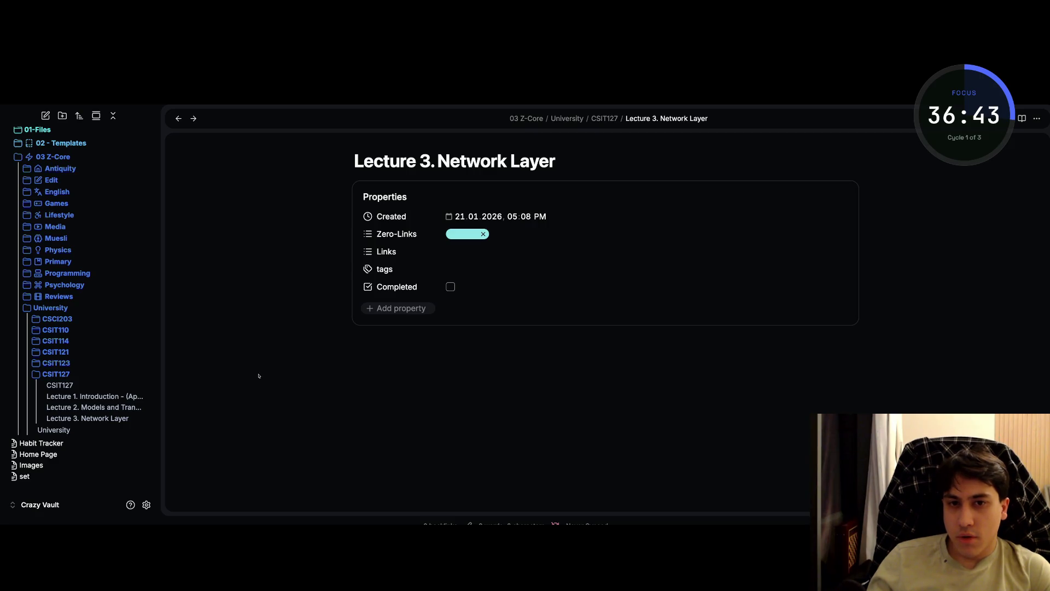
# - Add a [[Network]] link, creating the Network note, and file it in the University folder
pyautogui.write('[[Net')
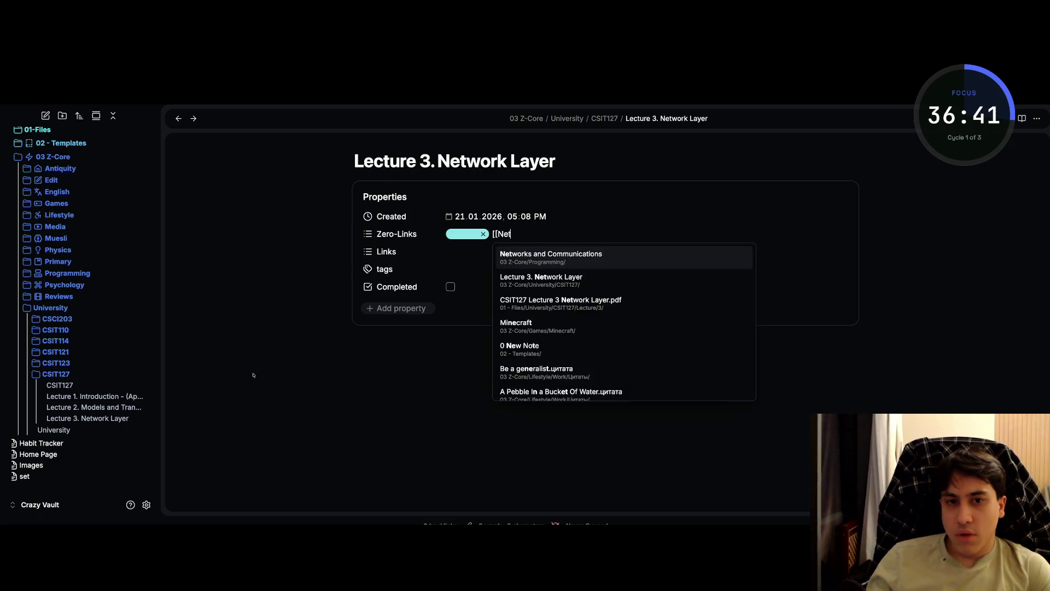
pyautogui.write('work La')
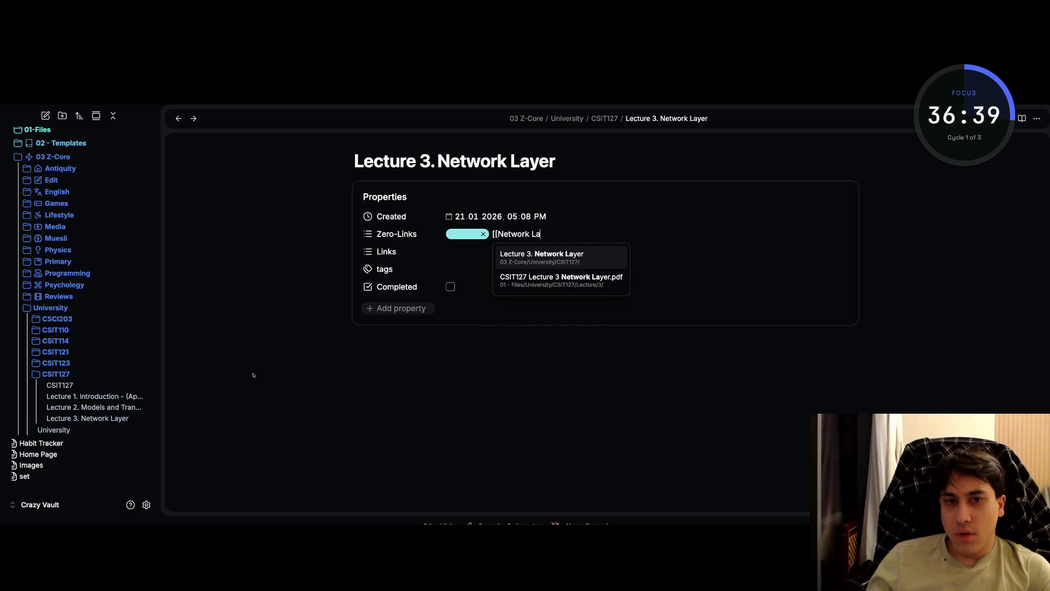
pyautogui.press('BackSpace')
pyautogui.press('BackSpace')
pyautogui.press('BackSpace')
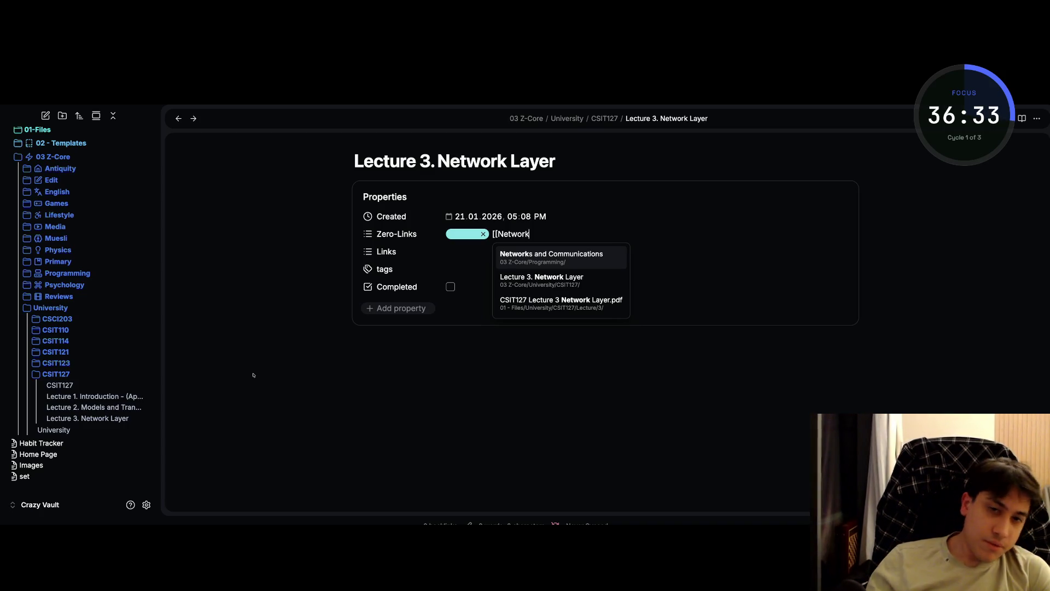
pyautogui.write(']]')
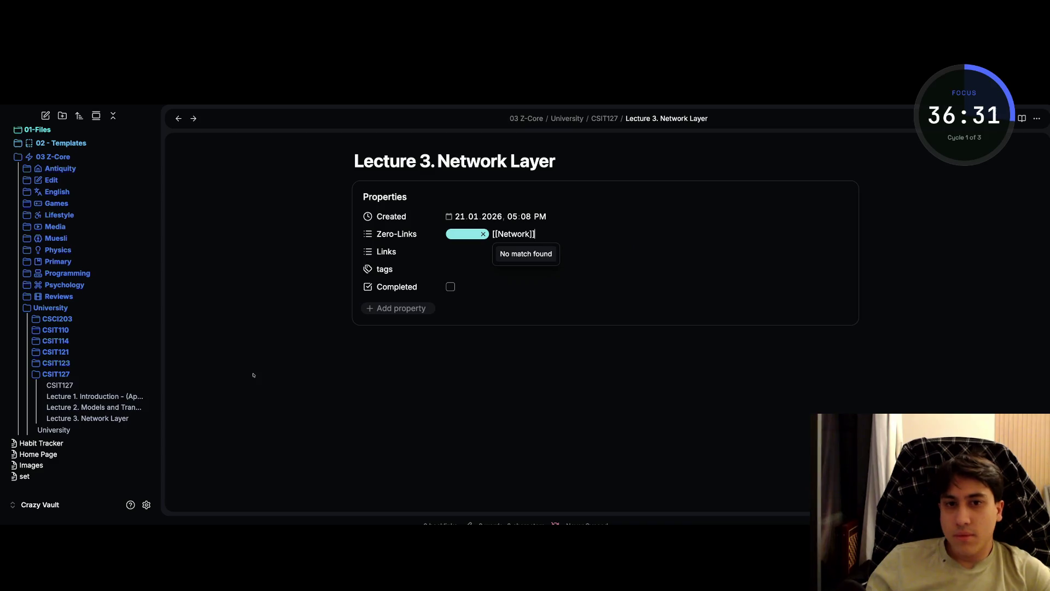
pyautogui.press('Return')
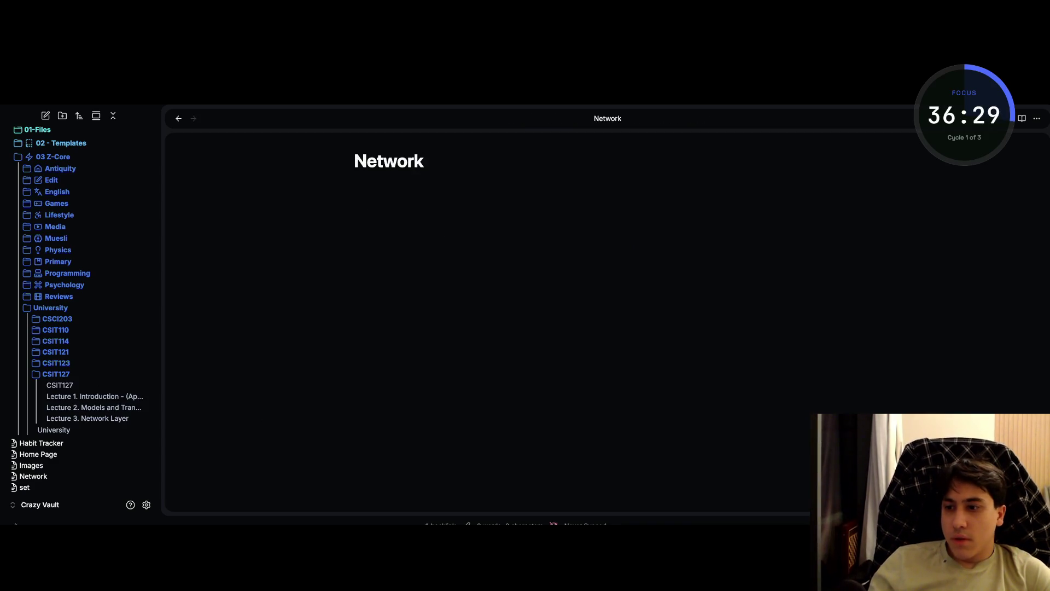
pyautogui.moveTo(33, 476); pyautogui.dragTo(62, 311)
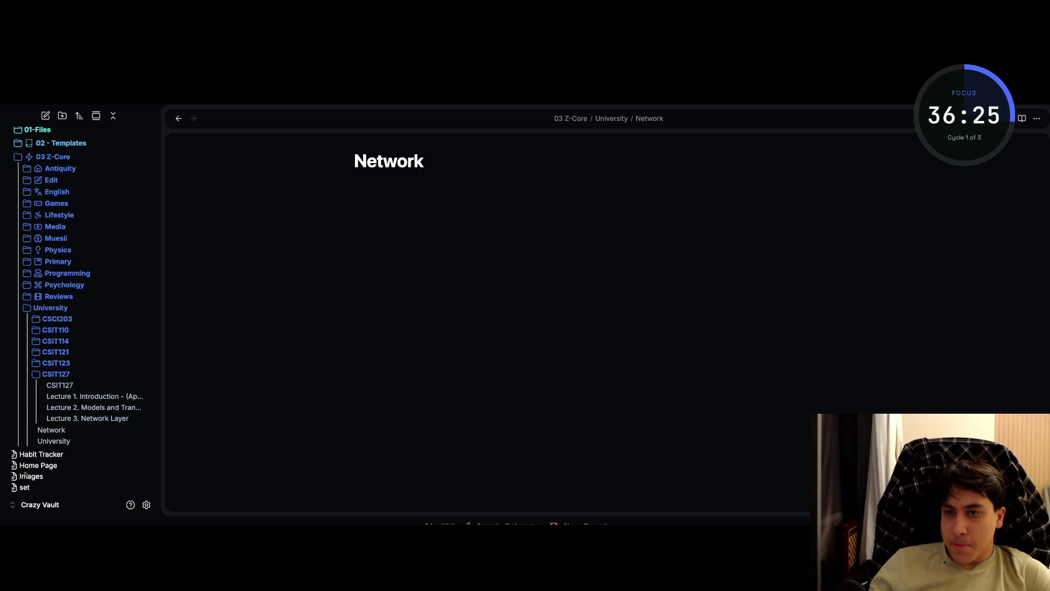
pyautogui.hotkey('ctrl', 'alt', 'Left')
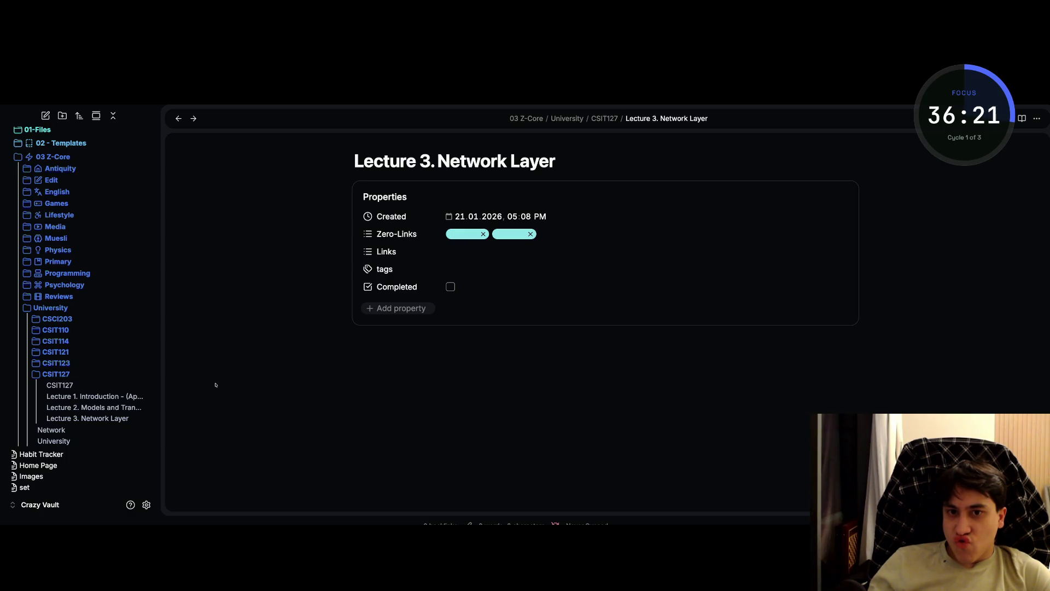
# - Clear the Zero-Links values and remove the Zero-Links property from Lecture 3
pyautogui.press('Up')
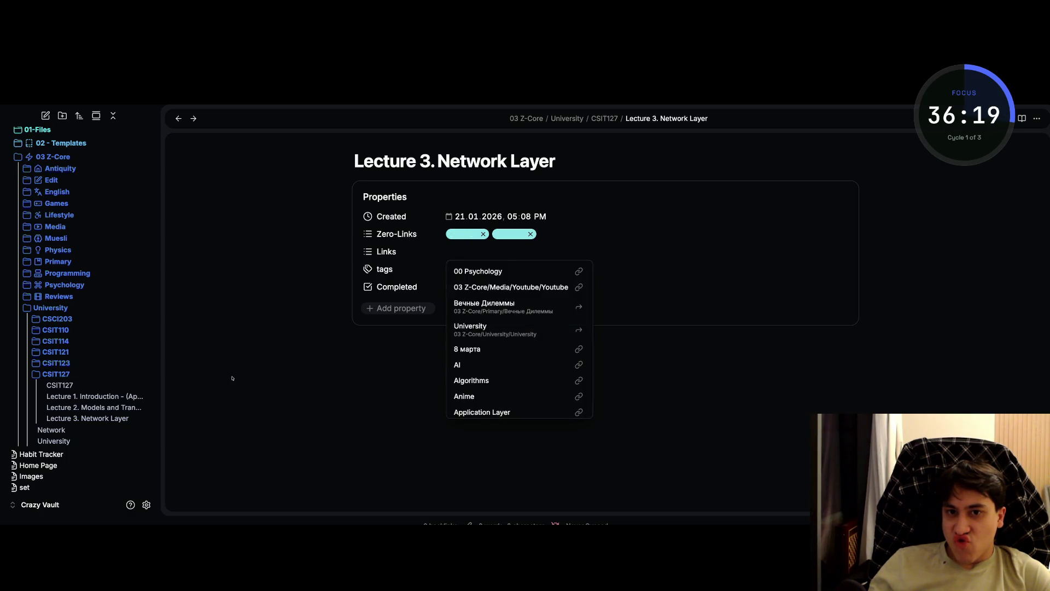
pyautogui.hotkey('ctrl', 'alt', 'Left')
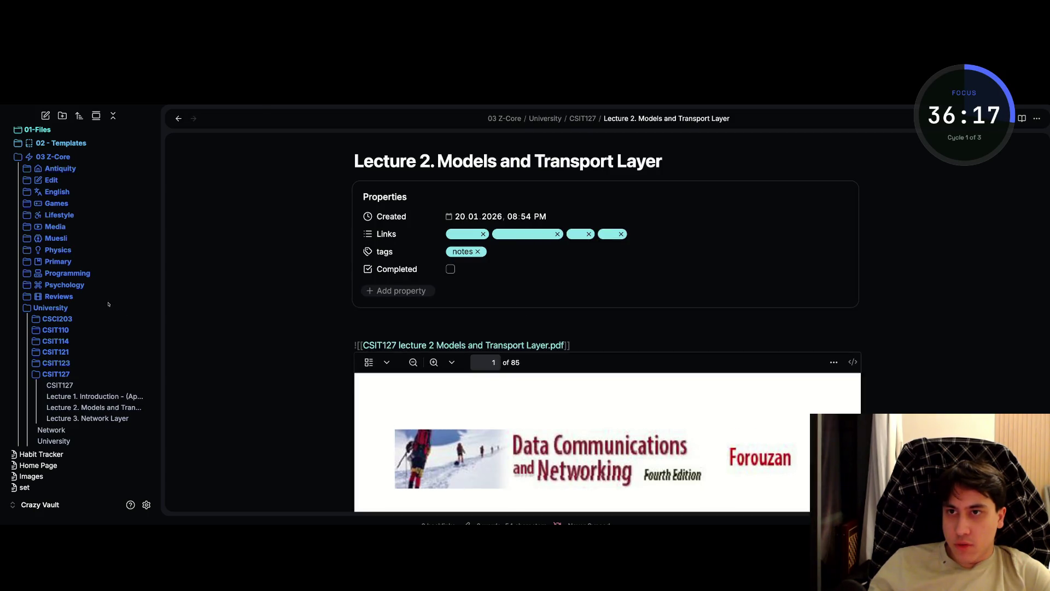
pyautogui.hotkey('ctrl', 'alt', 'Right')
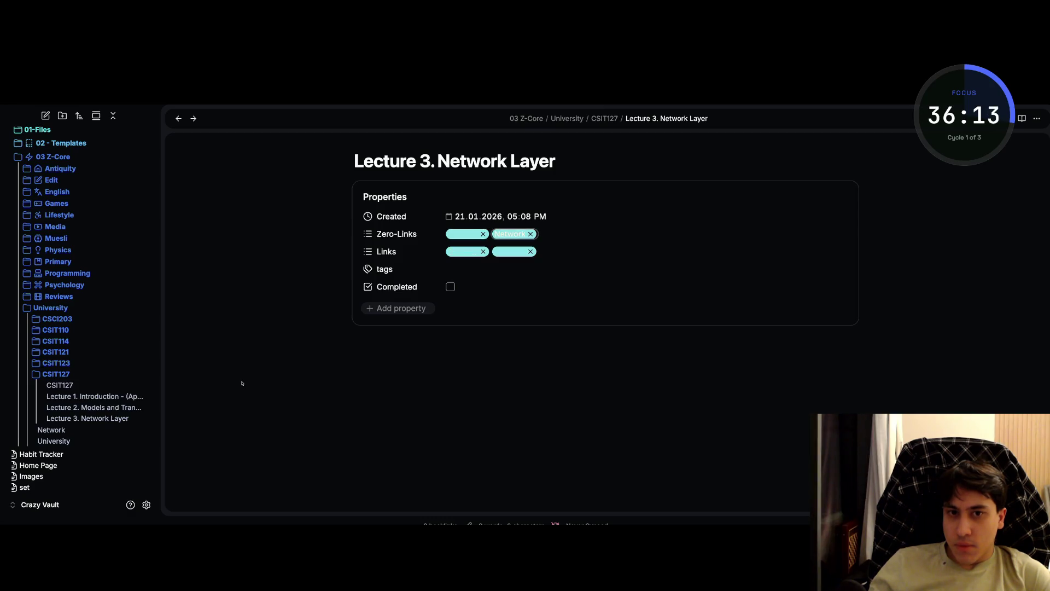
pyautogui.press('BackSpace')
pyautogui.press('BackSpace')
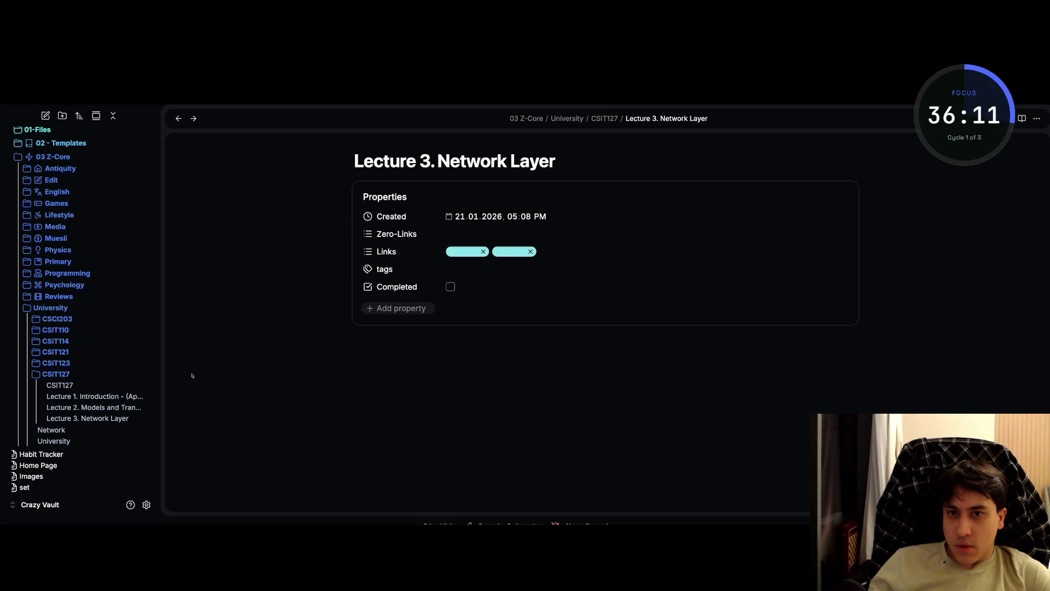
pyautogui.hotkey('shift', 'F10')
pyautogui.press('Down')
pyautogui.press('Down')
pyautogui.press('Escape')
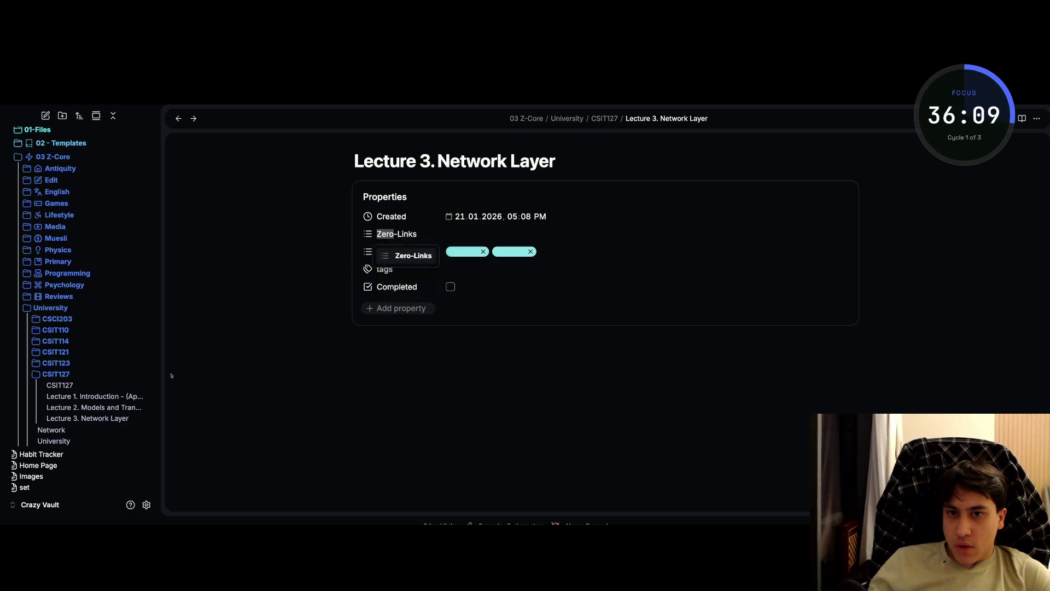
pyautogui.hotkey('shift', 'F10')
pyautogui.press('Down')
pyautogui.press('Down')
pyautogui.press('Down')
pyautogui.press('Return')
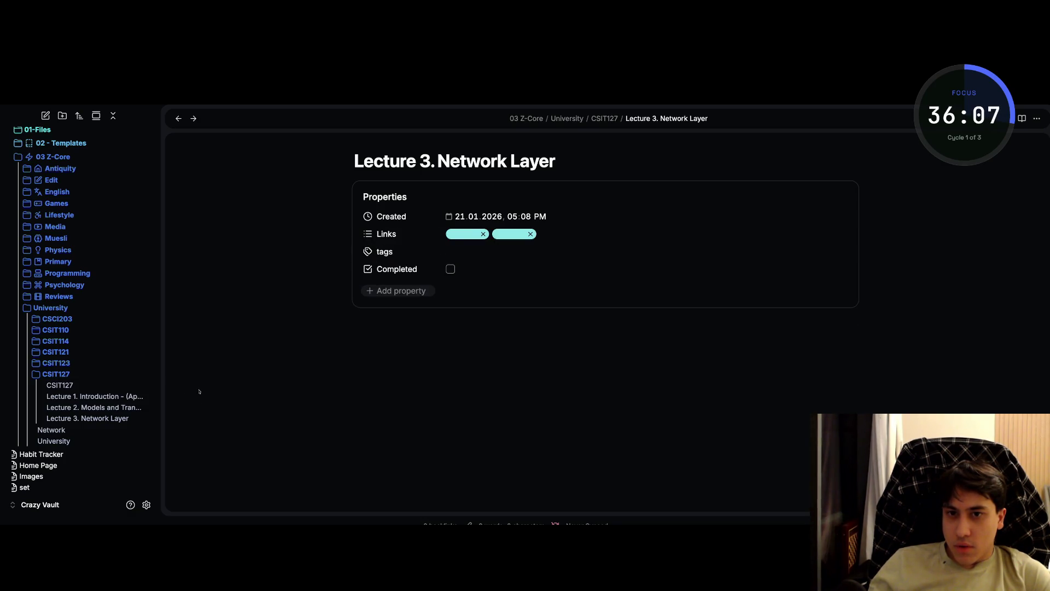
# - Add 'notes' as a tag on the Lecture 3 note
pyautogui.write('notes')
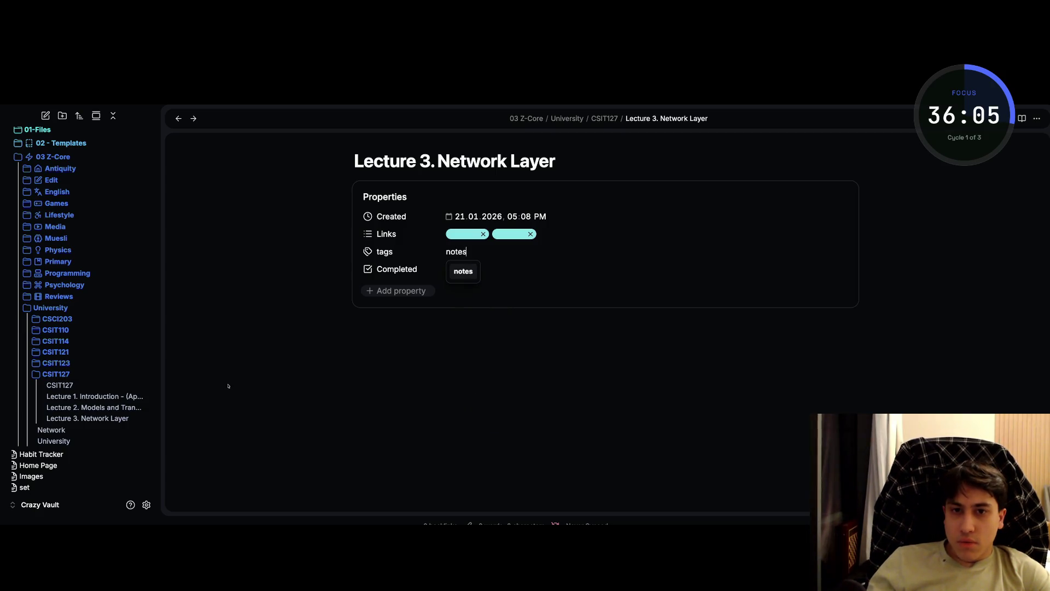
pyautogui.press('Return')
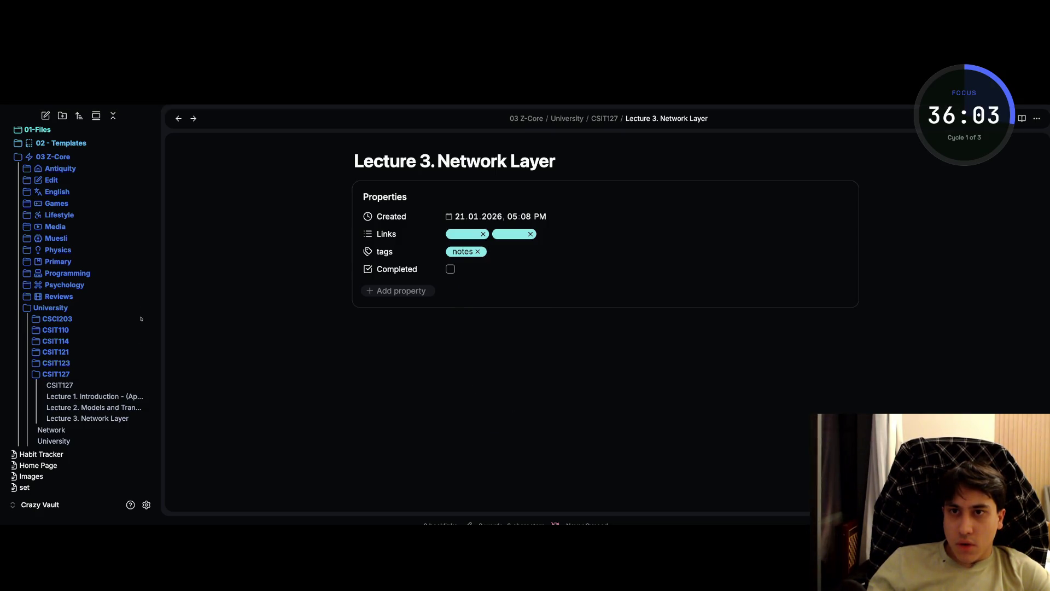
pyautogui.click(93, 407)
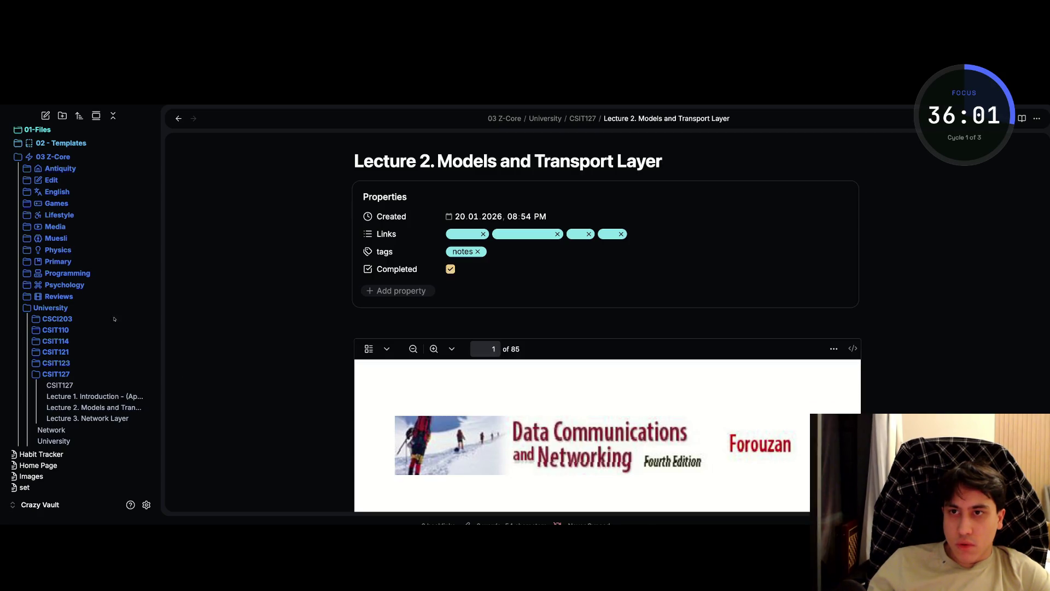
pyautogui.hotkey('ctrl', 'alt', 'Left')
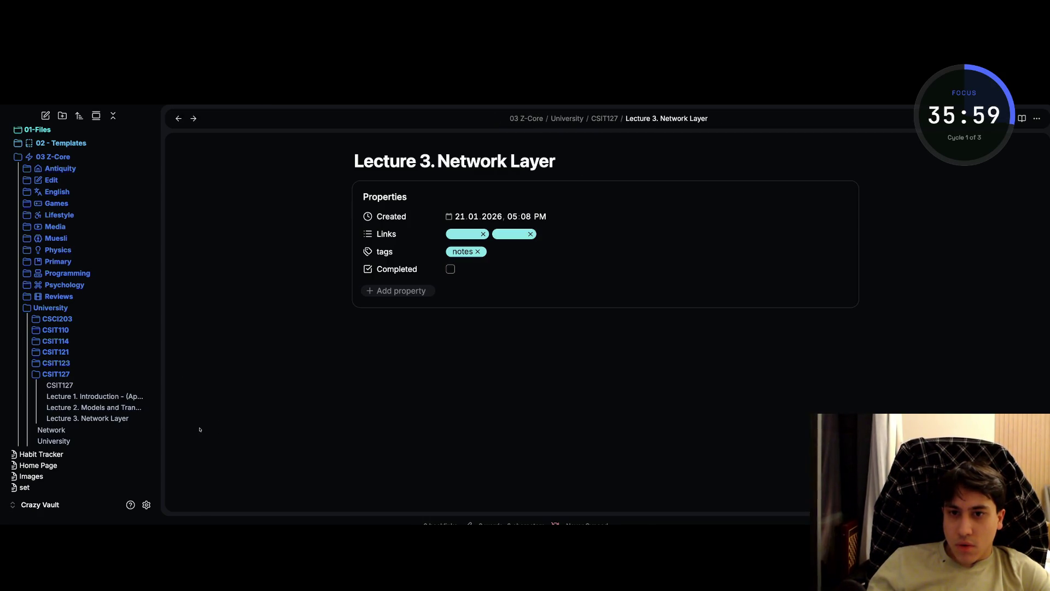
# - Start an ![[csit128 lecture embed and open the CSIT127 Lecture 3 Network Layer PDF
pyautogui.write('![[')
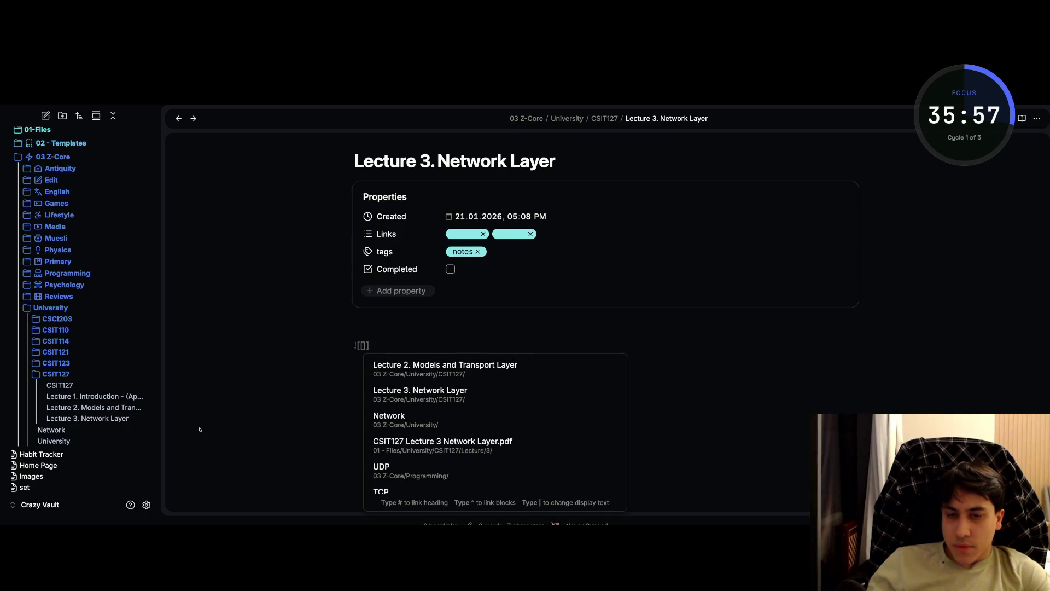
pyautogui.write('csit12')
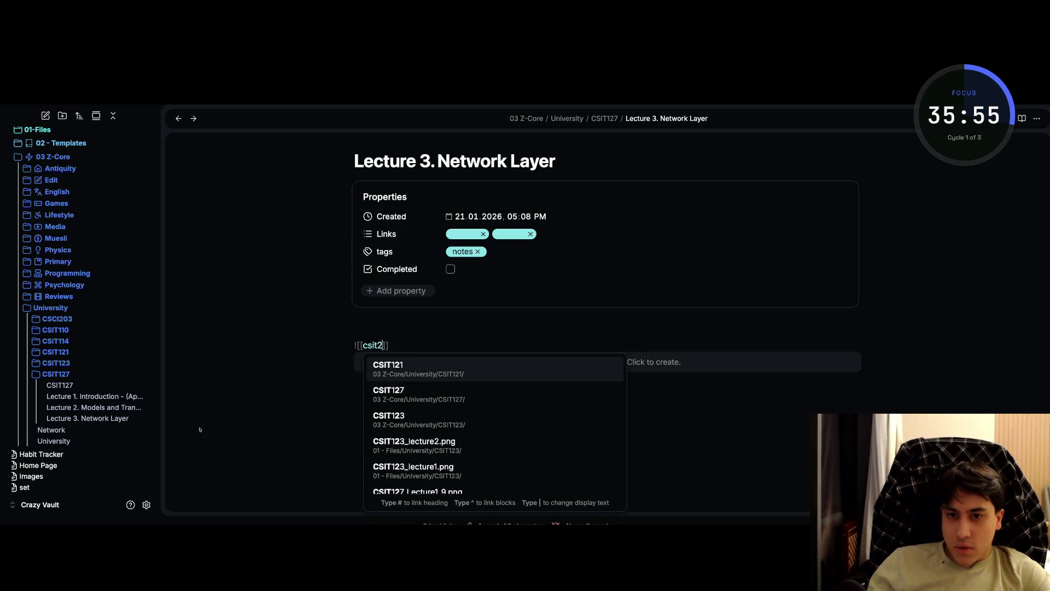
pyautogui.write('8')
pyautogui.press('Down')
pyautogui.press('Down')
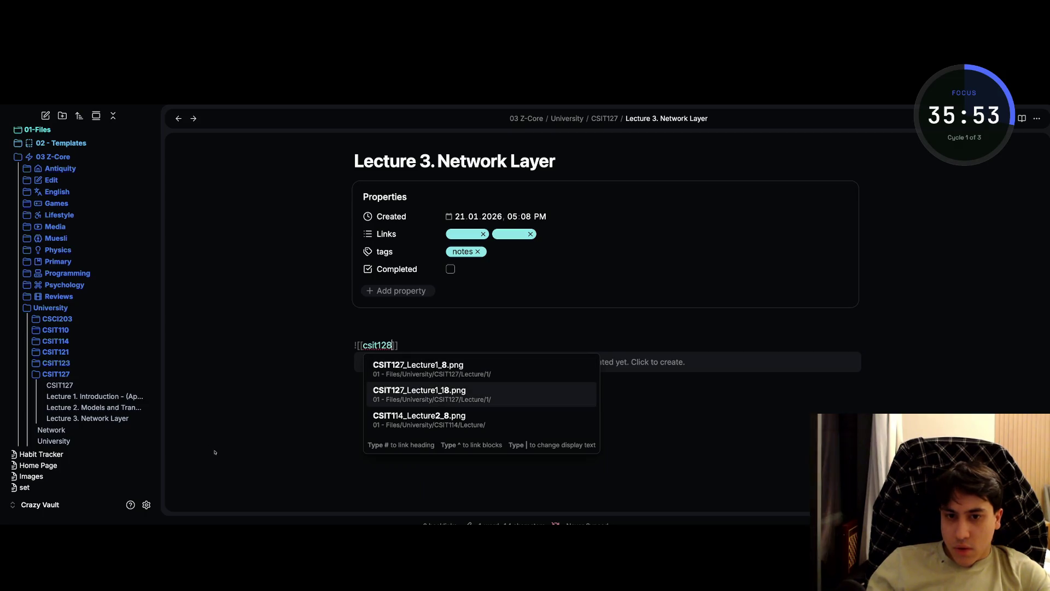
pyautogui.press('Up')
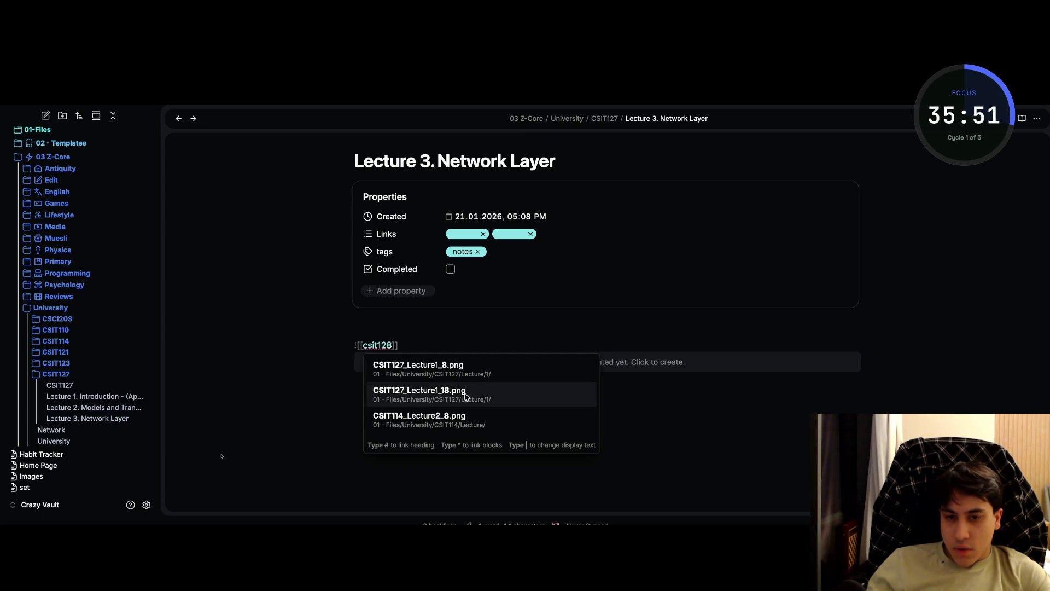
pyautogui.press('Down')
pyautogui.press('BackSpace')
pyautogui.write('8')
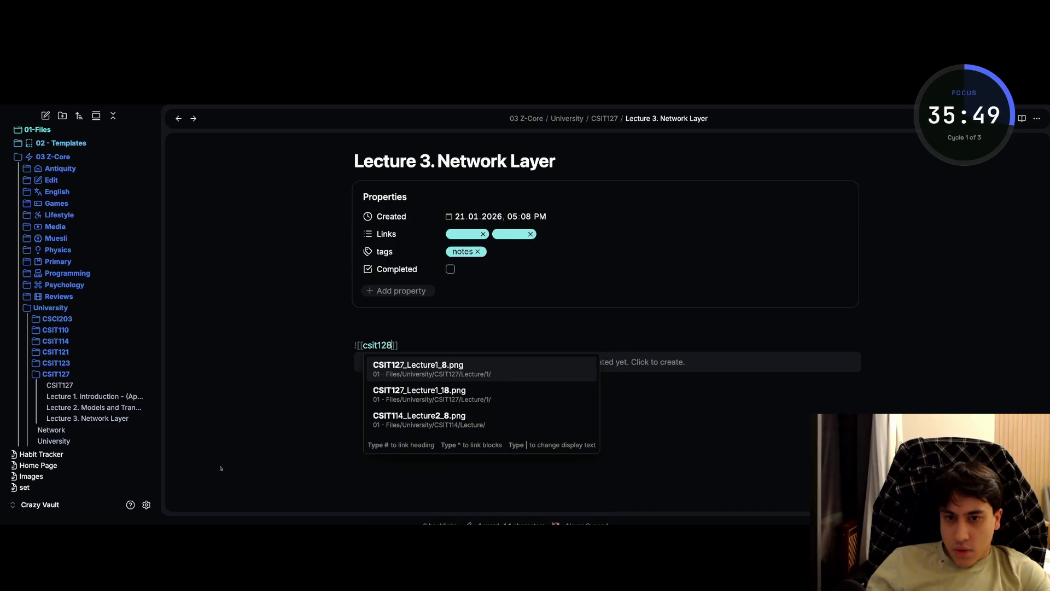
pyautogui.write(' lecture')
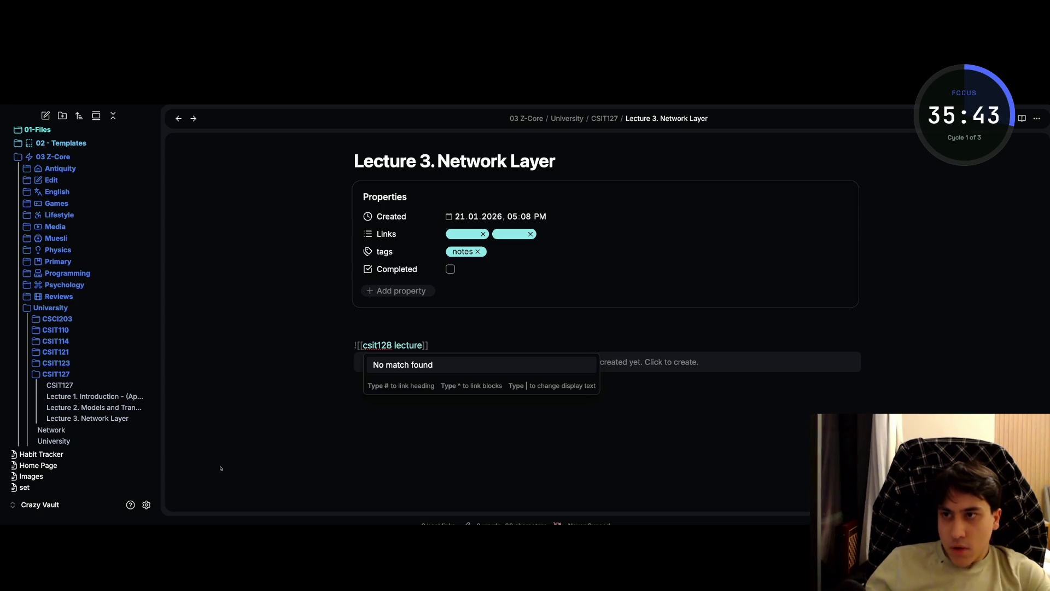
pyautogui.scroll(3, 24, 390)
pyautogui.click(97, 278)
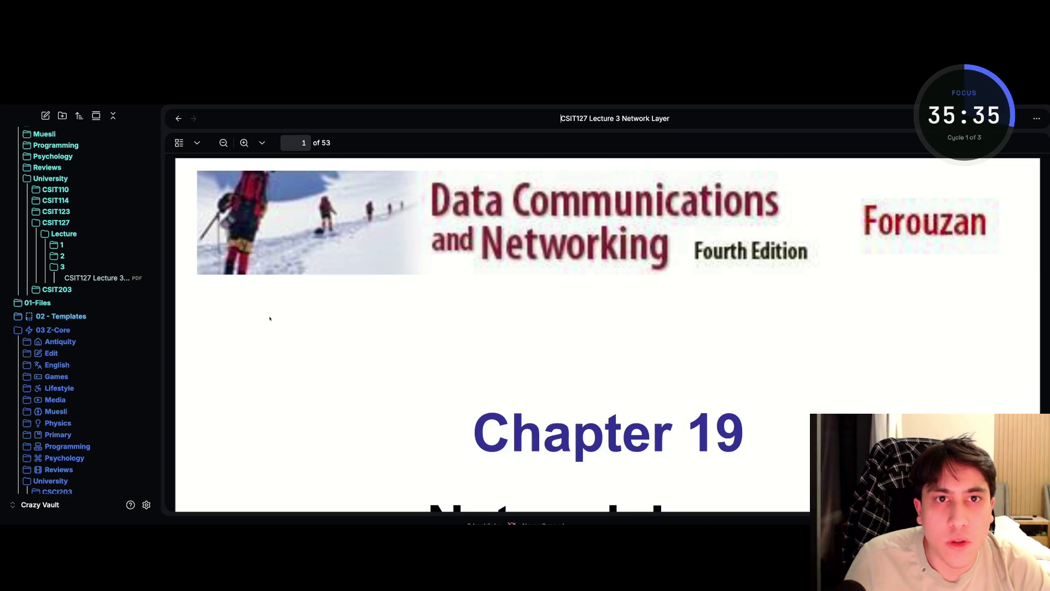
# - Copy the PDF's name and embed CSIT127 Lecture 3 Network Layer in the note body
pyautogui.hotkey('ctrl', 'a')
pyautogui.hotkey('ctrl', 'c')
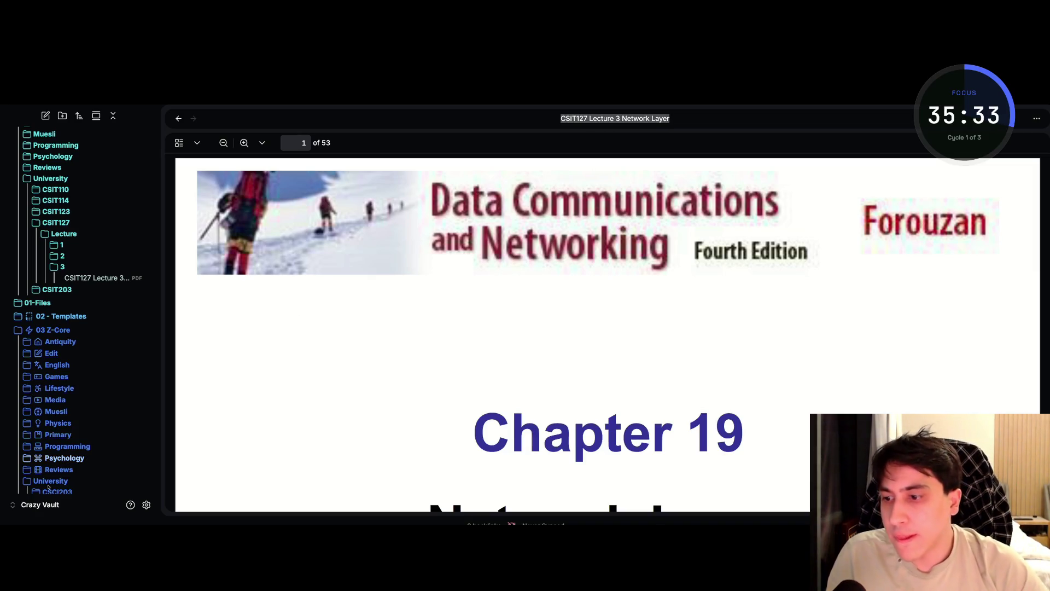
pyautogui.scroll(-5, 32, 479)
pyautogui.click(87, 441)
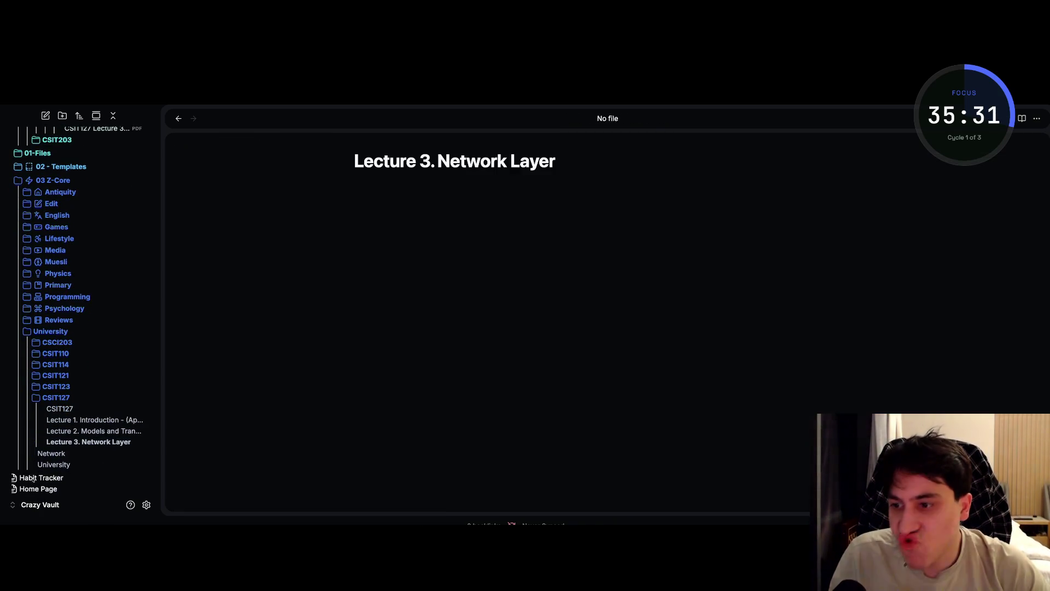
pyautogui.press('Return')
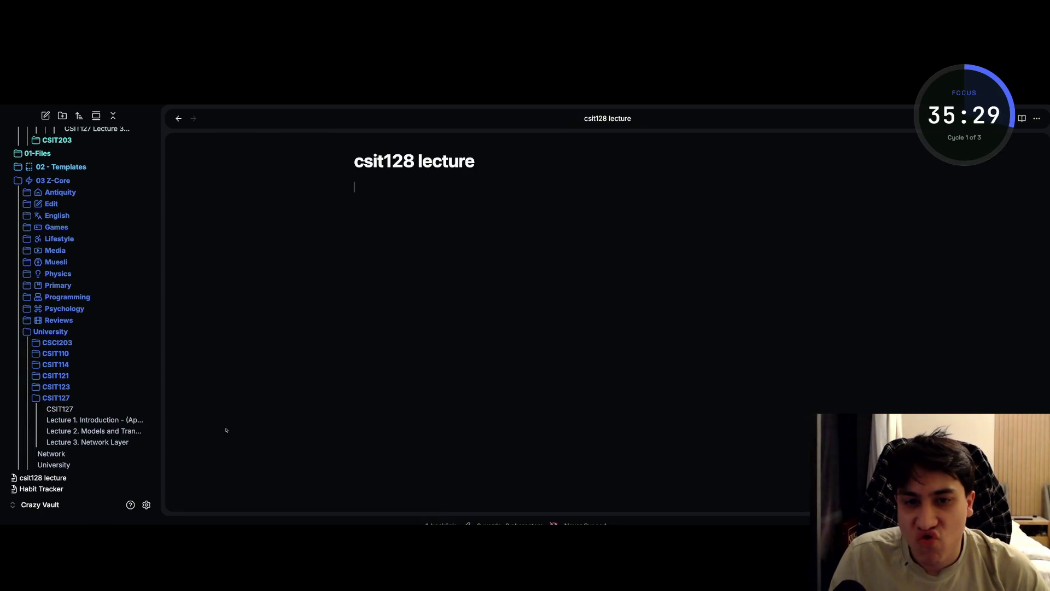
pyautogui.hotkey('ctrl', 'alt', 'Left')
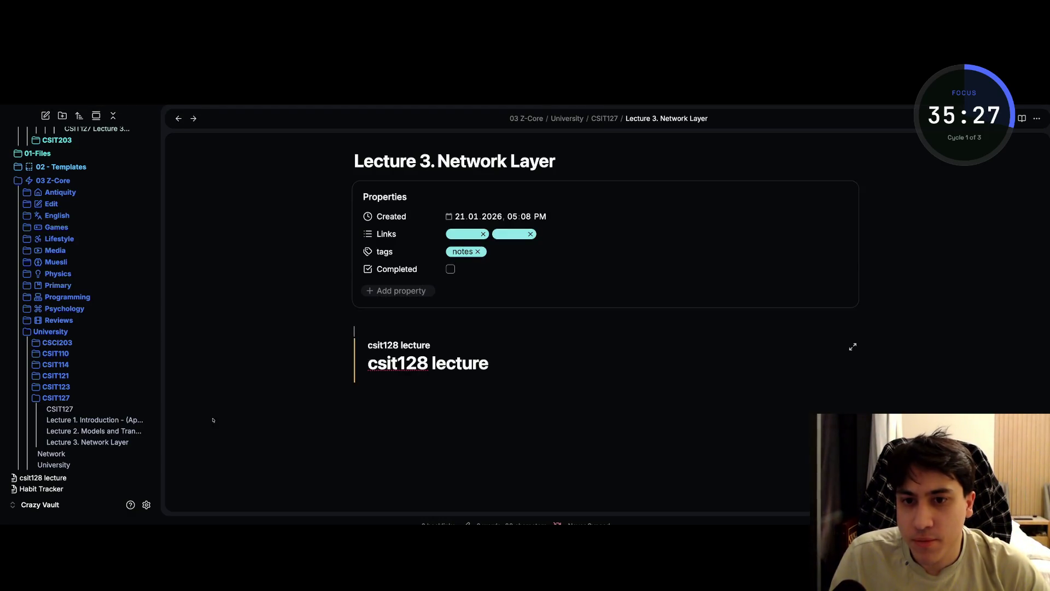
pyautogui.hotkey('ctrl', 'z')
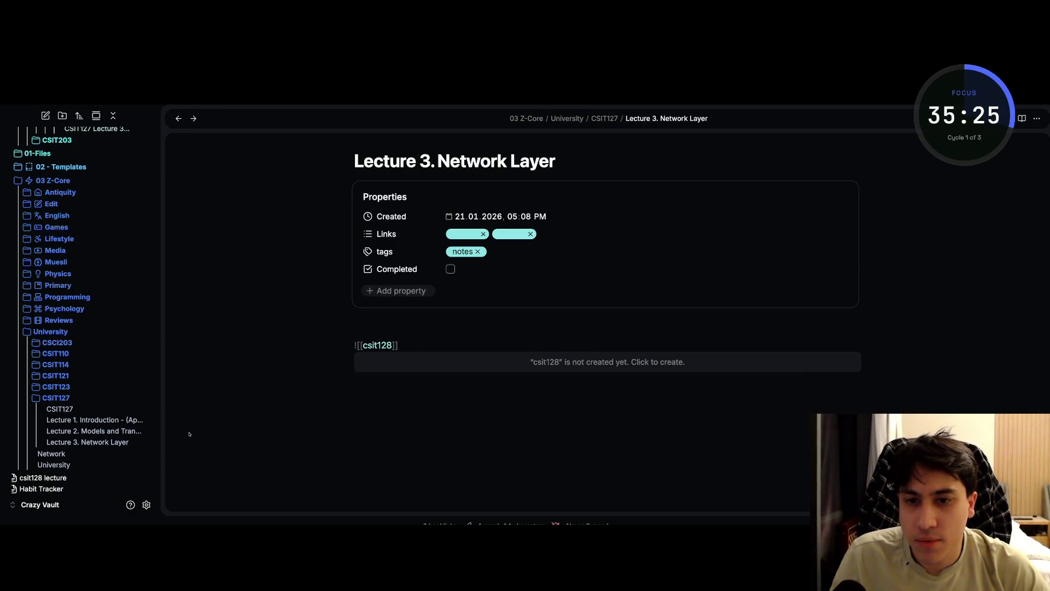
pyautogui.press('BackSpace')
pyautogui.press('BackSpace')
pyautogui.press('BackSpace')
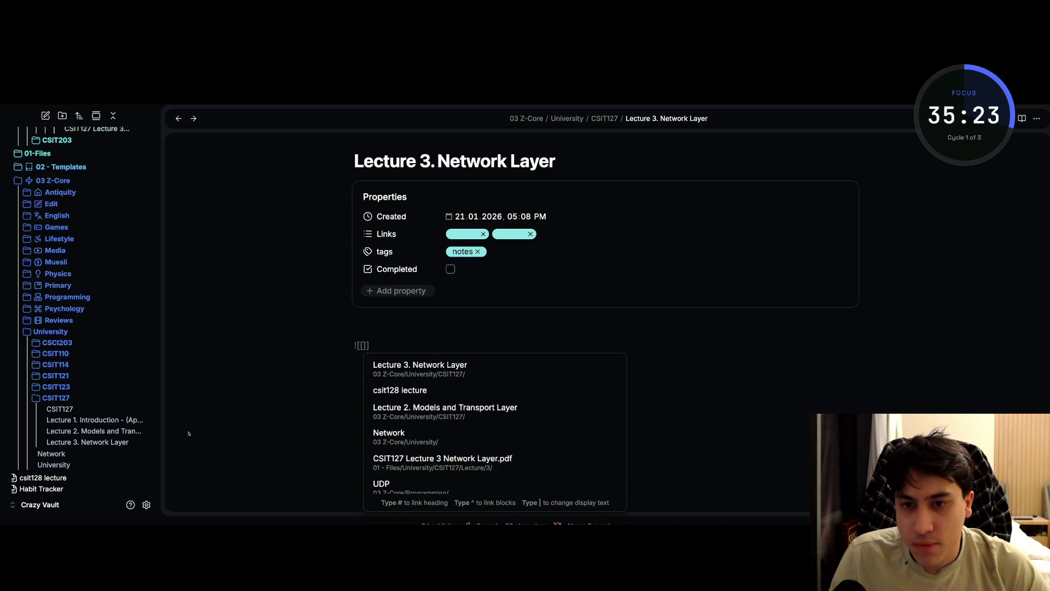
pyautogui.hotkey('ctrl', 'v')
pyautogui.press('Return')
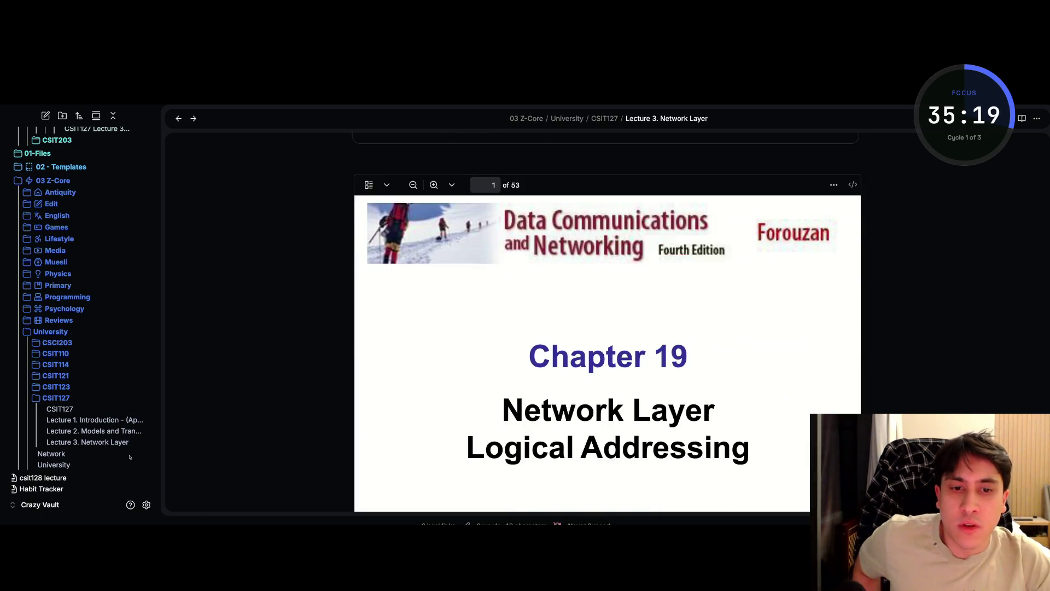
pyautogui.scroll(-2, 66, 437)
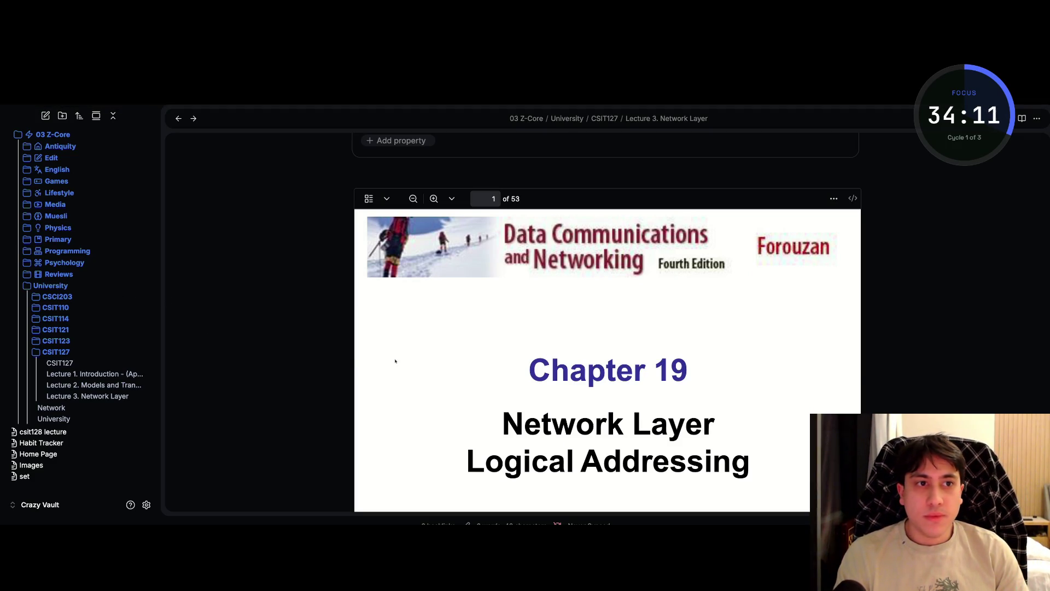
# - Open the embedded CSIT127 Lecture 3 Network Layer PDF in a new tab from its options menu
pyautogui.rightClick(815, 204)
pyautogui.press('Escape')
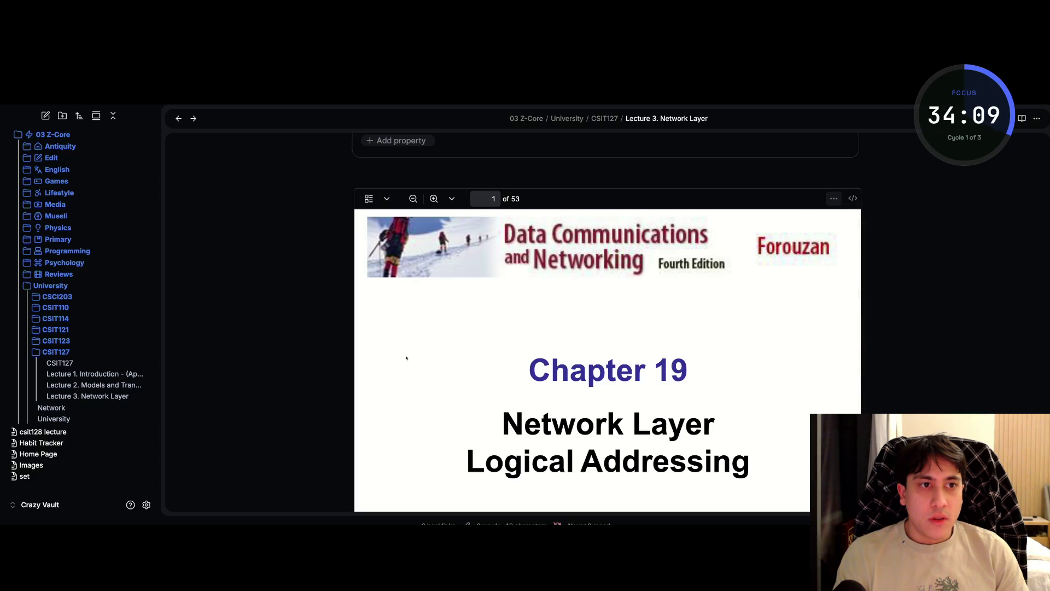
pyautogui.click(834, 199)
pyautogui.click(853, 211)
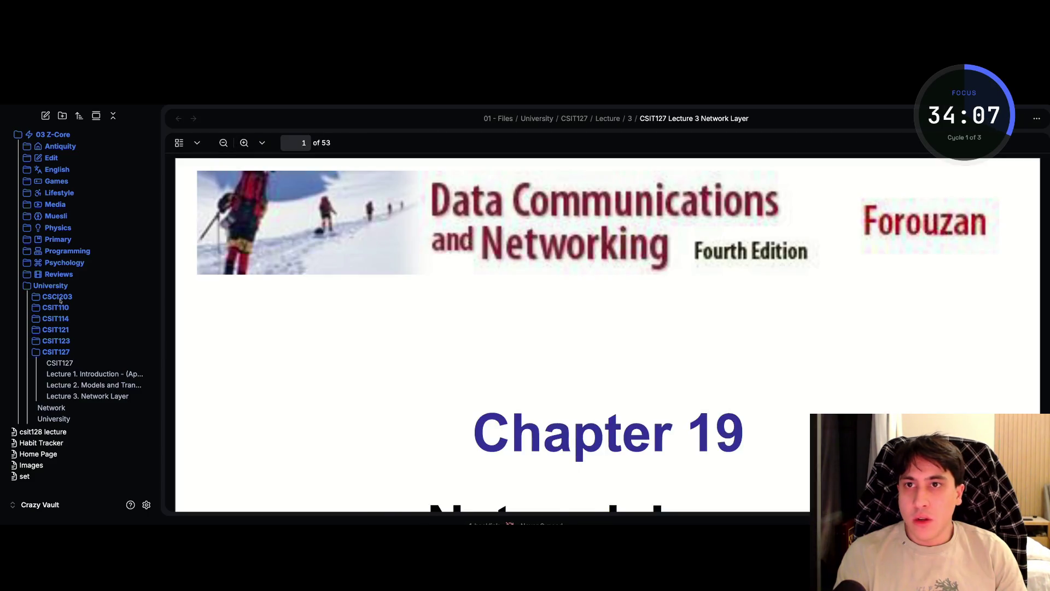
# - Hide the sidebar and scroll the PDF to page 4's Figure 19.1 on dotted-decimal notation
pyautogui.hotkey('ctrl', '\\')
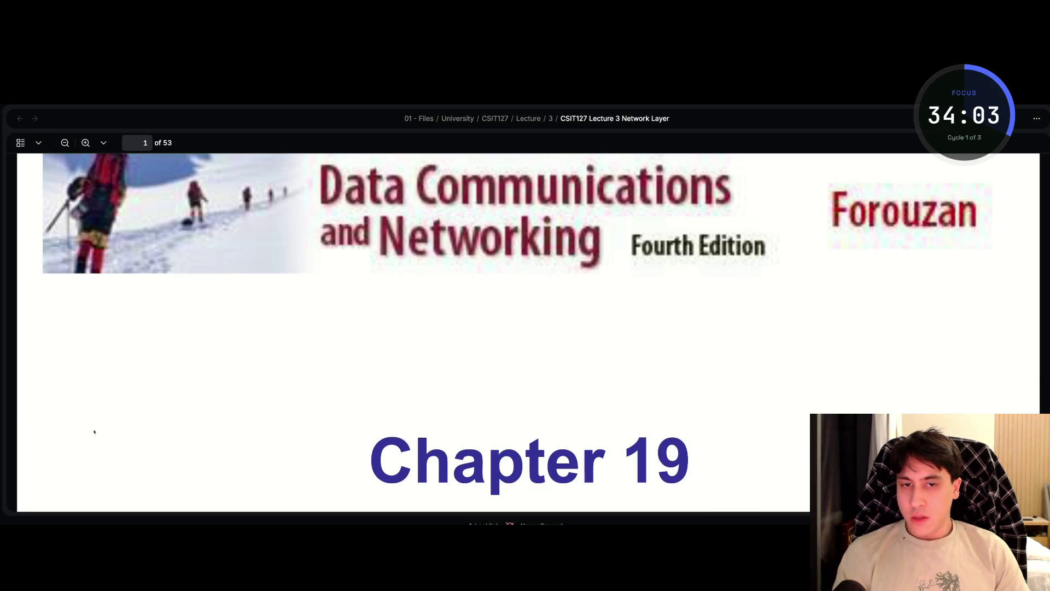
pyautogui.scroll(-3, 92, 416)
pyautogui.scroll(-1, 94, 432)
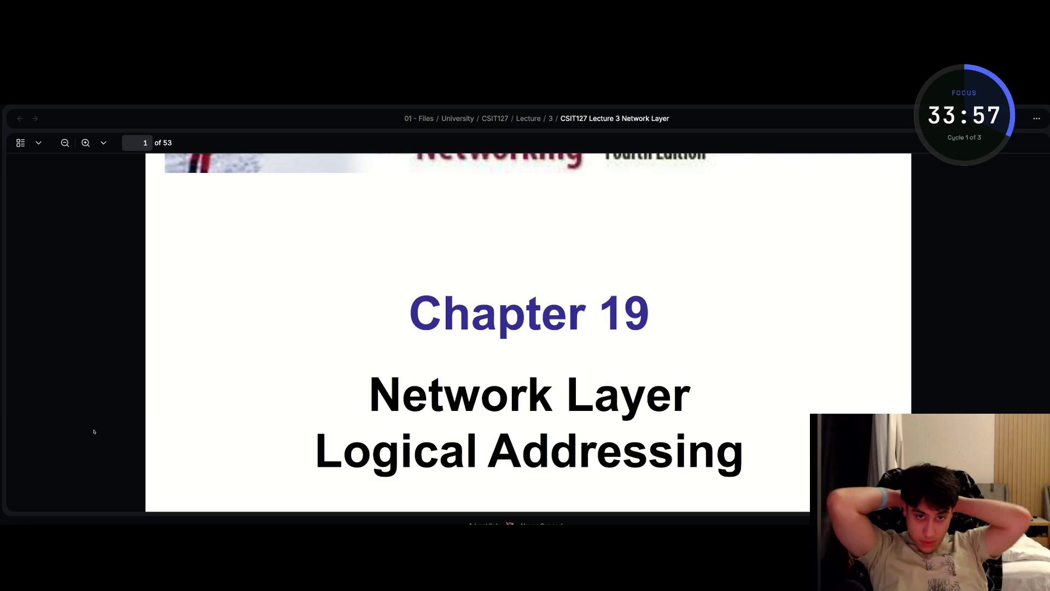
pyautogui.scroll(-2, 94, 432)
pyautogui.scroll(-10, 93, 431)
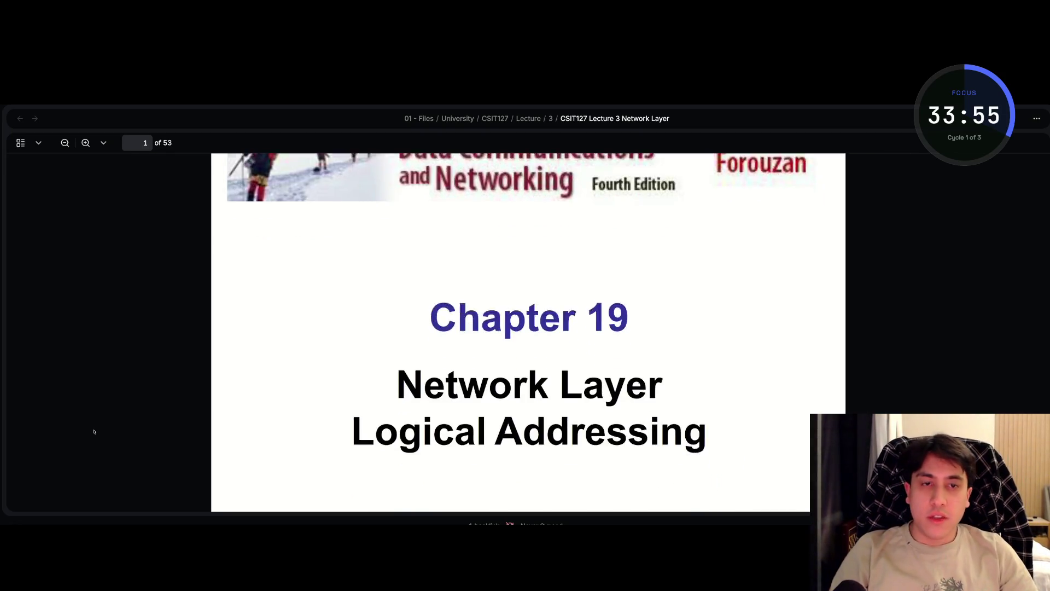
pyautogui.scroll(-1, 93, 431)
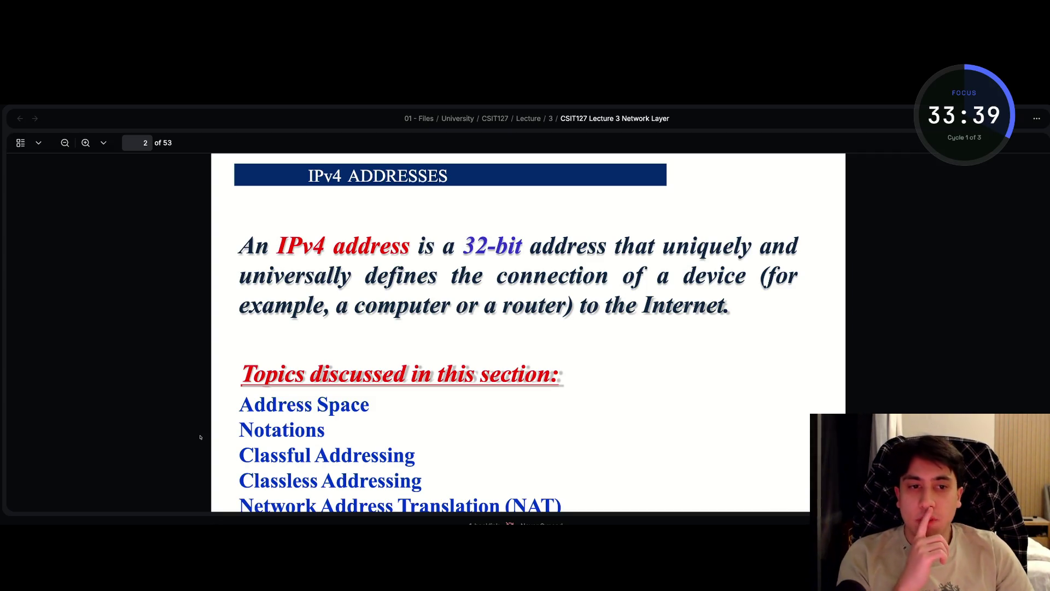
pyautogui.scroll(-3, 200, 437)
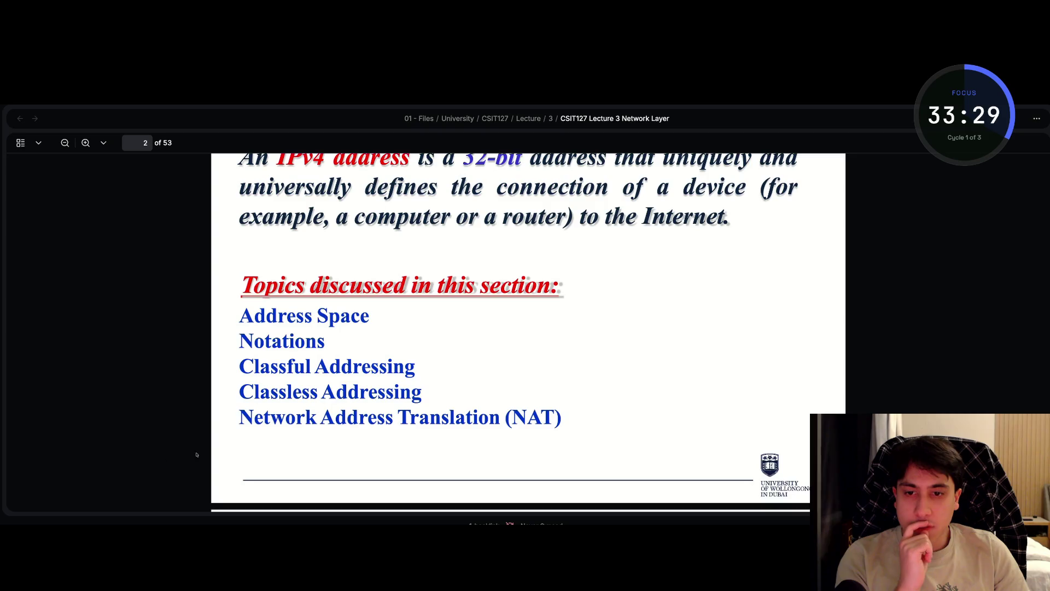
pyautogui.scroll(-2, 223, 458)
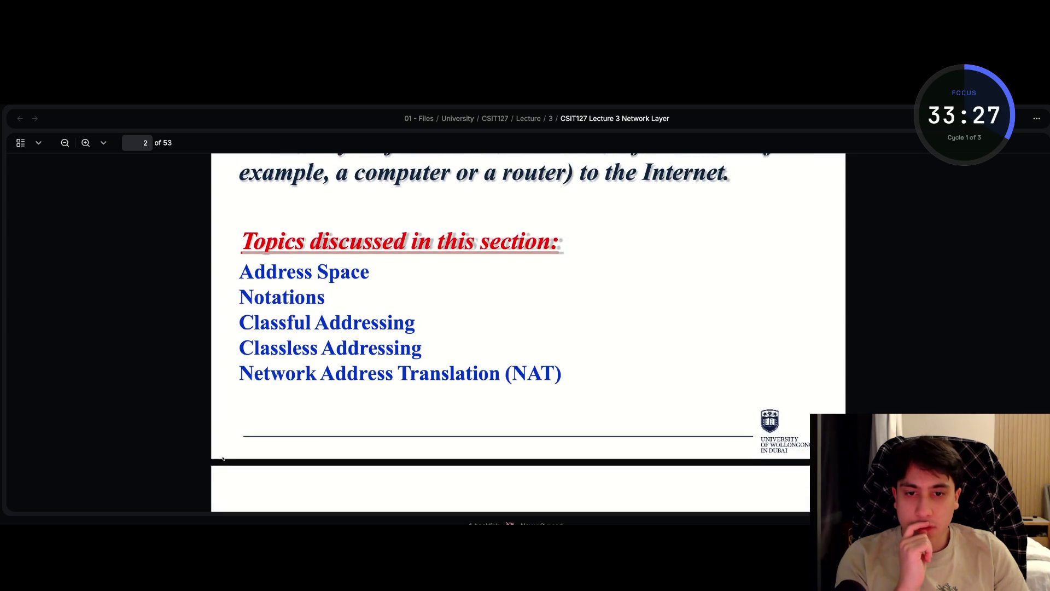
pyautogui.scroll(-10, 223, 458)
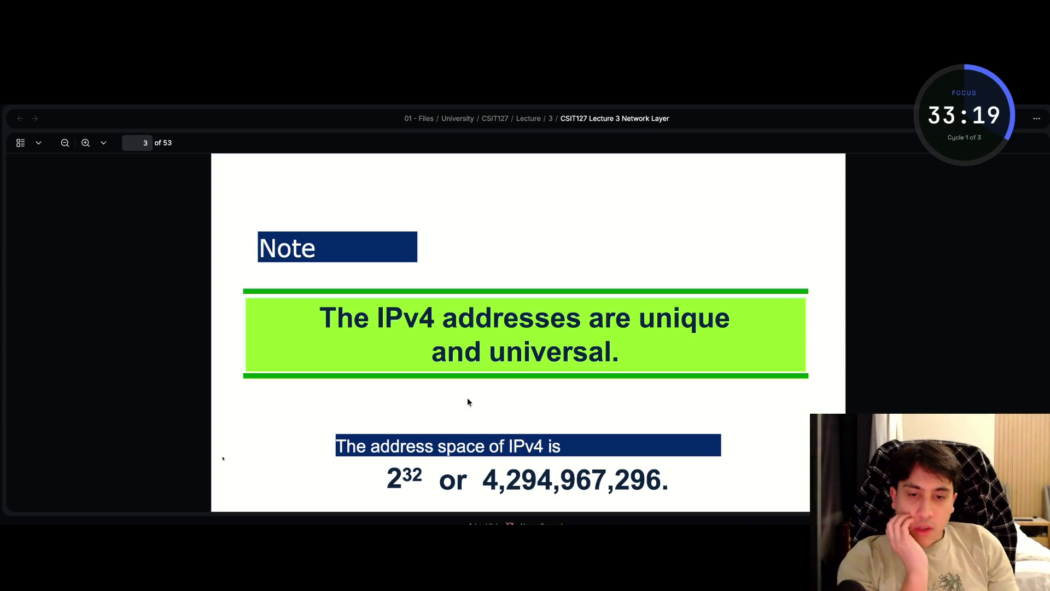
pyautogui.scroll(-2, 467, 402)
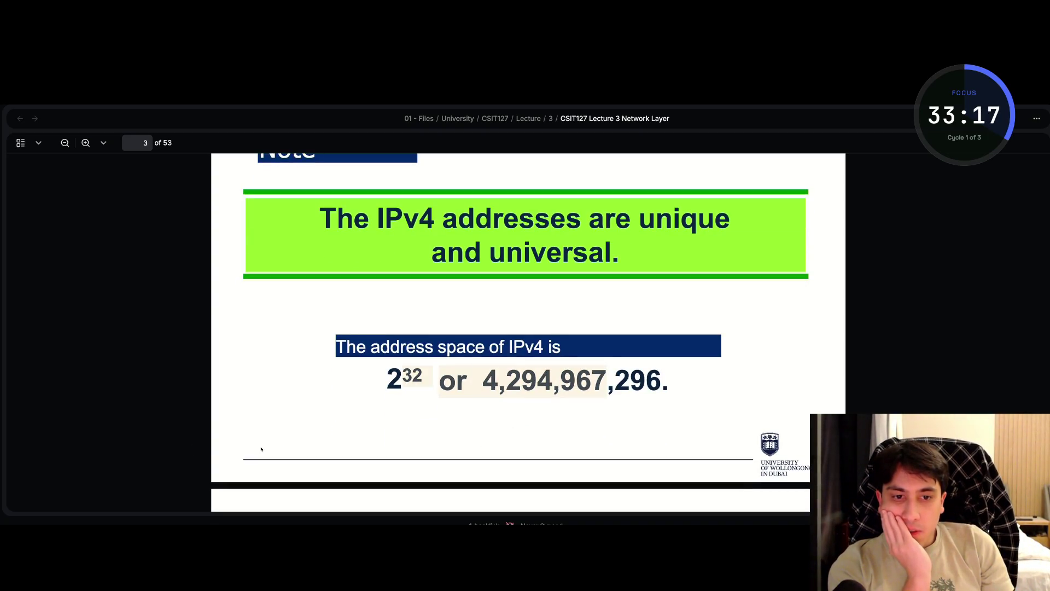
pyautogui.scroll(-6, 260, 449)
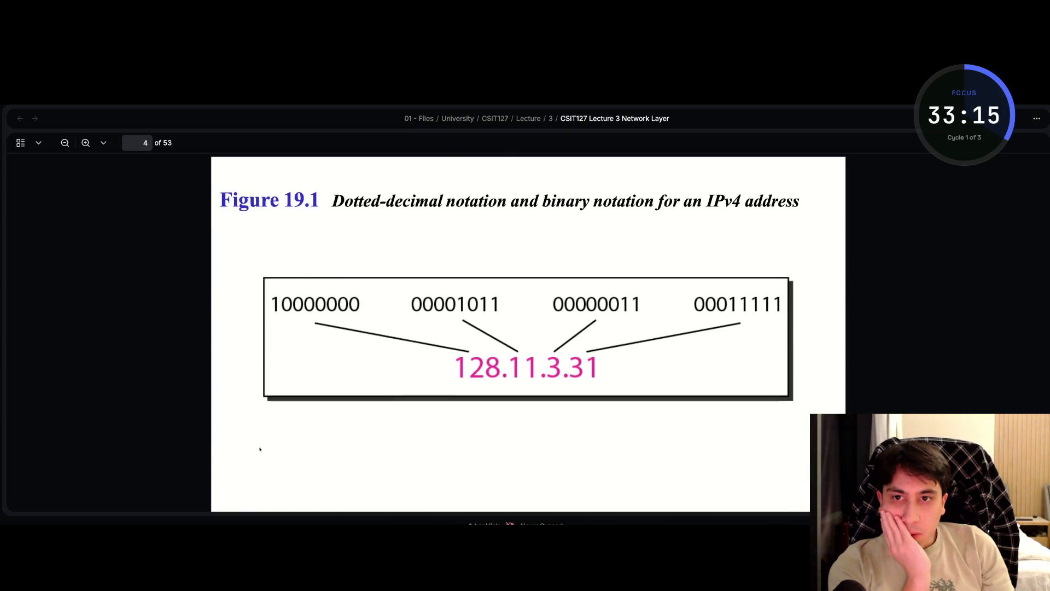
# - Scroll to Example 19.1 on page 5 and bring up Spotlight search
pyautogui.scroll(1, 260, 448)
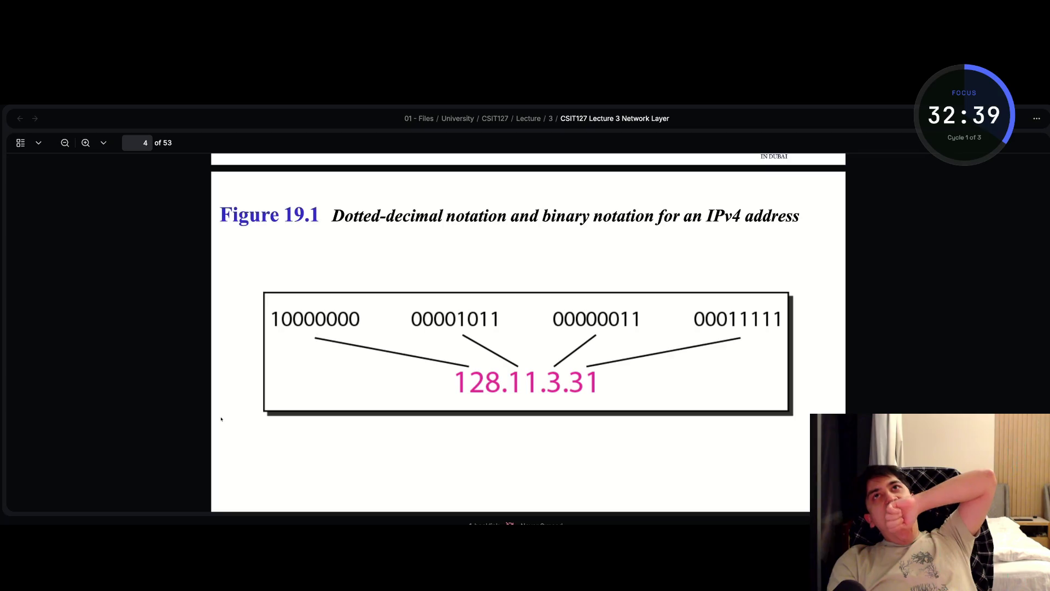
pyautogui.scroll(-5, 221, 419)
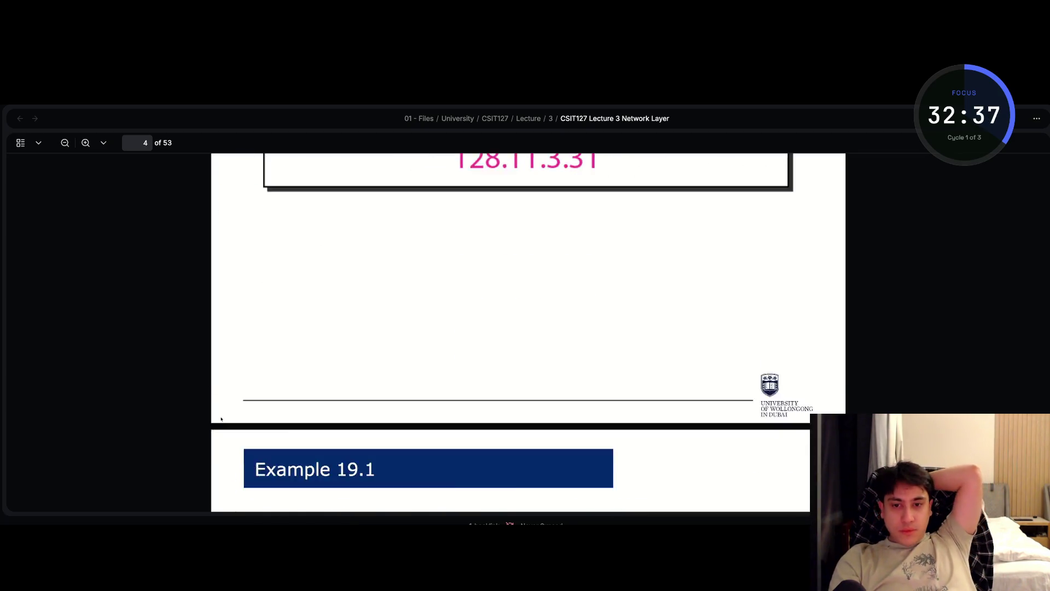
pyautogui.scroll(-3, 221, 419)
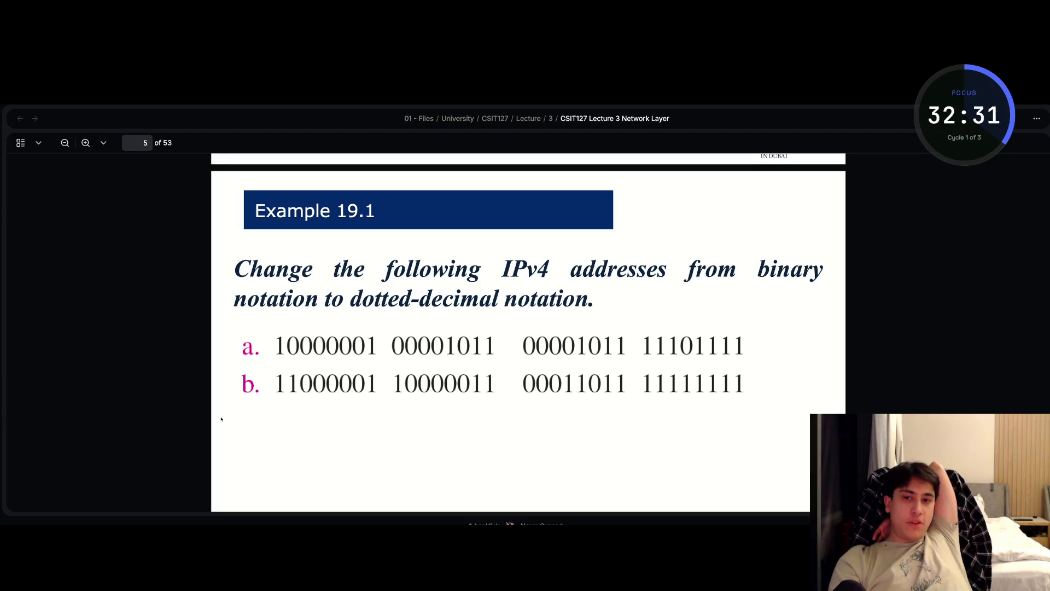
pyautogui.press('super+space')
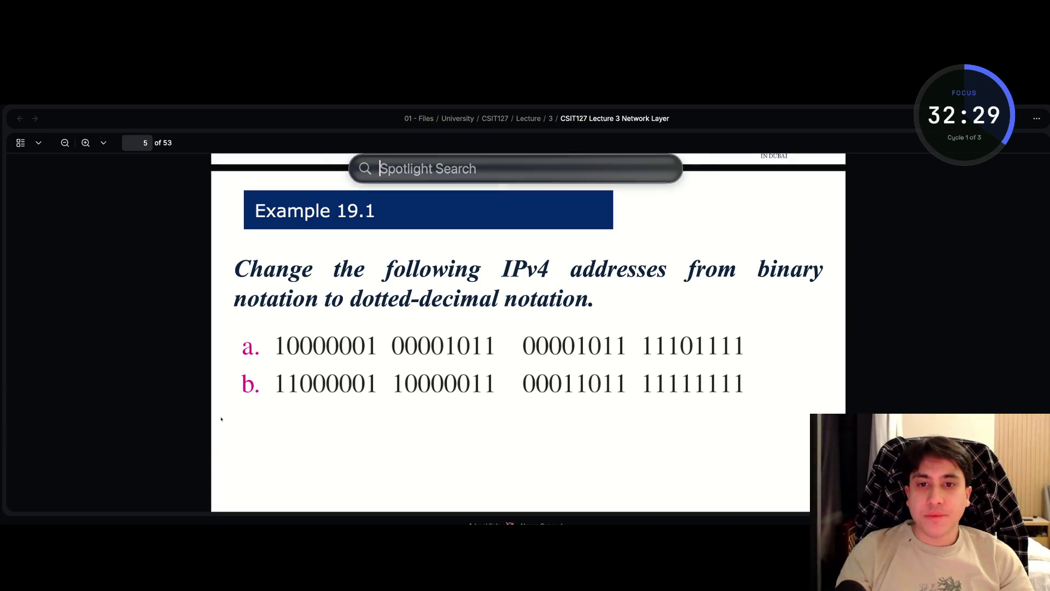
# - Exit full-screen and snap the lecture PDF window to the left half of the screen
pyautogui.press('Escape')
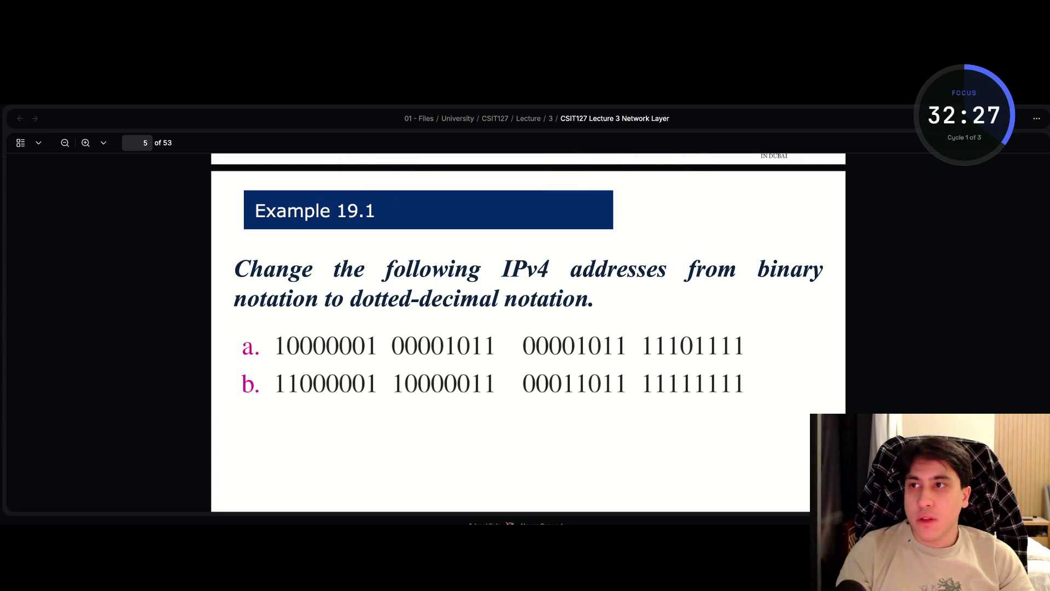
pyautogui.press('ctrl+super+f')
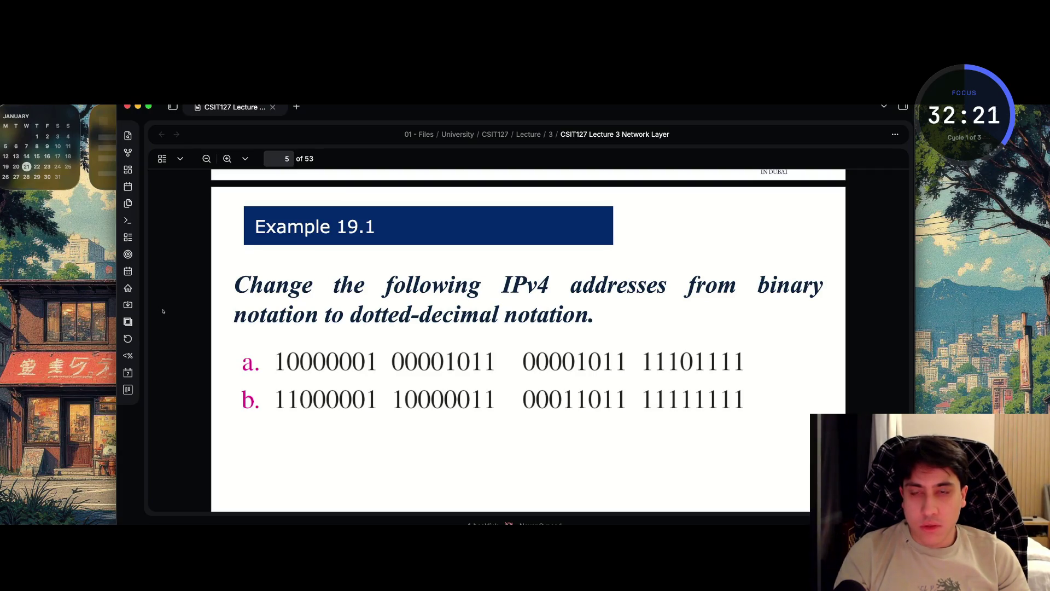
pyautogui.hotkey('ctrl', 'alt', 'Left')
# - Launch notes.app via Spotlight and create a new empty note
pyautogui.press('super+space')
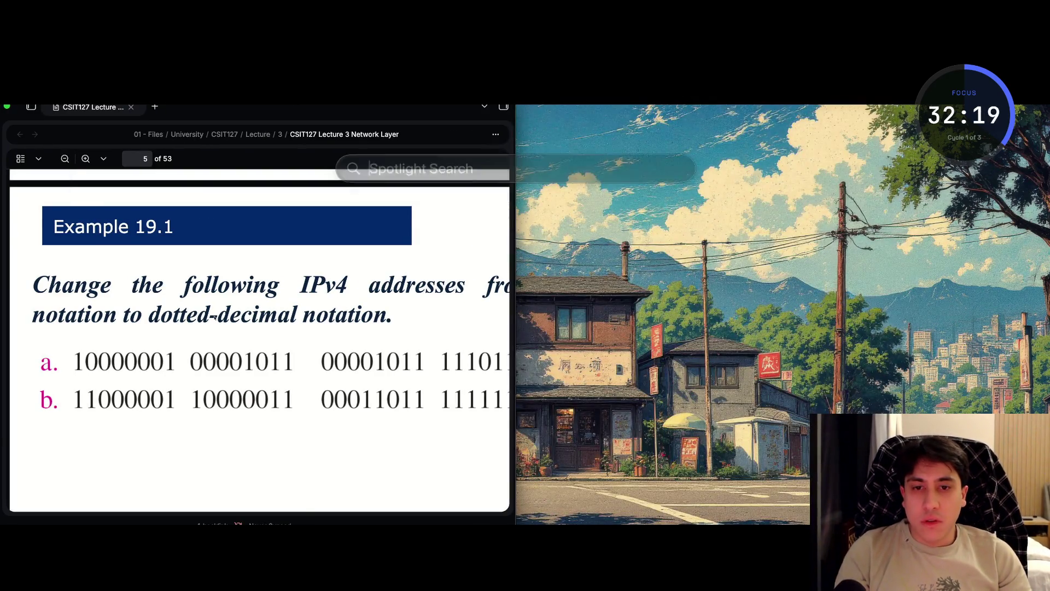
pyautogui.write('notes.app')
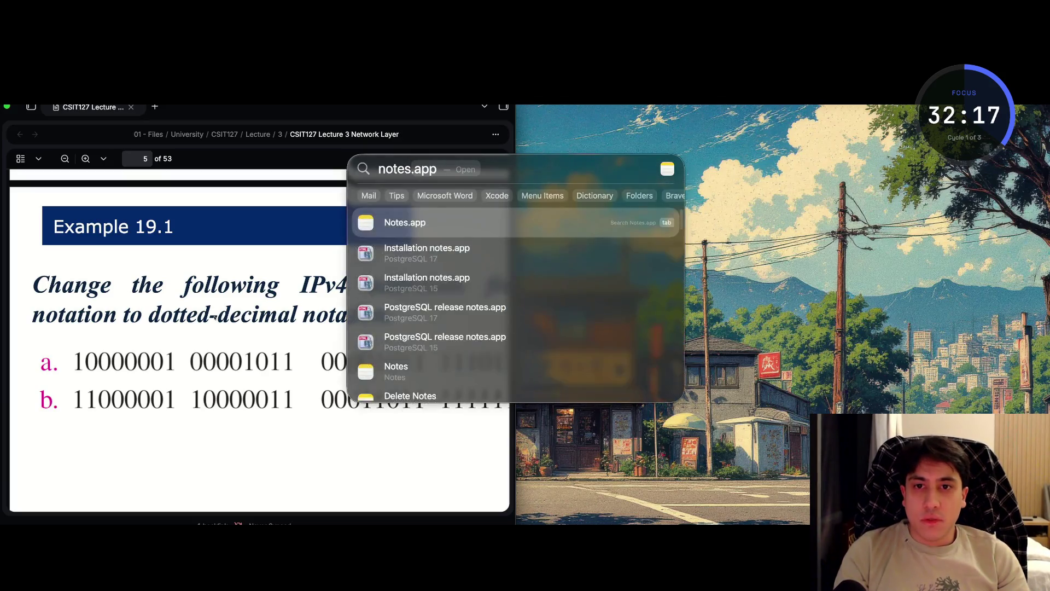
pyautogui.press('Return')
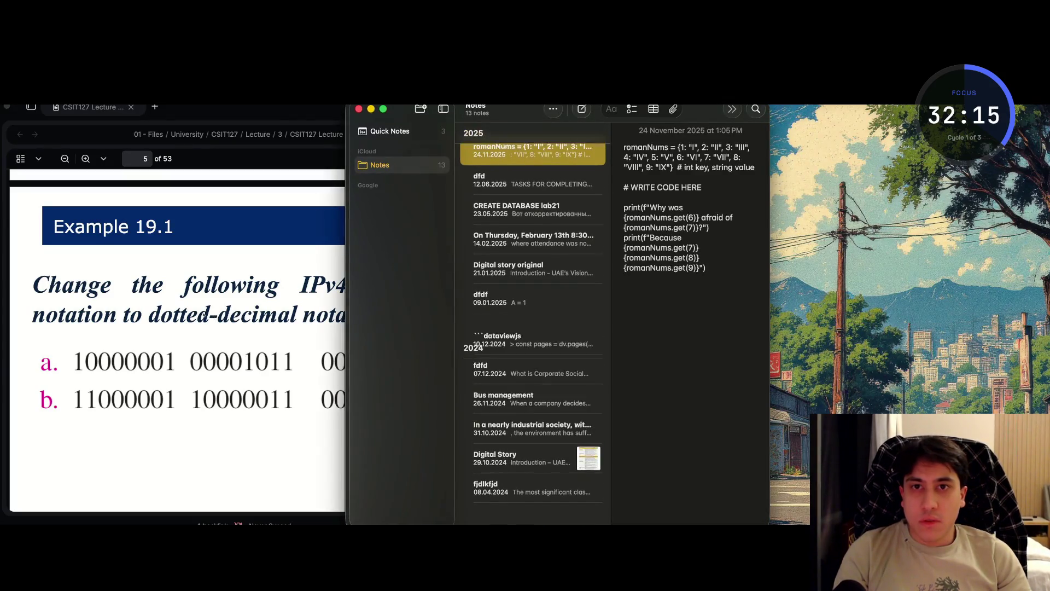
pyautogui.click(420, 108)
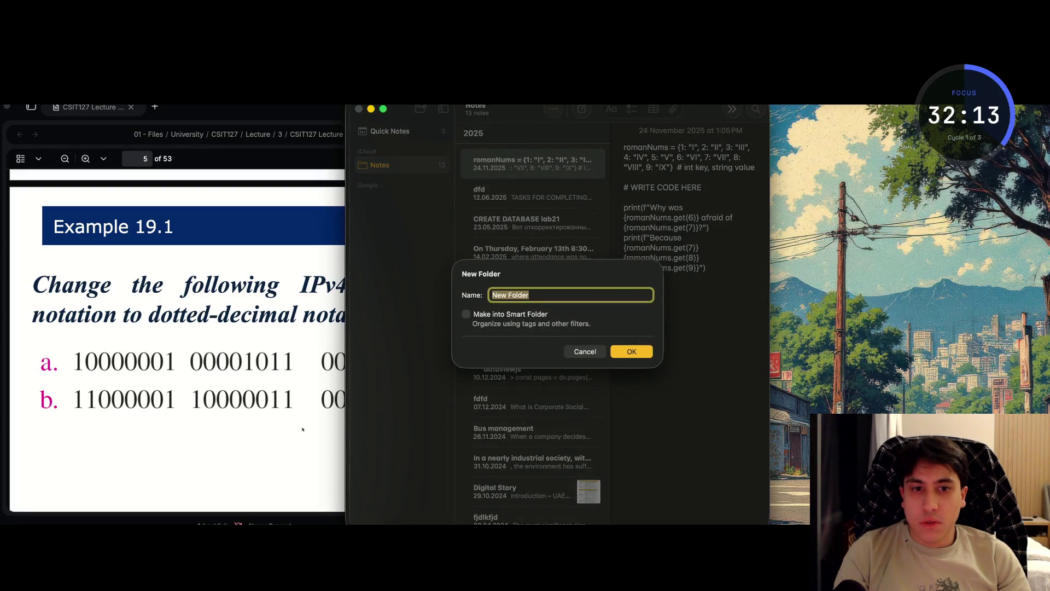
pyautogui.press('Escape')
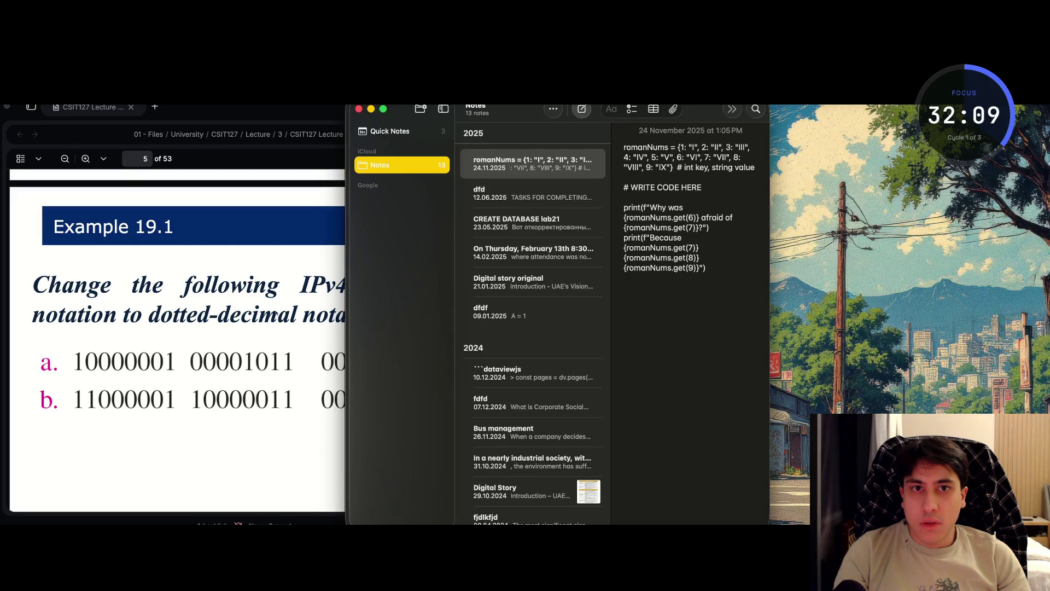
pyautogui.press('super+n')
# - Open the new note in its own window and title it 'Example 19.1'
pyautogui.press('super+o')
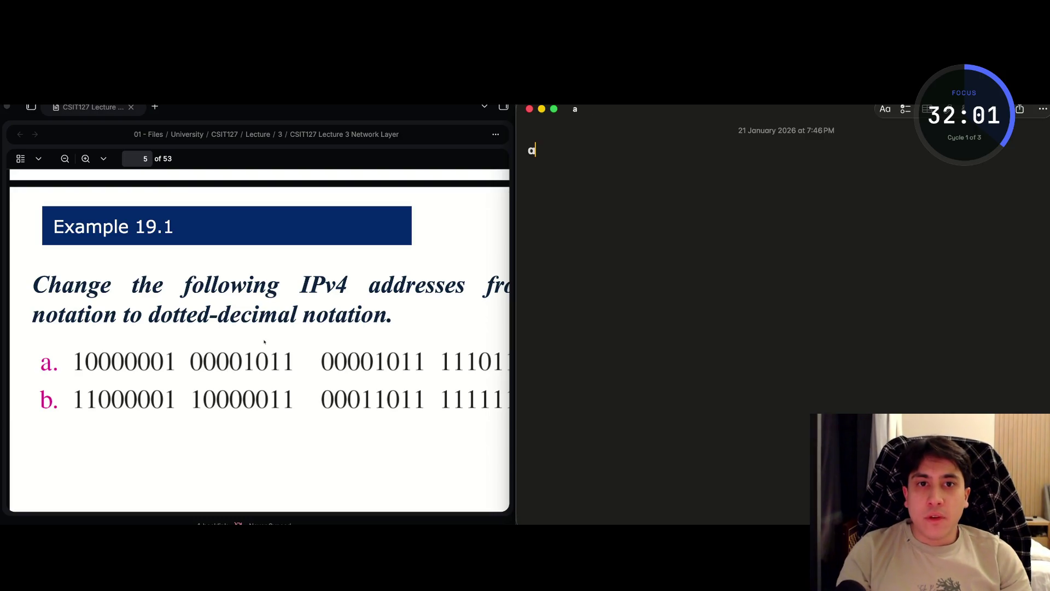
pyautogui.write('asdfas')
pyautogui.press('BackSpace')
pyautogui.press('BackSpace')
pyautogui.press('BackSpace')
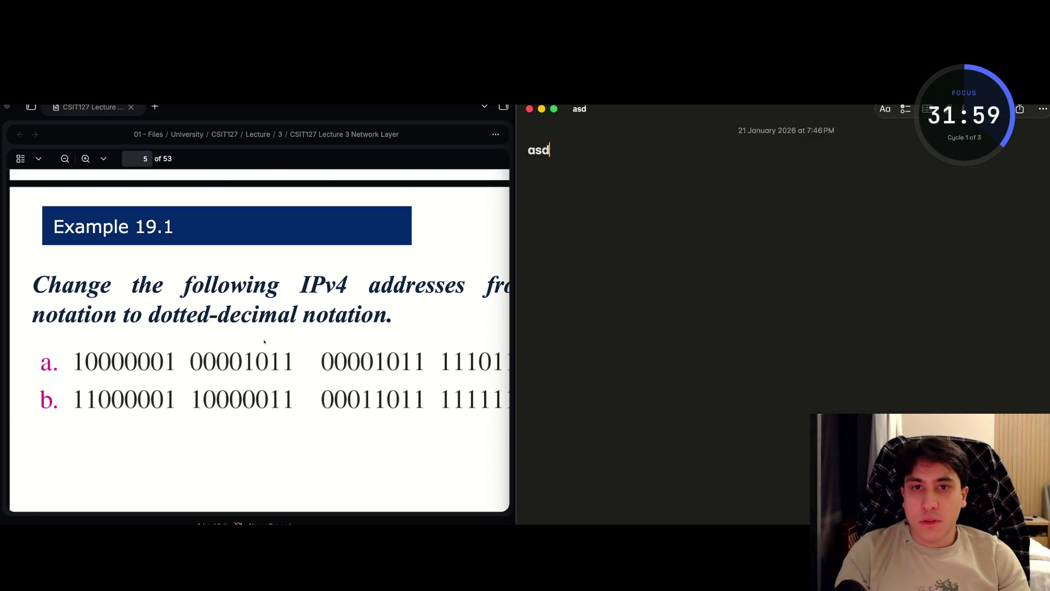
pyautogui.write('Example ')
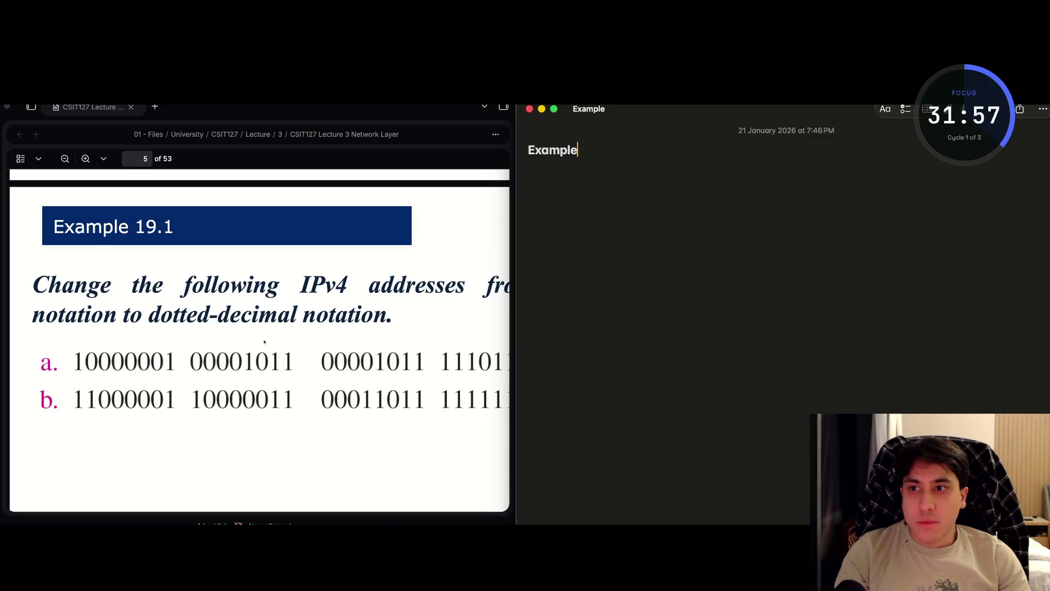
pyautogui.write('19.1')
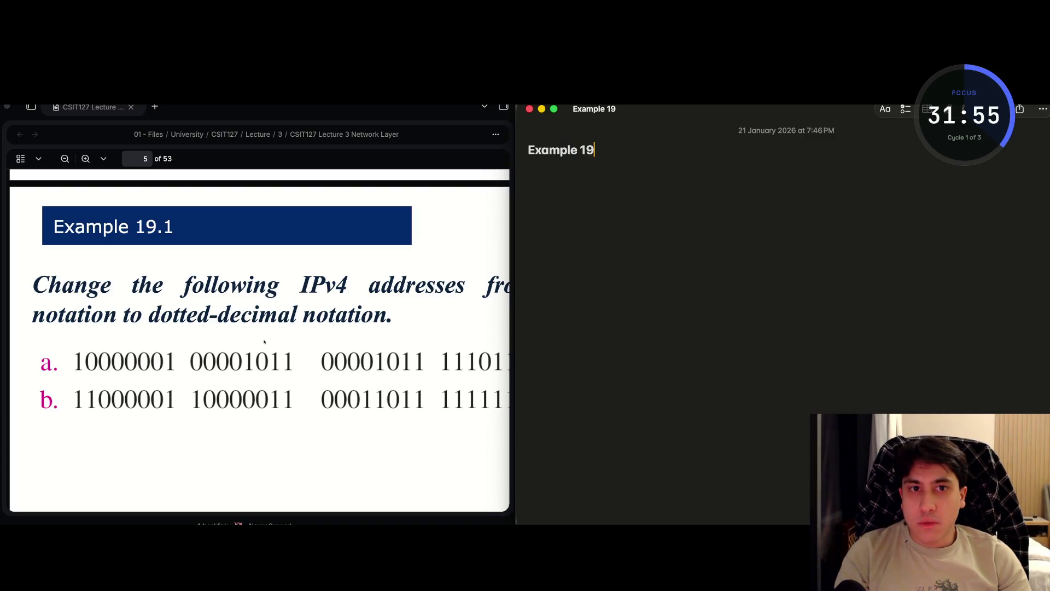
pyautogui.press('Return')
pyautogui.press('Return')
# - Start numbered item 1 with the binary value 10,000,001
pyautogui.write('1')
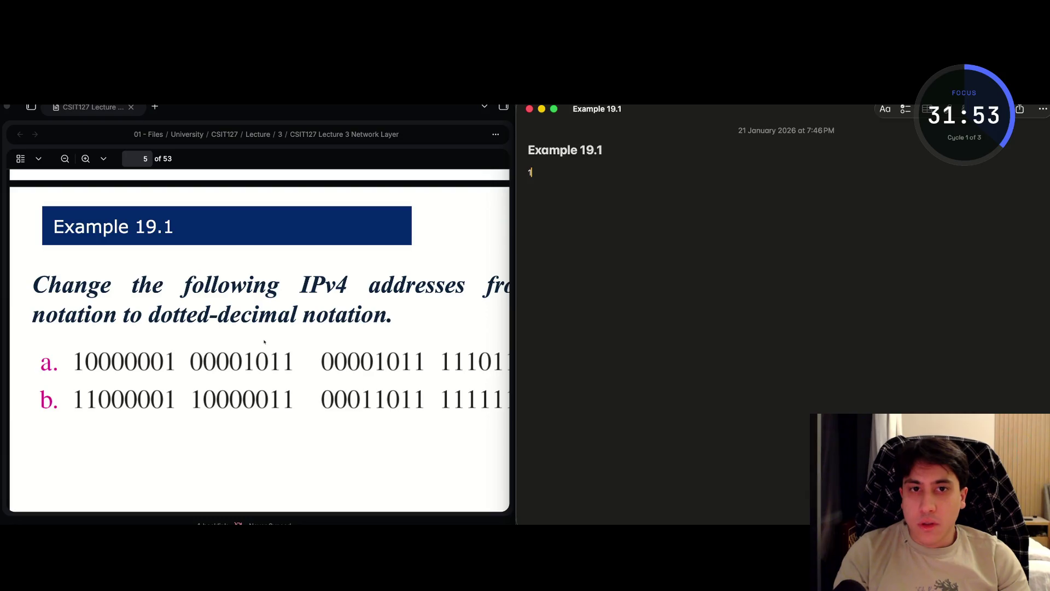
pyautogui.write('. ')
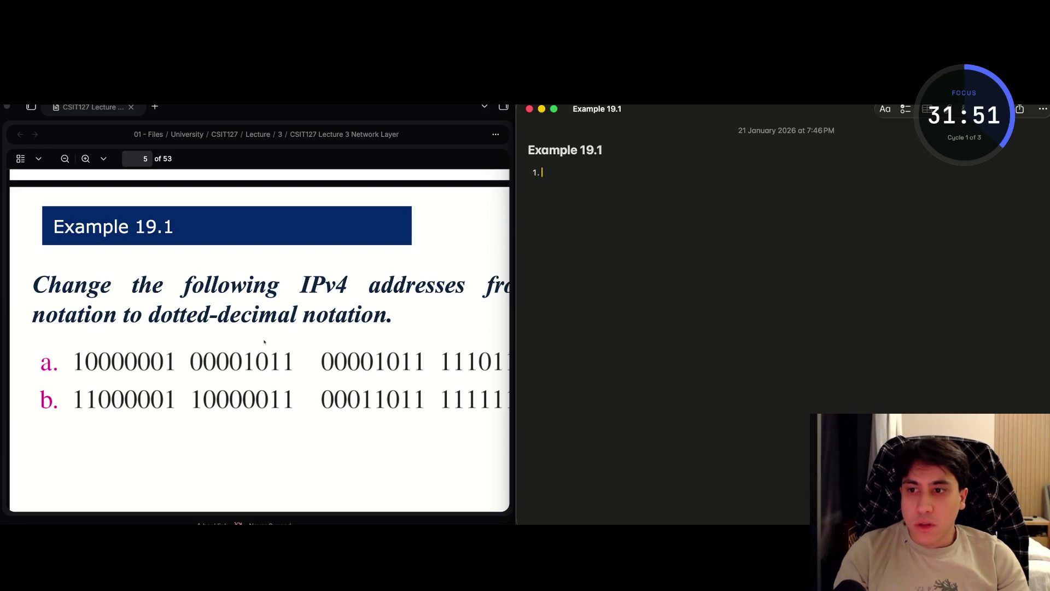
pyautogui.write('100')
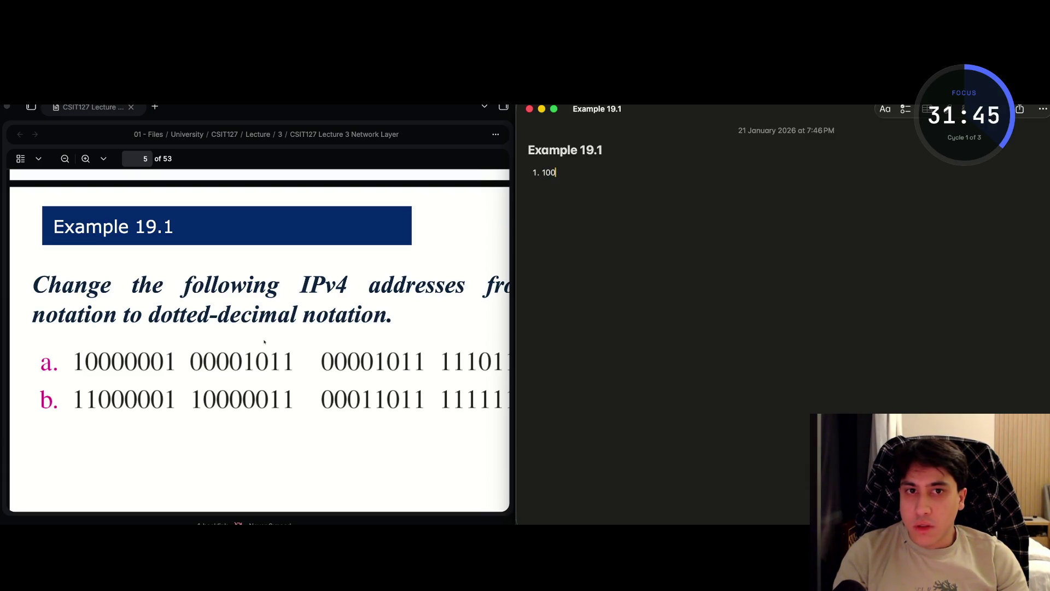
pyautogui.press('BackSpace')
pyautogui.write('1')
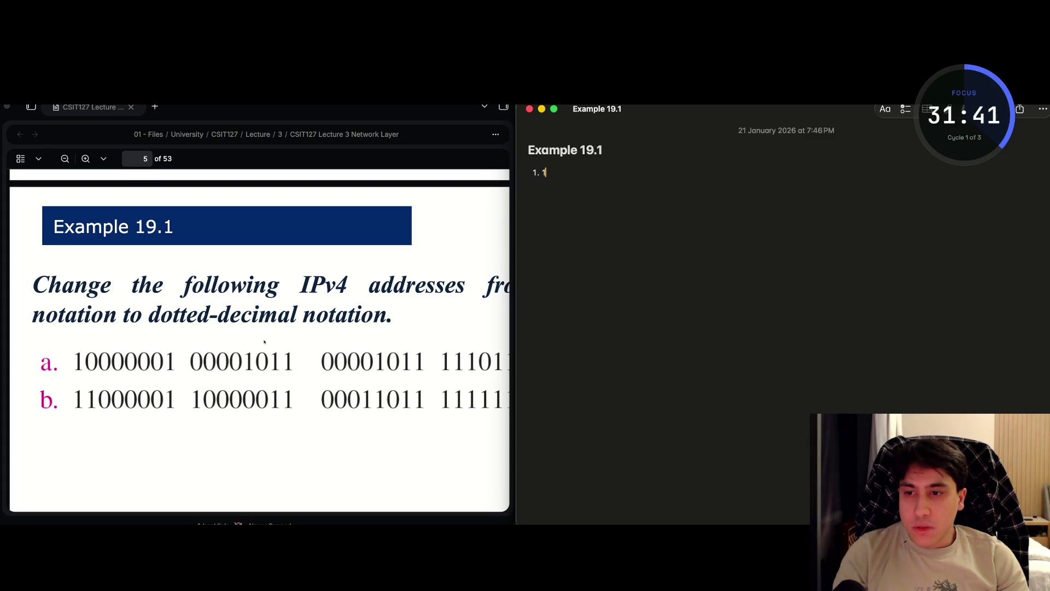
pyautogui.write('00')
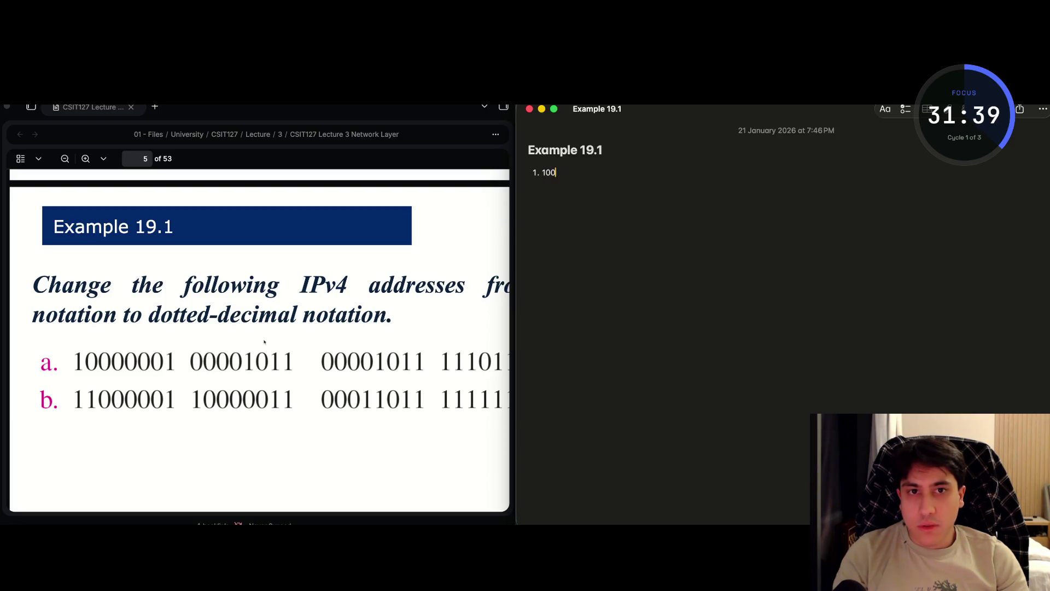
pyautogui.write('00001')
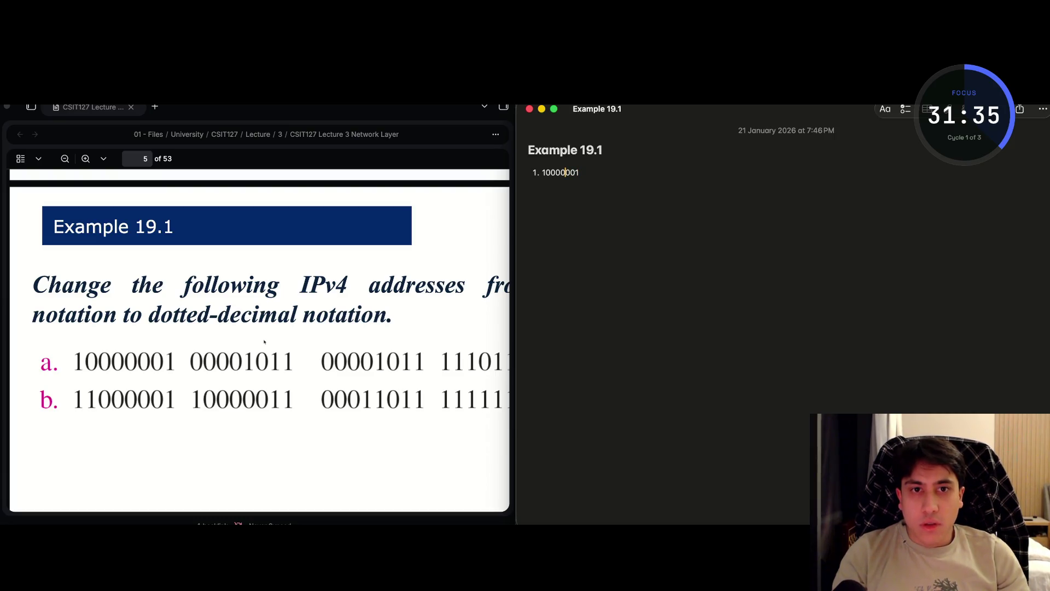
pyautogui.press('Left')
pyautogui.press('Left')
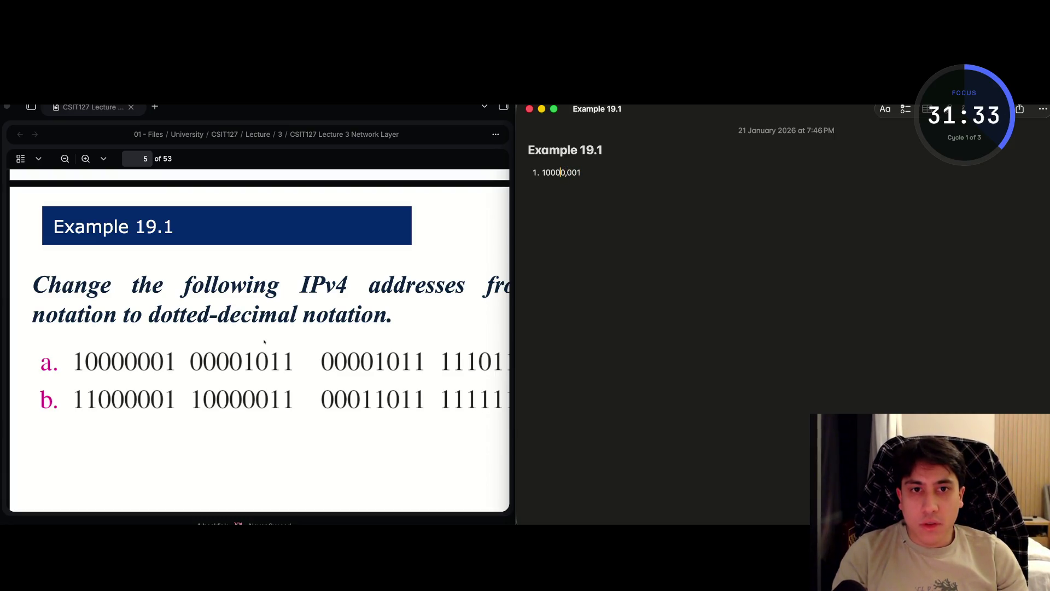
pyautogui.write(',')
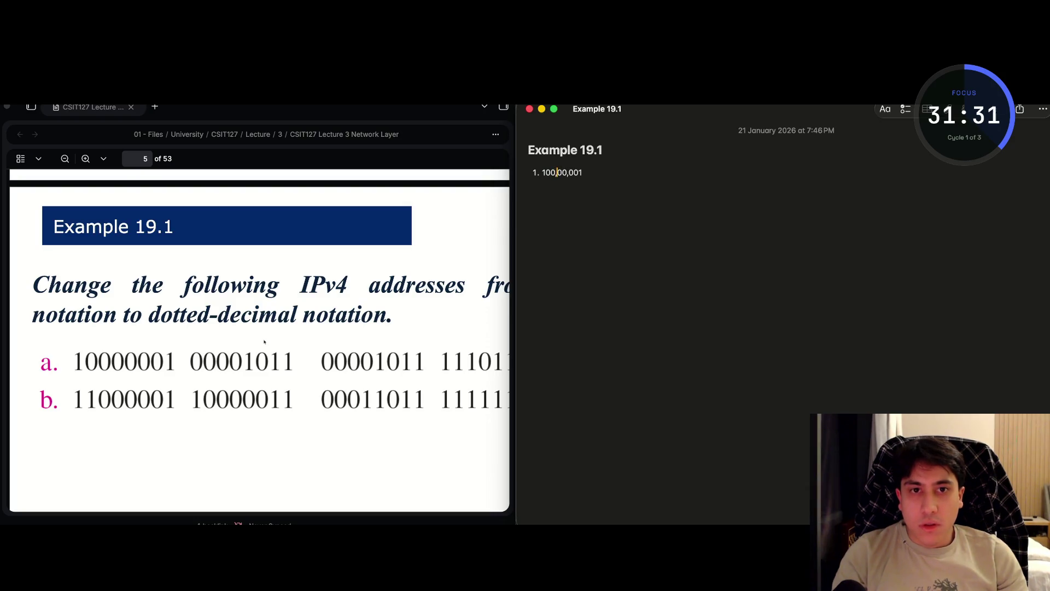
pyautogui.press('Right')
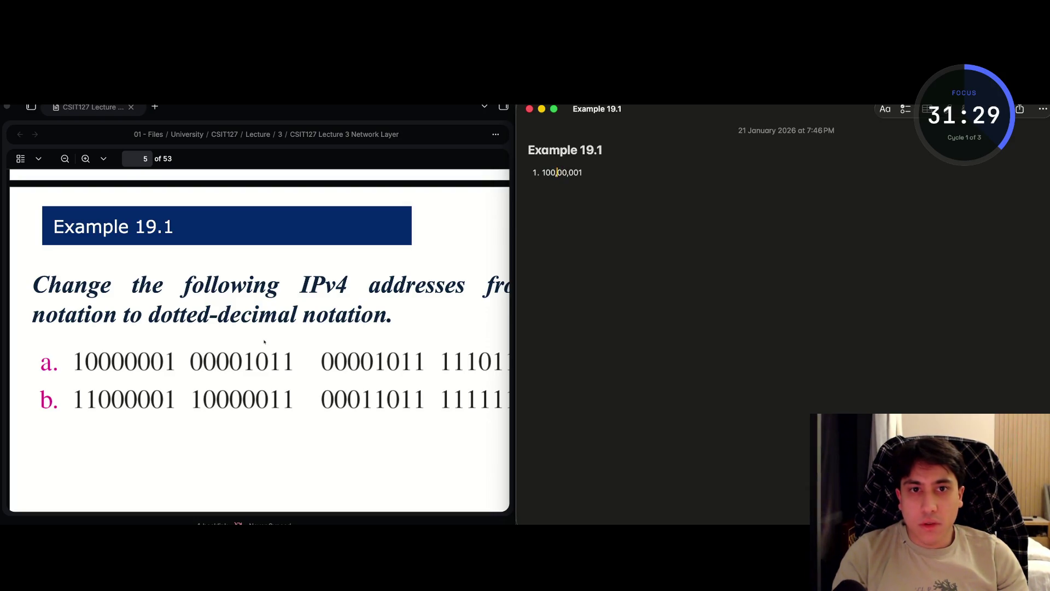
pyautogui.press('BackSpace')
pyautogui.press('Left')
pyautogui.write(',')
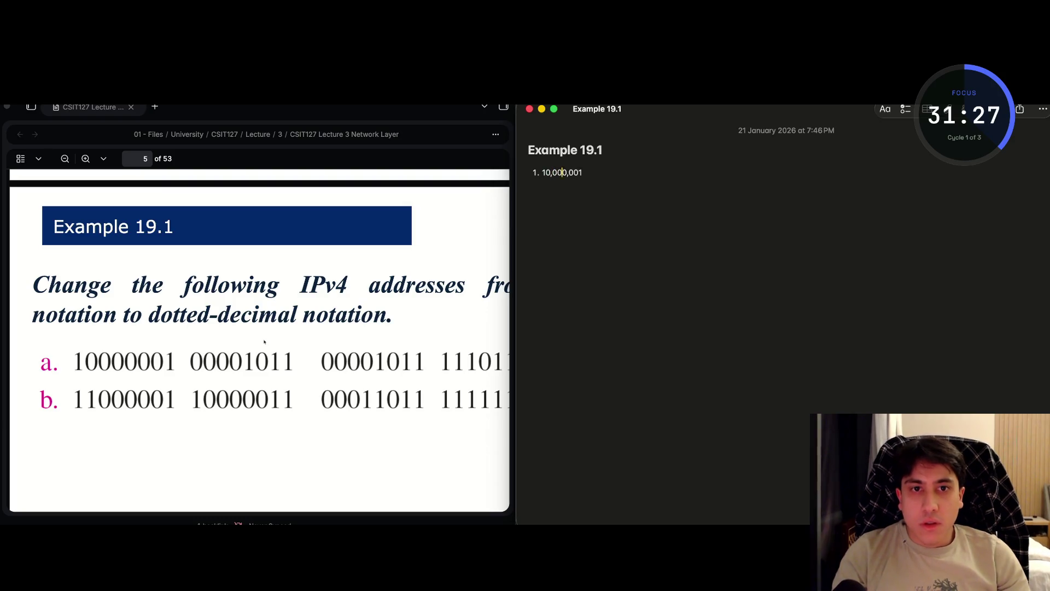
# - Complete item 1 as '-> 2^7 + 1 = 129' and begin item 2
pyautogui.press('super+Right')
pyautogui.write('->')
pyautogui.press('Left')
pyautogui.press('Left')
pyautogui.press('Left')
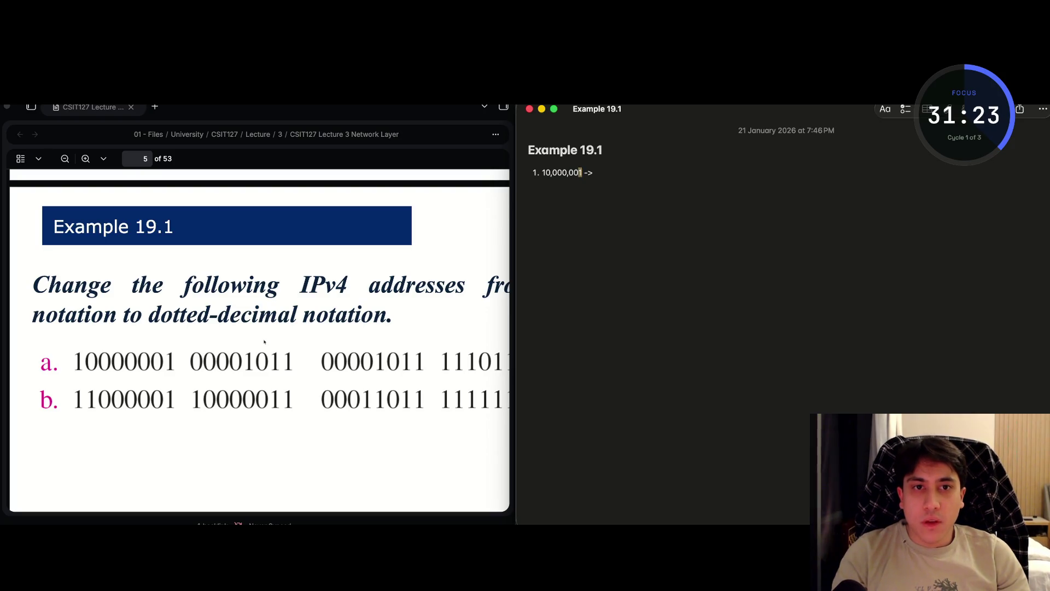
pyautogui.hotkey('shift', 'Left')
pyautogui.hotkey('shift', 'Left')
pyautogui.hotkey('shift', 'Left')
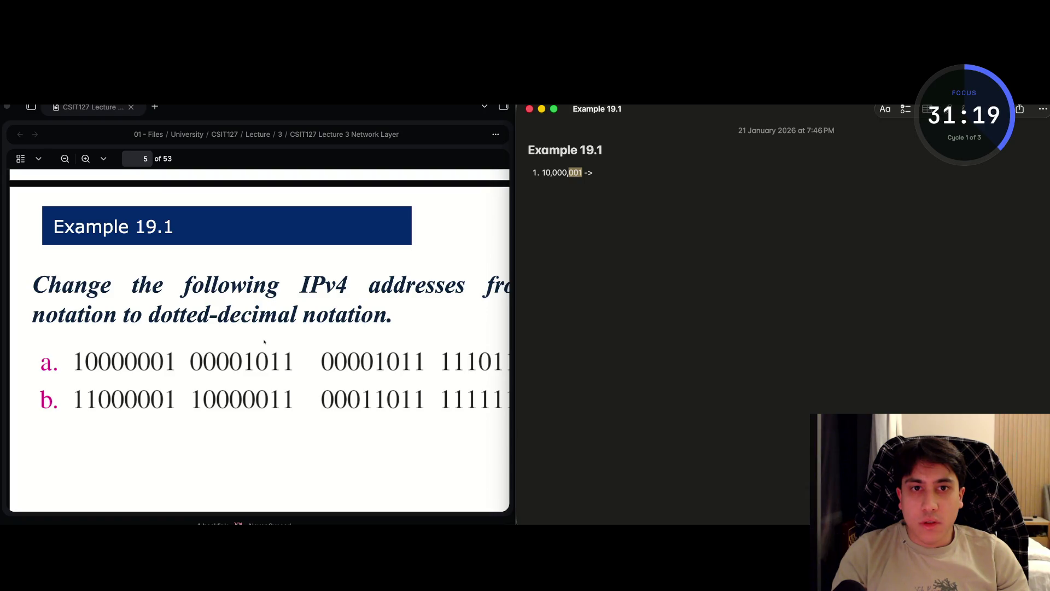
pyautogui.hotkey('shift', 'Left')
pyautogui.hotkey('shift', 'Left')
pyautogui.hotkey('shift', 'Left')
pyautogui.hotkey('shift', 'Left')
pyautogui.hotkey('shift', 'Left')
pyautogui.press('Right')
pyautogui.write('2')
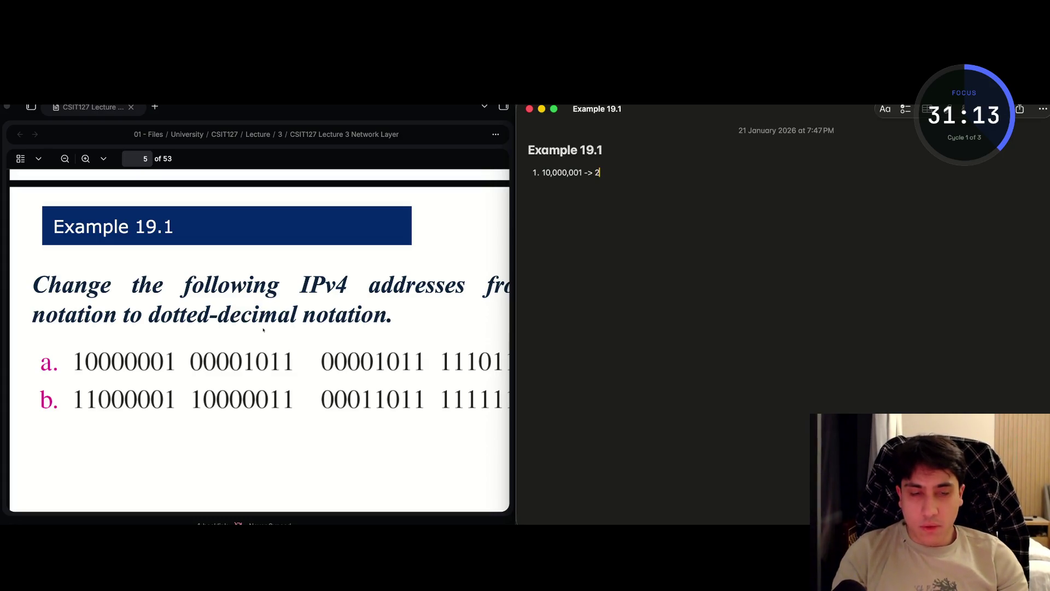
pyautogui.write('^7 +')
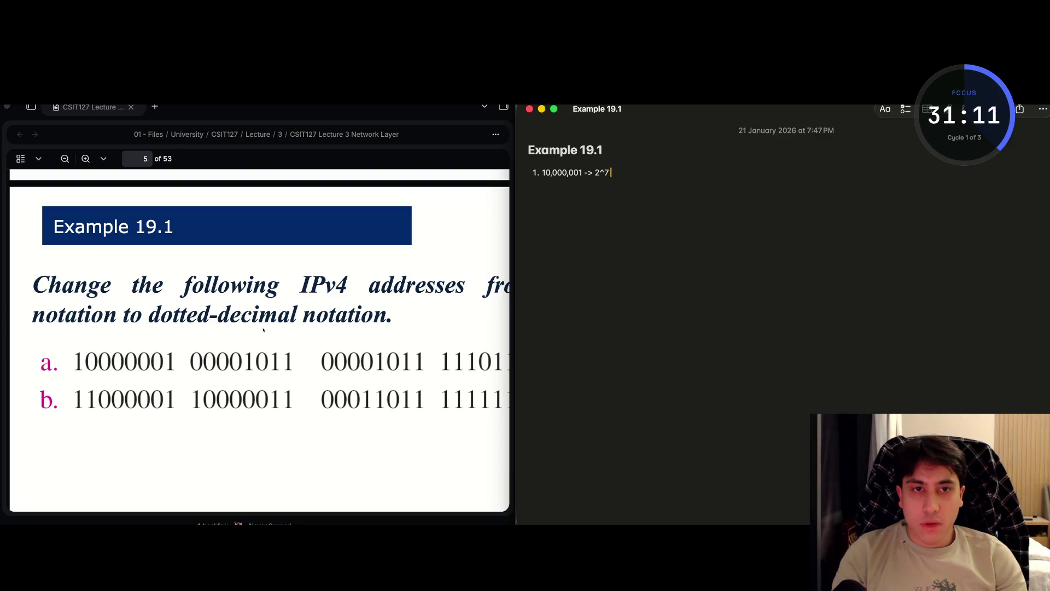
pyautogui.press('Left')
pyautogui.press('Left')
pyautogui.press('Left')
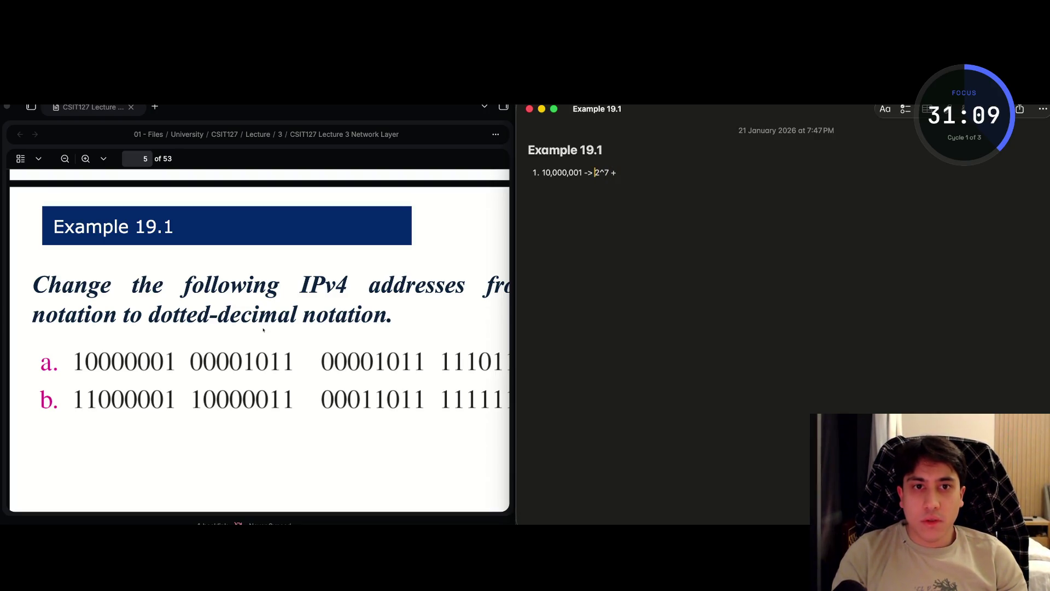
pyautogui.press('Right')
pyautogui.press('Right')
pyautogui.press('Right')
pyautogui.press('Right')
pyautogui.write('1')
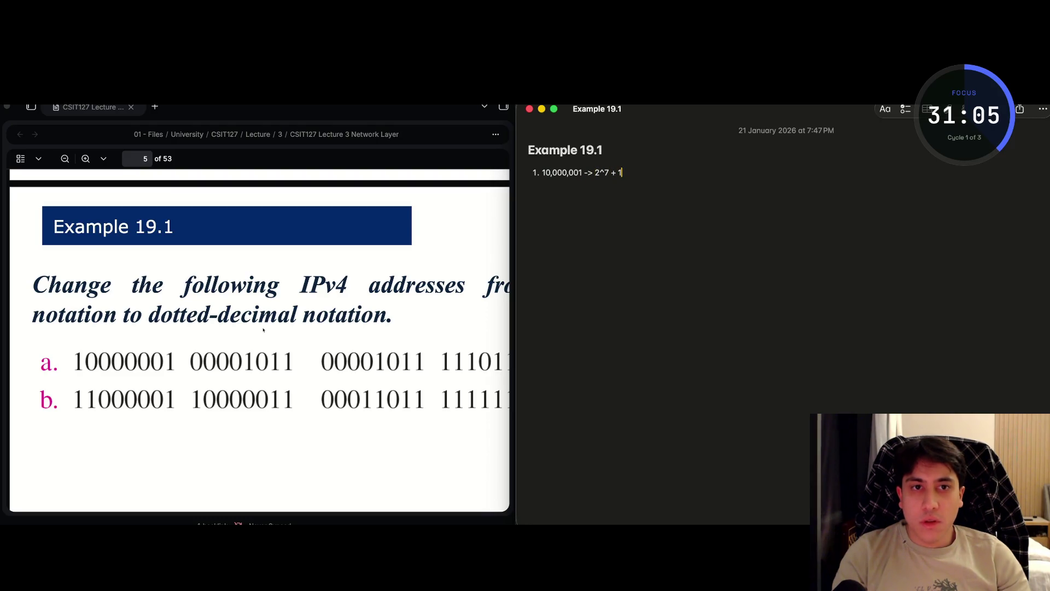
pyautogui.write(' =129')
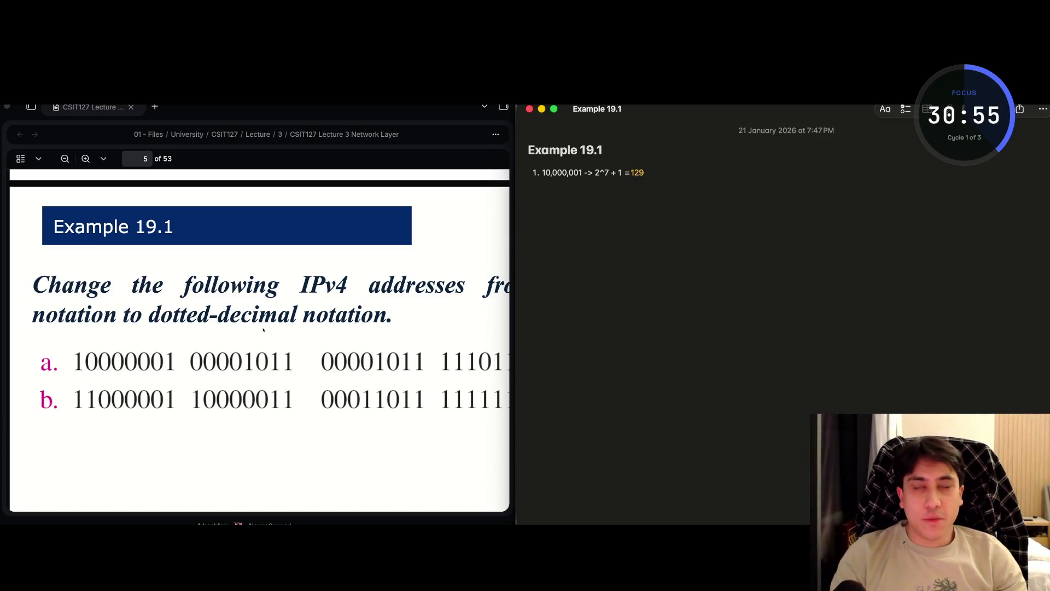
pyautogui.press('Return')
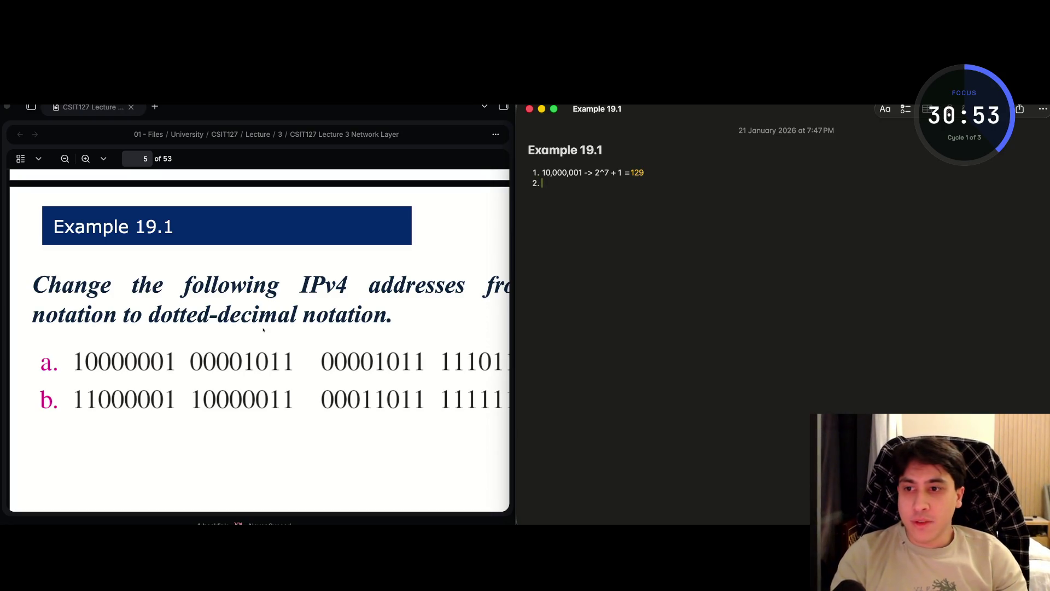
# - Add an empty top-level list item above the 129 calculation and nest the 129 line beneath it
pyautogui.press('BackSpace')
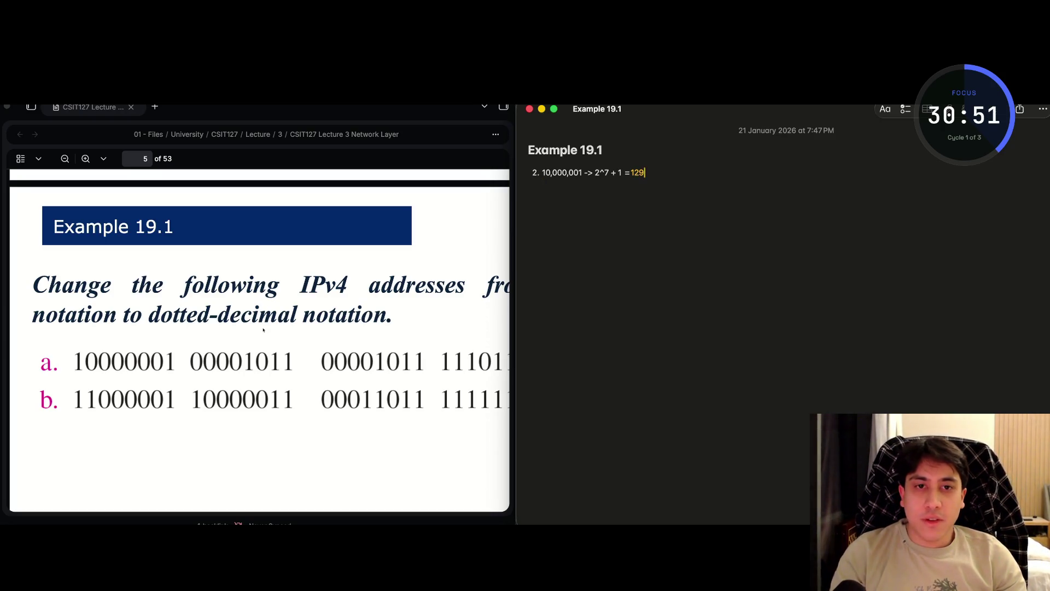
pyautogui.press('Return')
pyautogui.press('BackSpace')
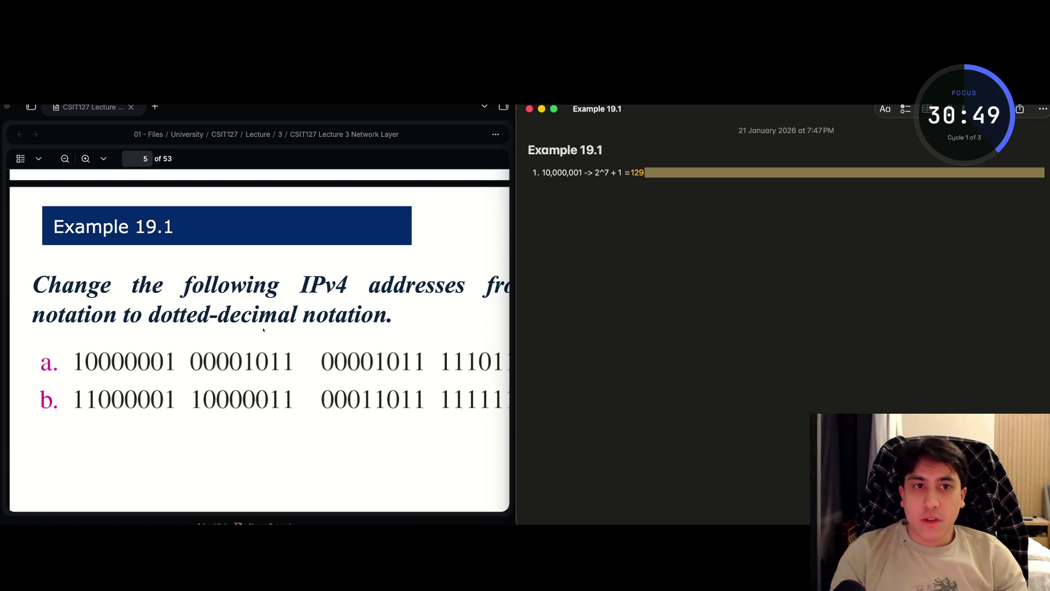
pyautogui.write('.')
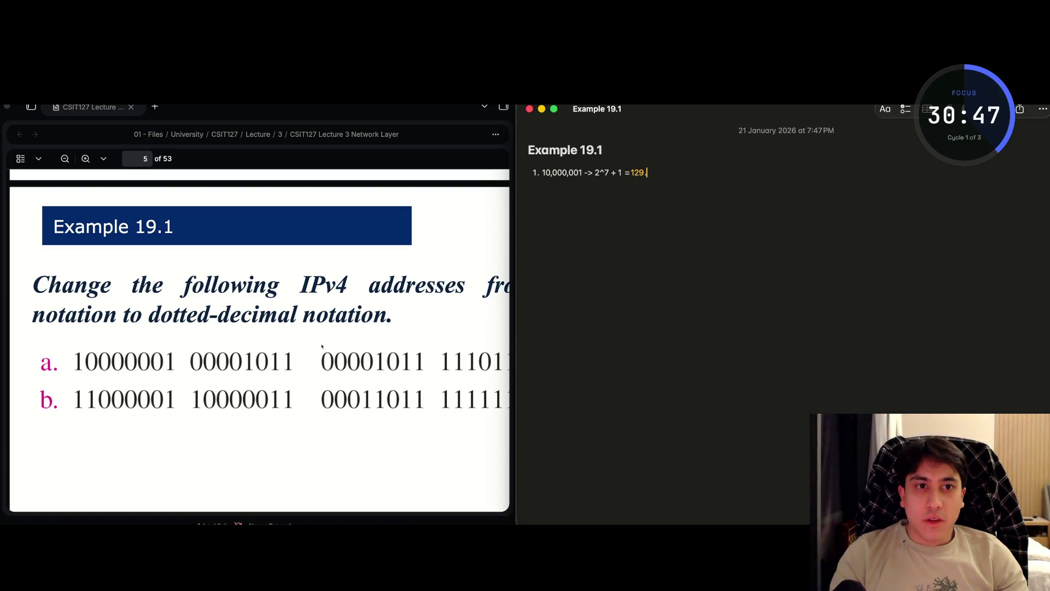
pyautogui.press('Return')
pyautogui.press('Tab')
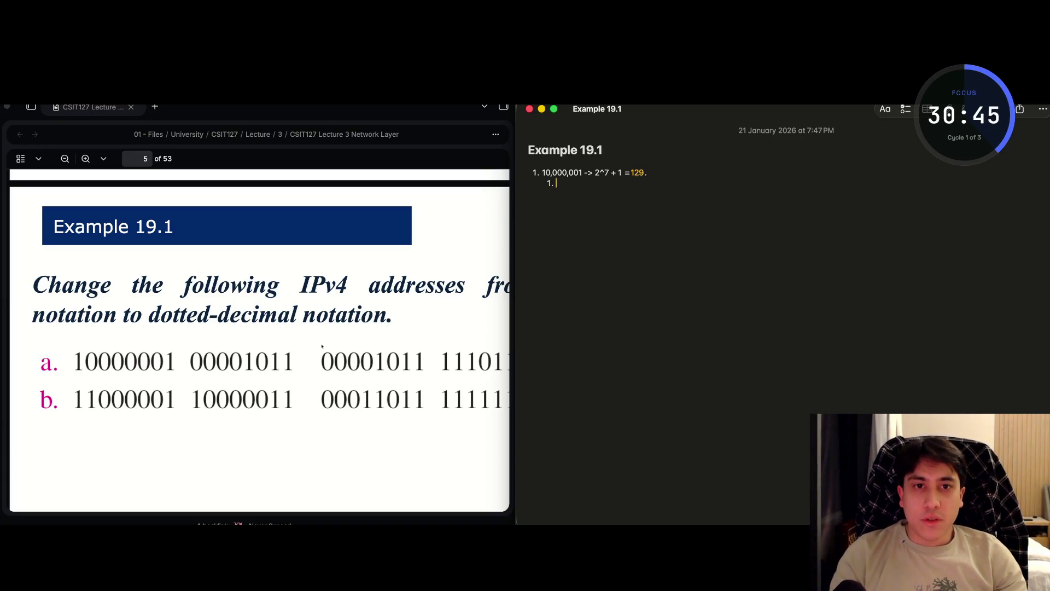
pyautogui.press('Up')
pyautogui.press('super+Left')
pyautogui.press('Return')
pyautogui.press('Up')
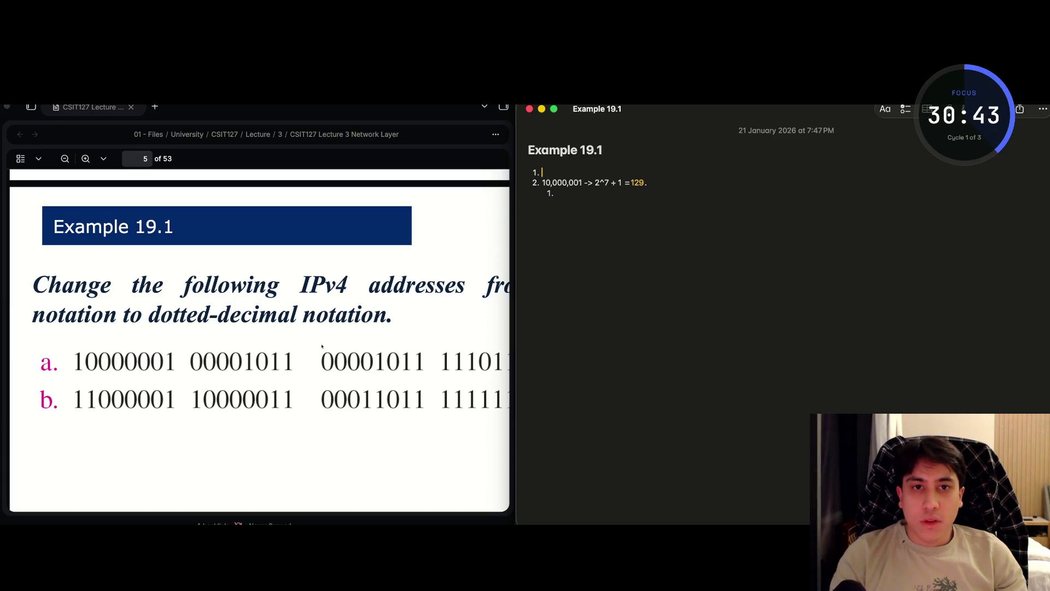
pyautogui.press('Tab')
pyautogui.press('Up')
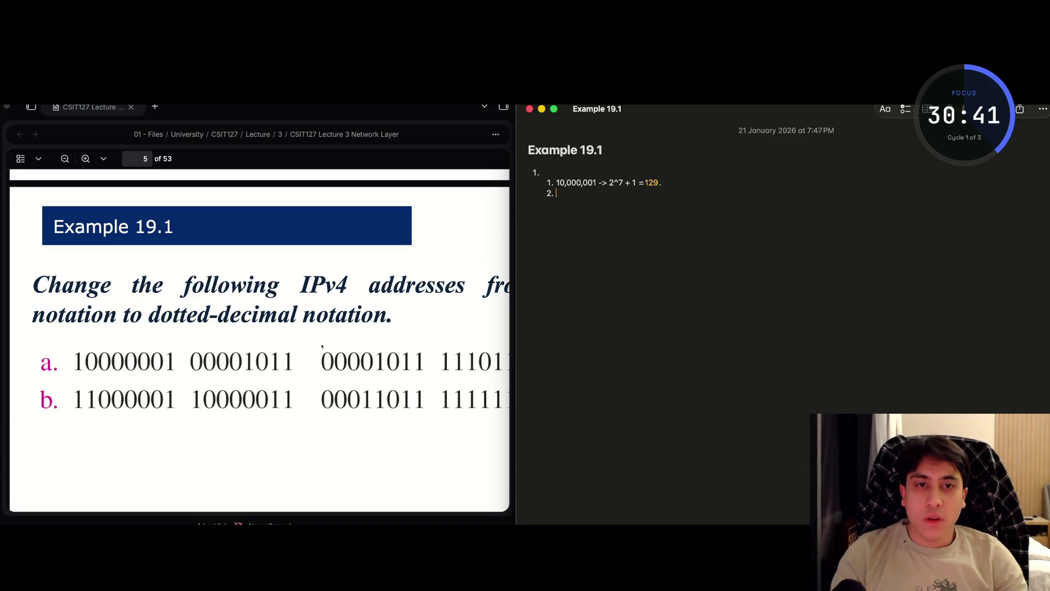
pyautogui.press('Up')
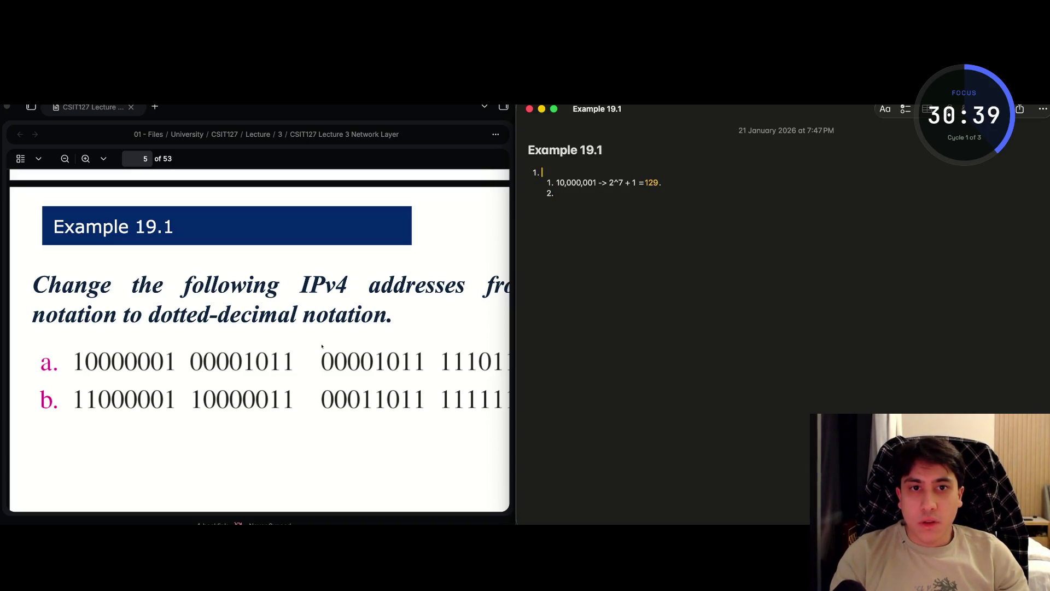
# - Paste the first octet 10,000,001 into the new top item and type 00001011 after it
pyautogui.write('0')
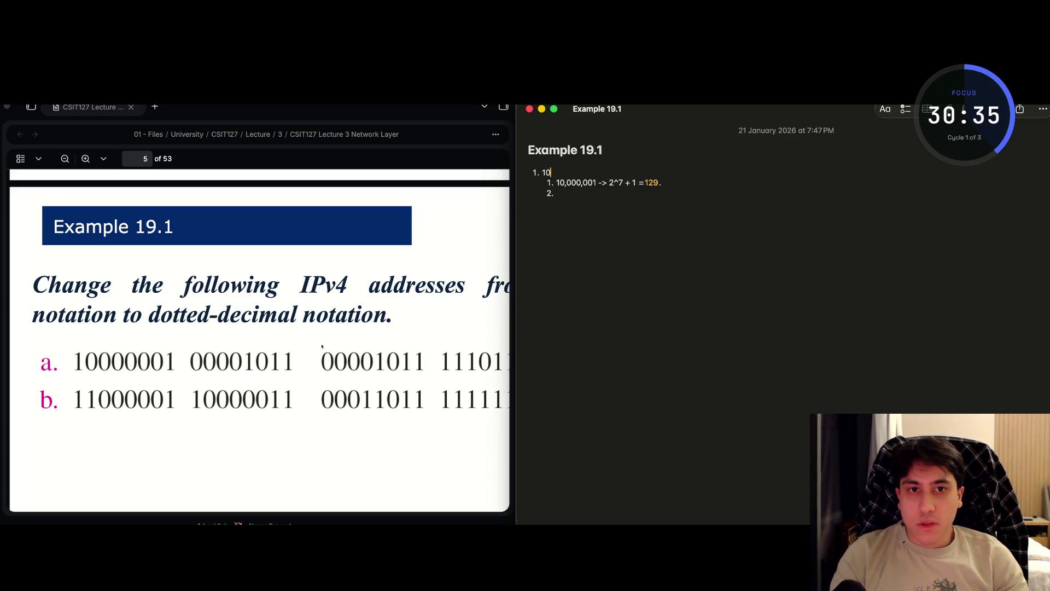
pyautogui.press('Down')
pyautogui.press('super+Right')
pyautogui.hotkey('shift', 'Left')
pyautogui.hotkey('shift', 'Left')
pyautogui.hotkey('shift', 'Left')
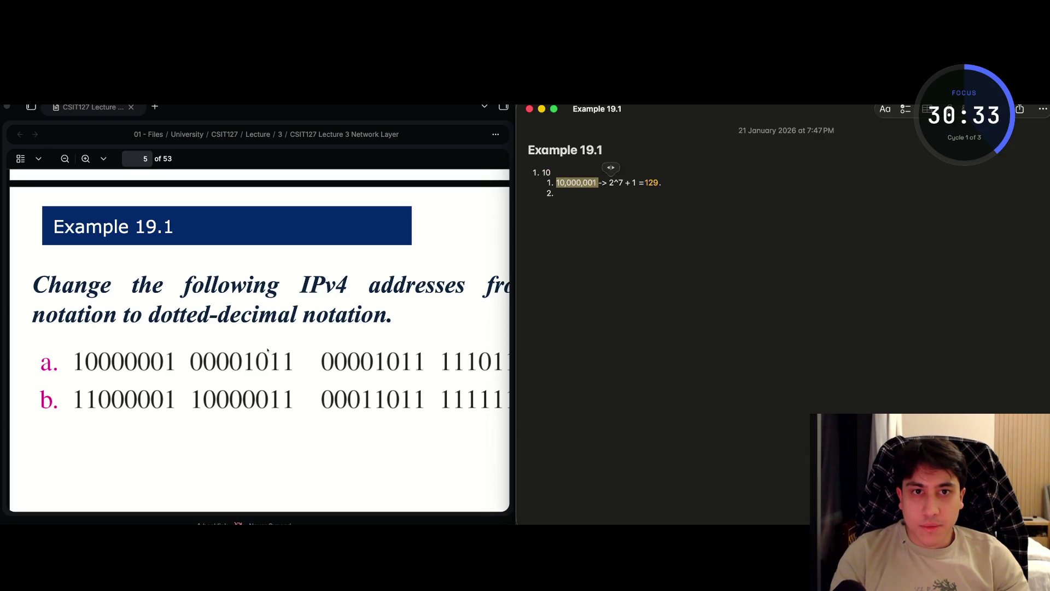
pyautogui.press('Up')
pyautogui.write('10,000,001')
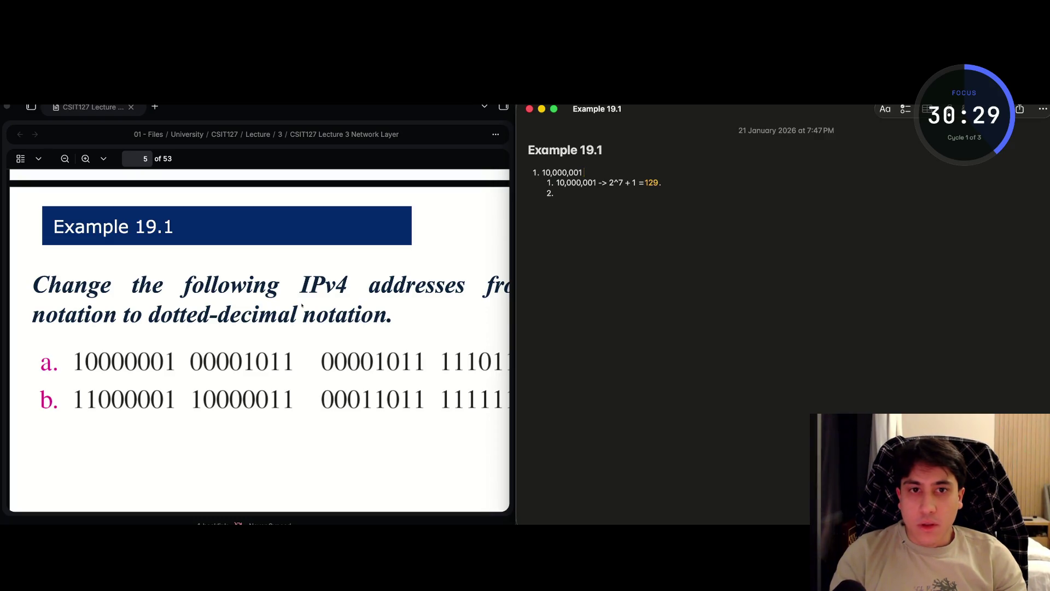
pyautogui.press('BackSpace')
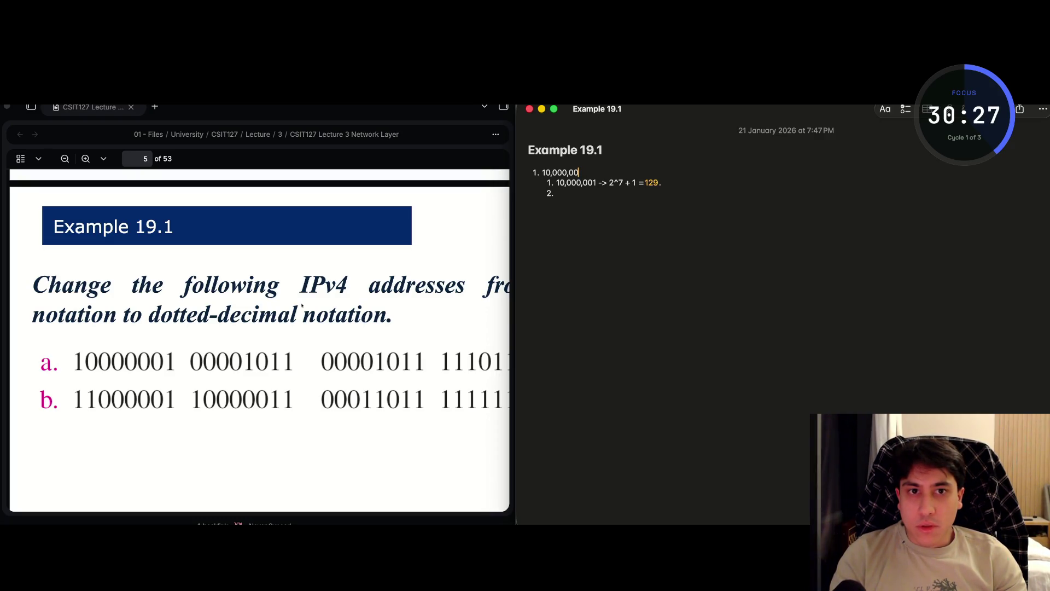
pyautogui.write('00')
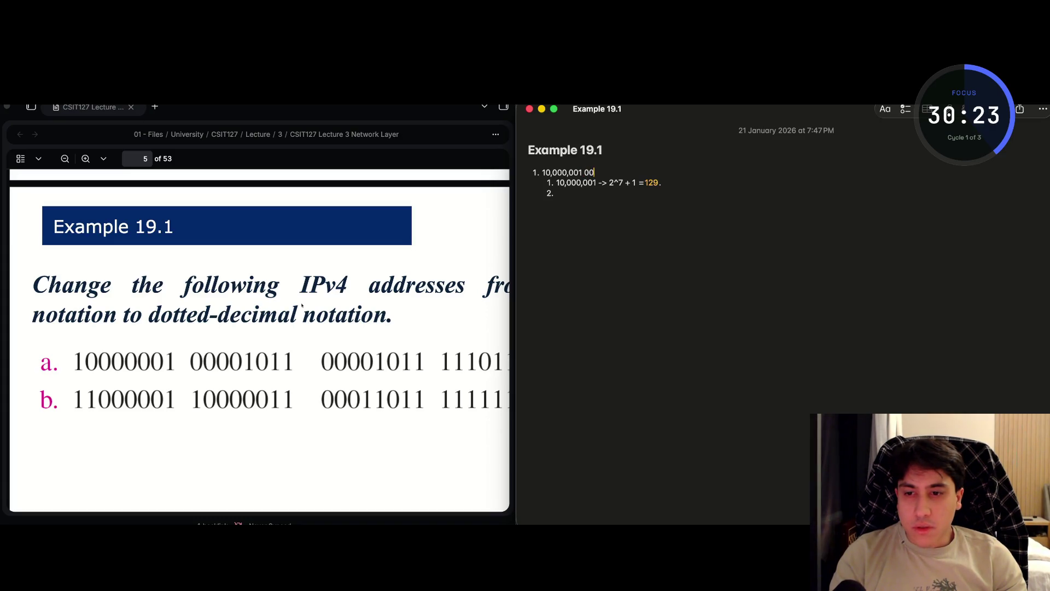
pyautogui.write('00')
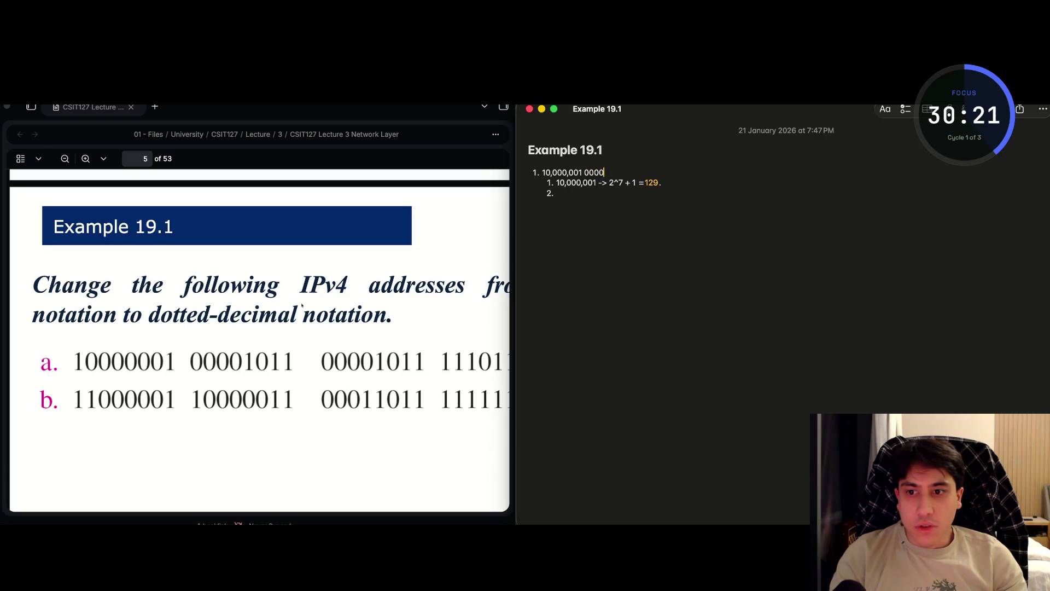
pyautogui.write('1011')
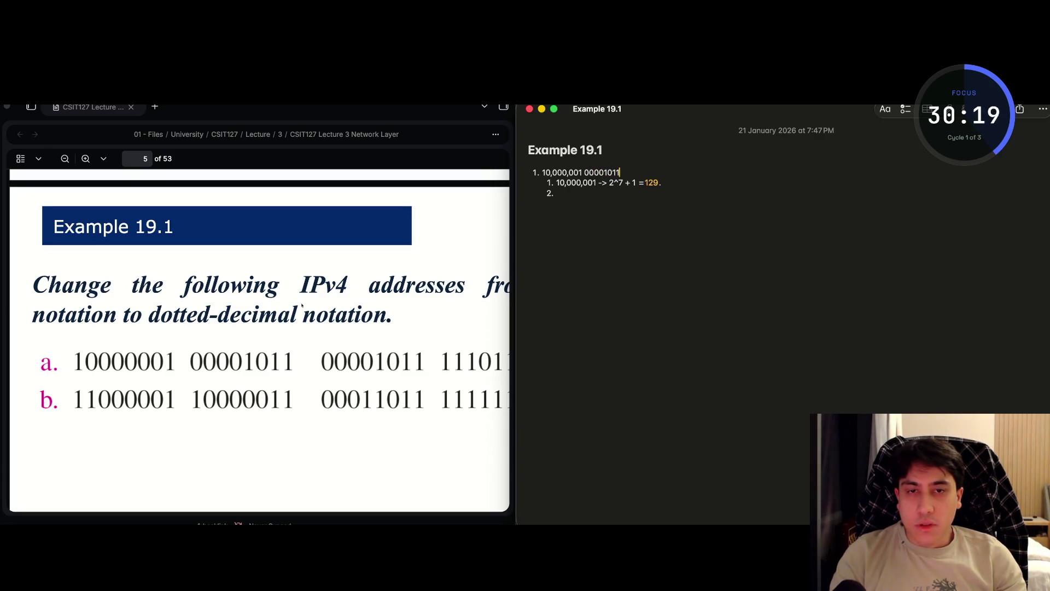
# - Group the second octet with commas as 00,001,011
pyautogui.press('Left')
pyautogui.press('Left')
pyautogui.press('Left')
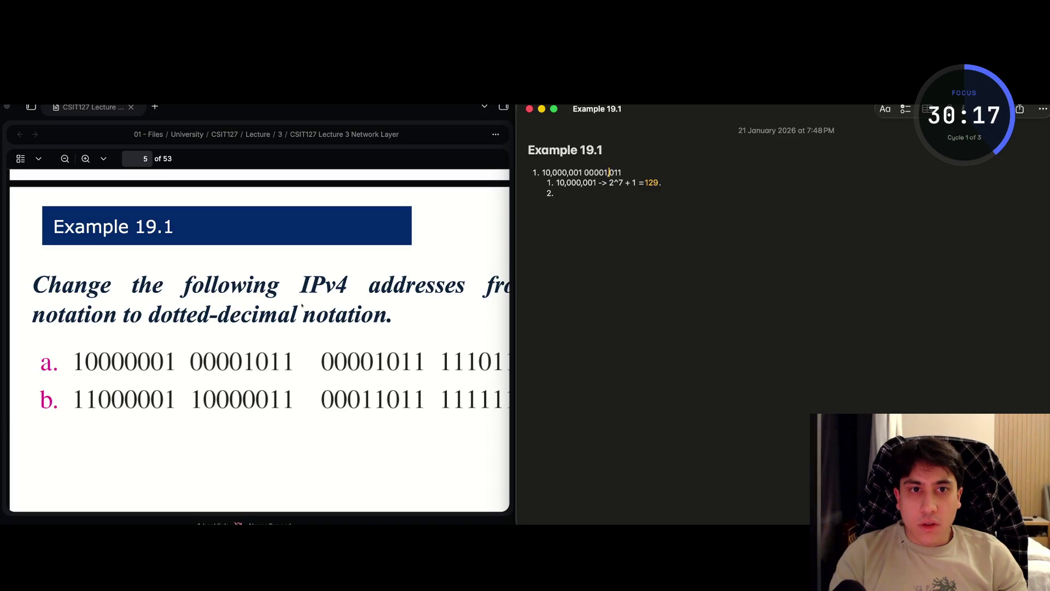
pyautogui.write(',')
pyautogui.press('Left')
pyautogui.press('Left')
pyautogui.press('Left')
pyautogui.write(',')
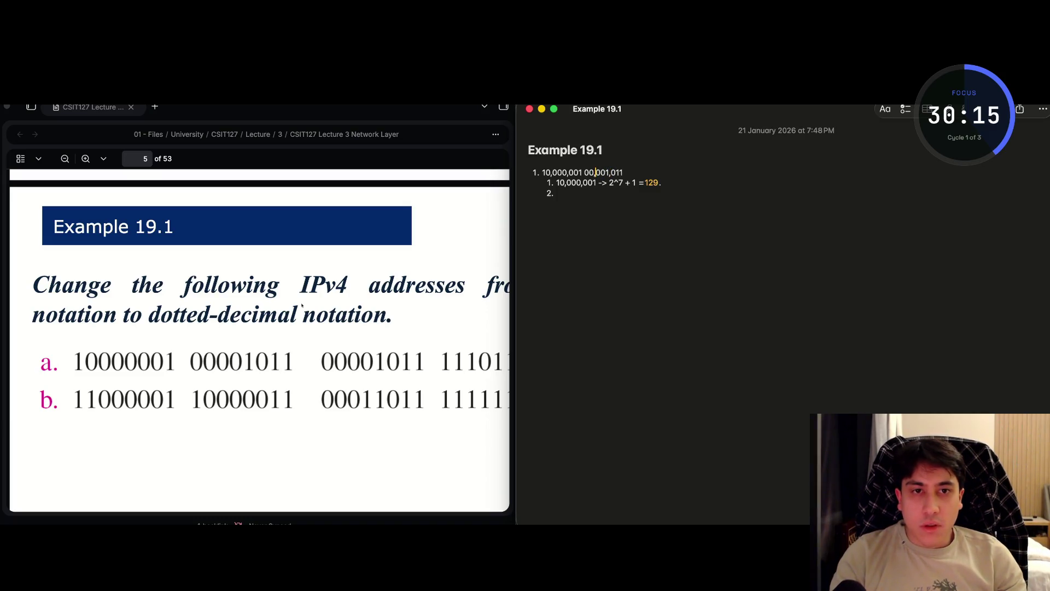
pyautogui.press('BackSpace')
pyautogui.press('Left')
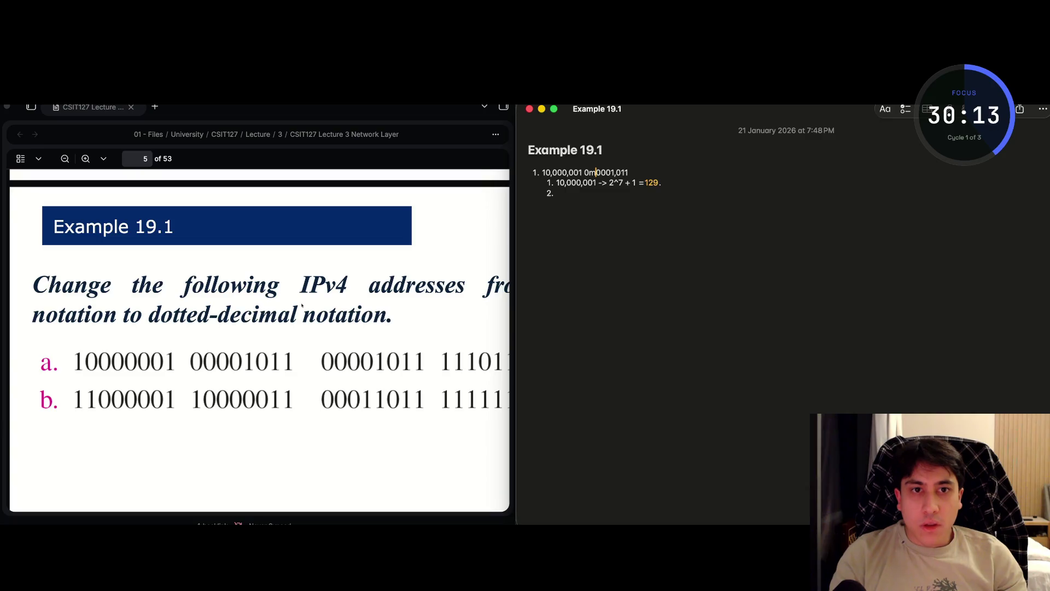
pyautogui.press('Right')
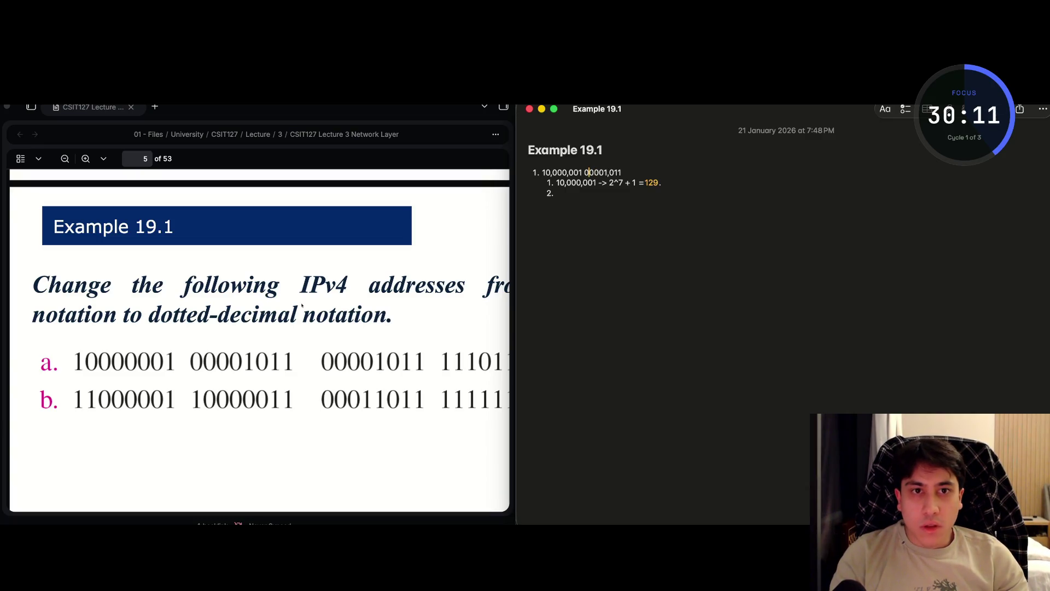
pyautogui.write(',')
pyautogui.press('Right')
pyautogui.press('Right')
pyautogui.press('Right')
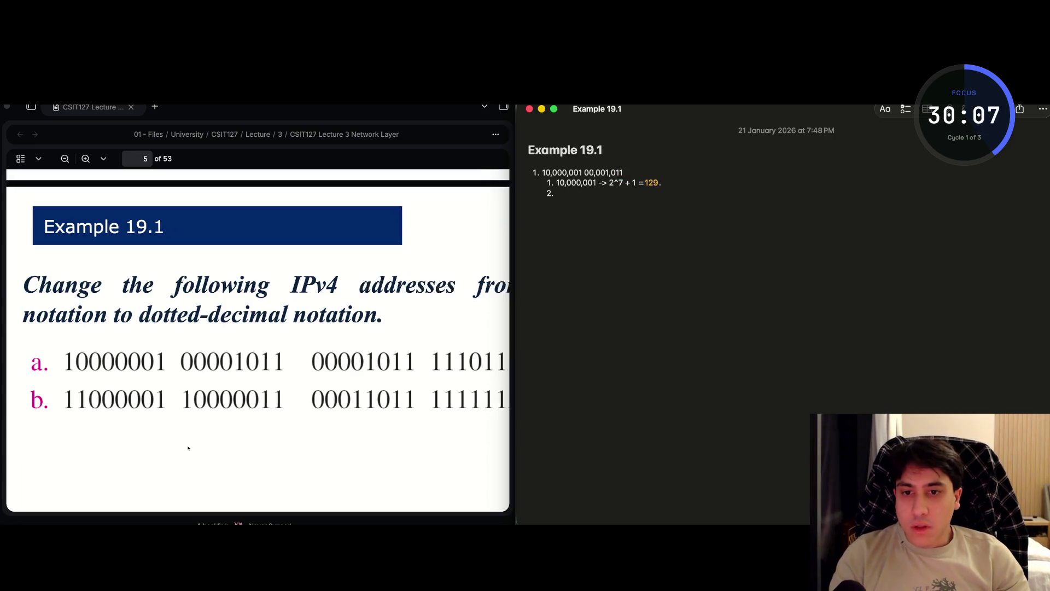
# - Copy 00,001,011 and paste it as the third octet at the end of the top item
pyautogui.hscroll(3, 187, 445)
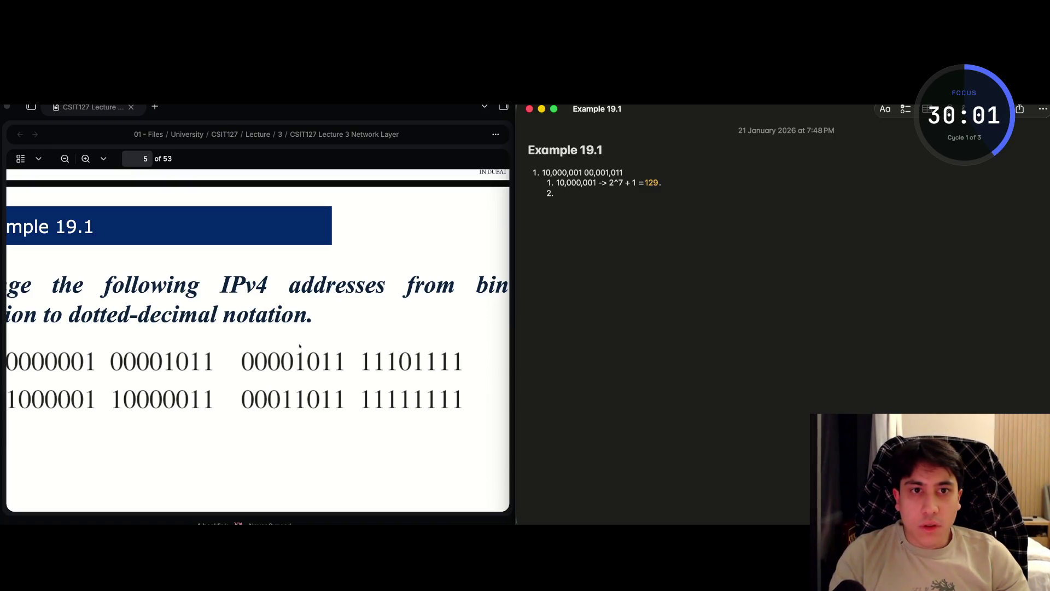
pyautogui.hotkey('shift', 'Left')
pyautogui.hotkey('shift', 'Left')
pyautogui.hotkey('shift', 'Left')
pyautogui.press('super+c')
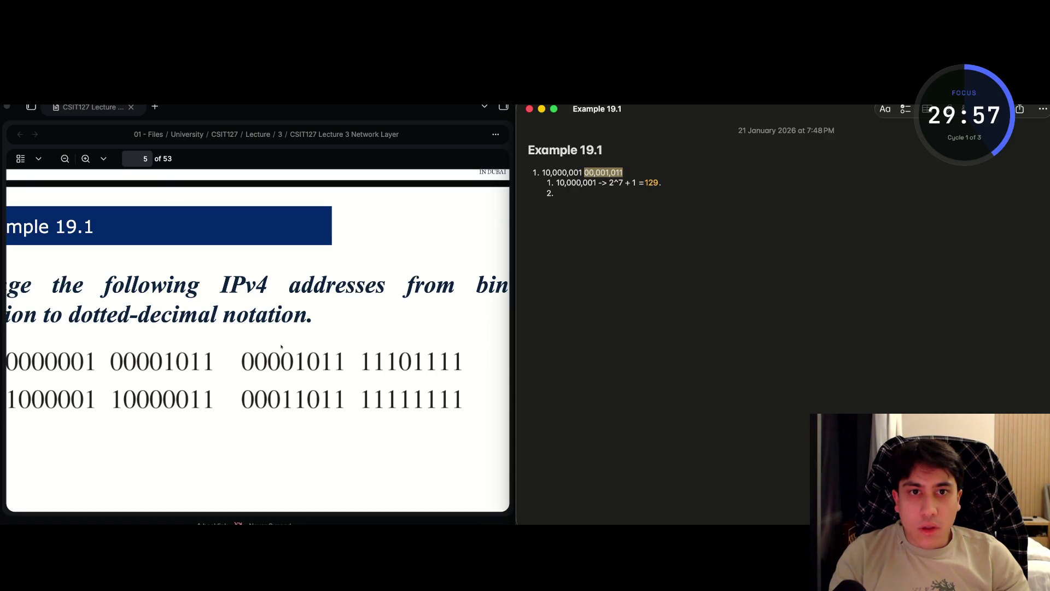
pyautogui.press('Down')
pyautogui.press('Up')
pyautogui.press('Up')
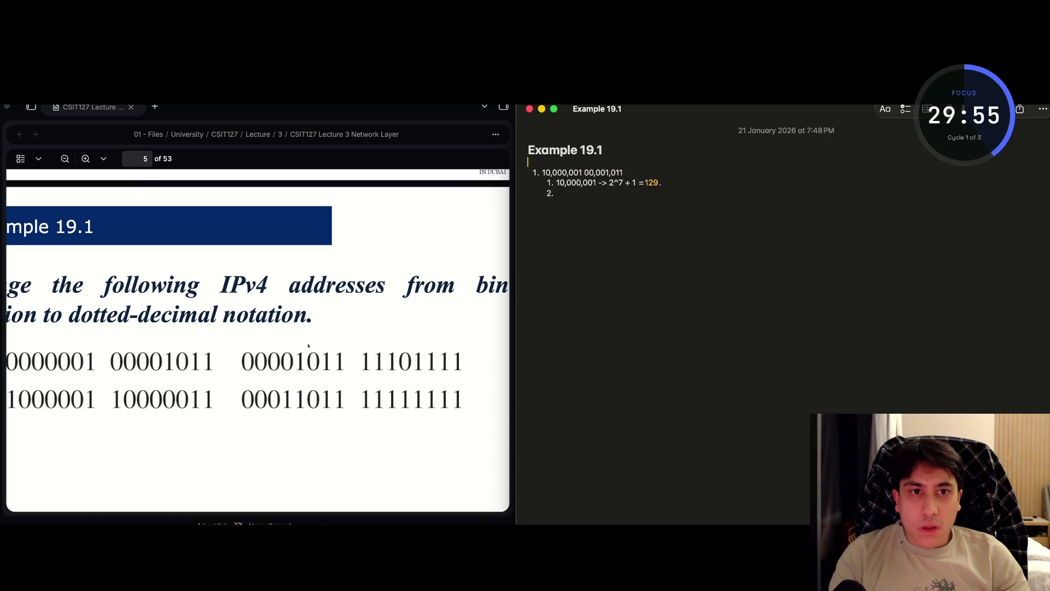
pyautogui.press('super+v')
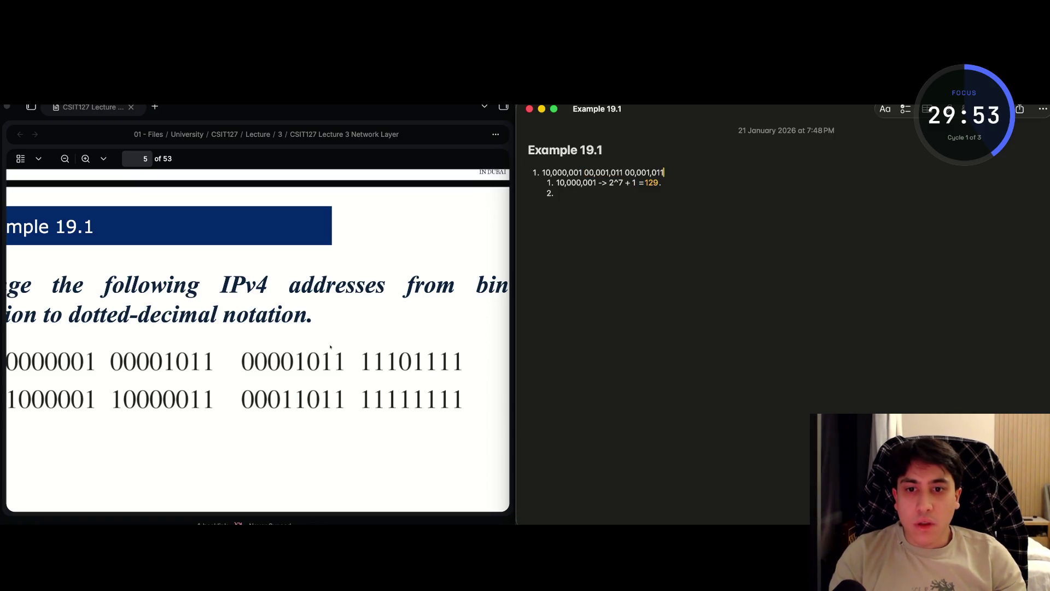
# - Type the fourth octet and comma-group it as 11,101,111
pyautogui.write('11')
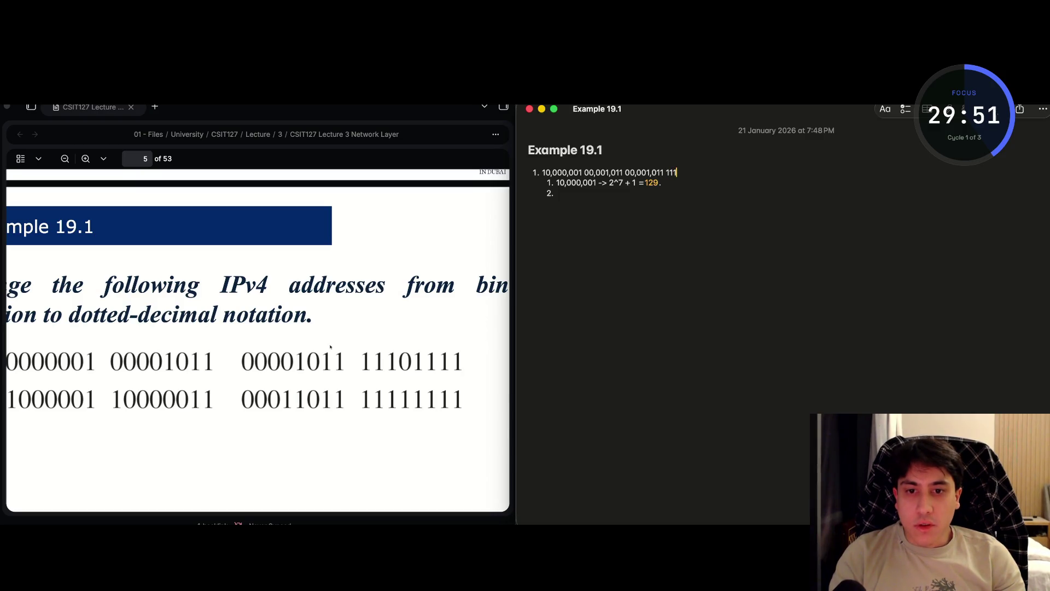
pyautogui.write('1')
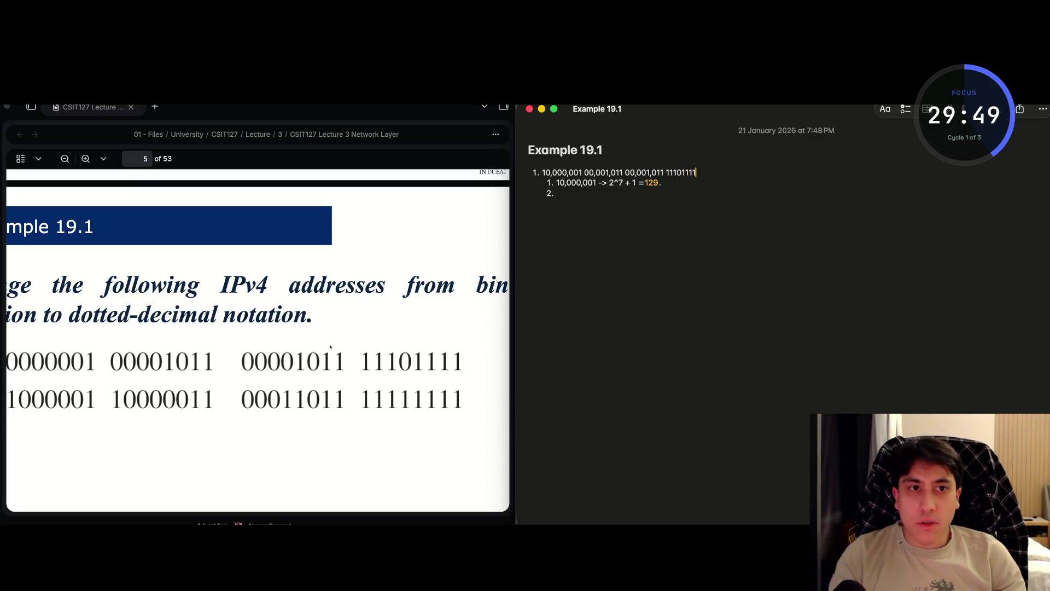
pyautogui.press('Left')
pyautogui.press('Left')
pyautogui.press('Left')
pyautogui.write('1,')
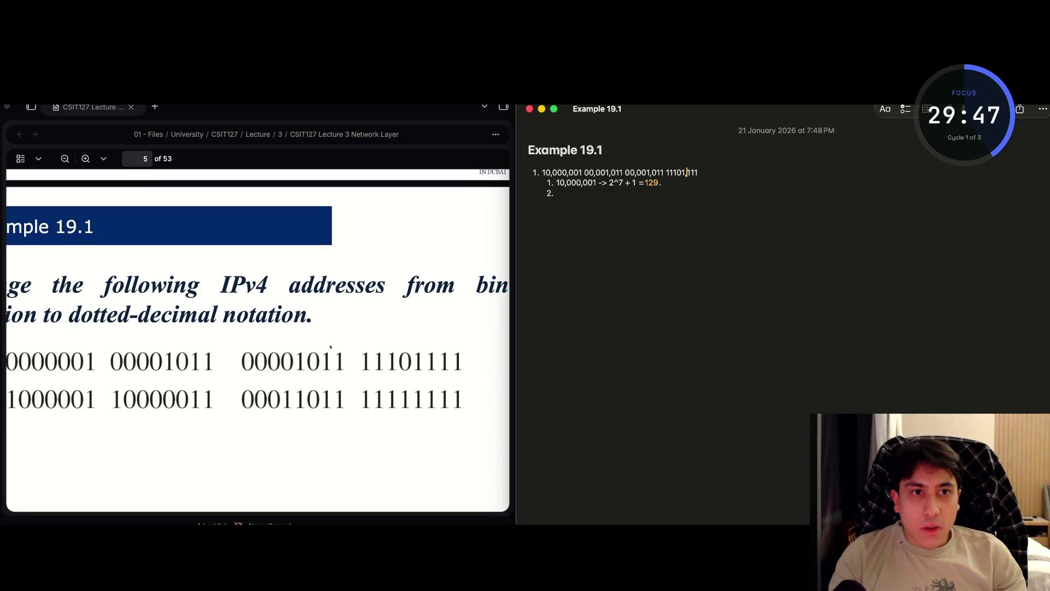
pyautogui.press('Left')
pyautogui.press('Left')
pyautogui.write(',')
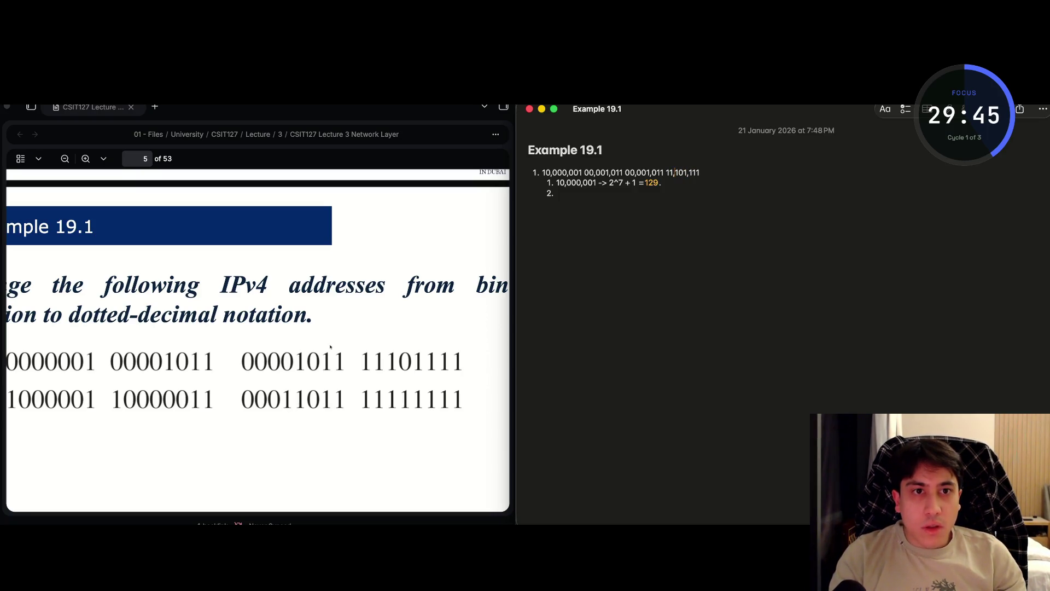
pyautogui.press('Left')
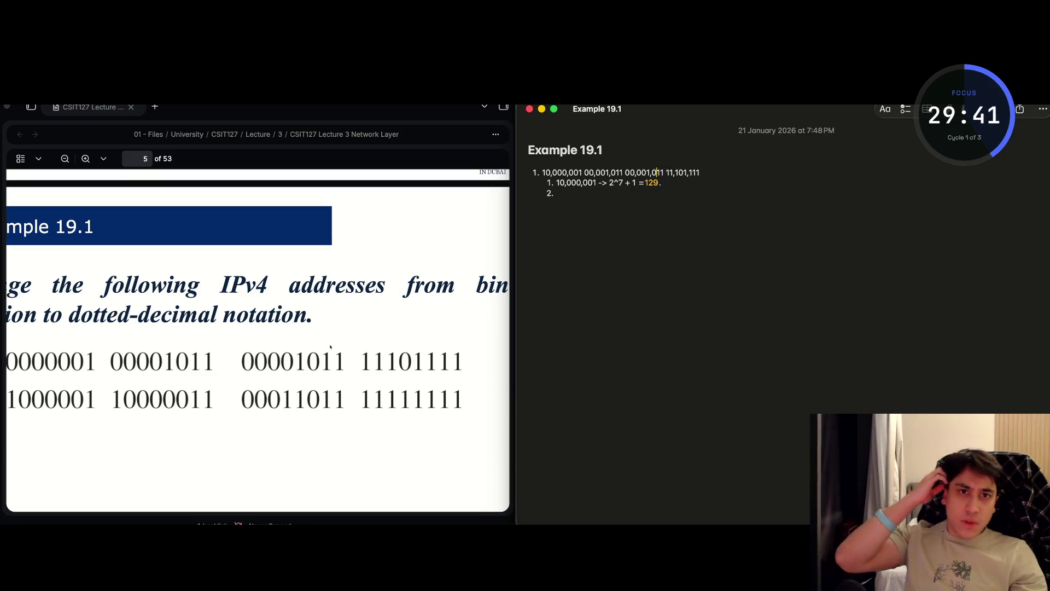
pyautogui.hotkey('alt', 'Left')
pyautogui.hotkey('alt', 'Left')
pyautogui.hotkey('alt', 'Left')
pyautogui.press('Left')
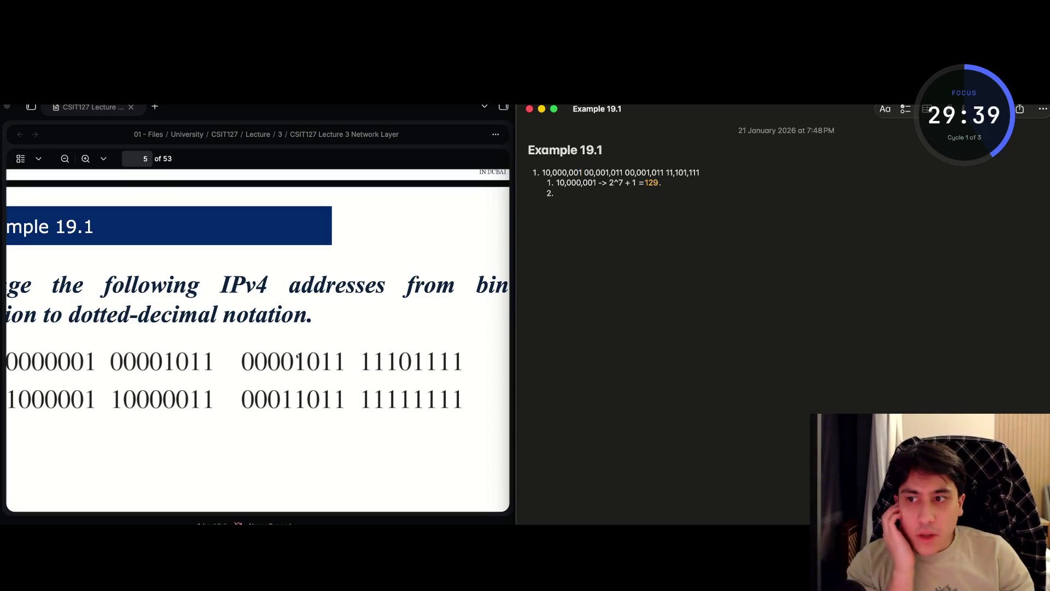
pyautogui.hscroll(-3, 154, 441)
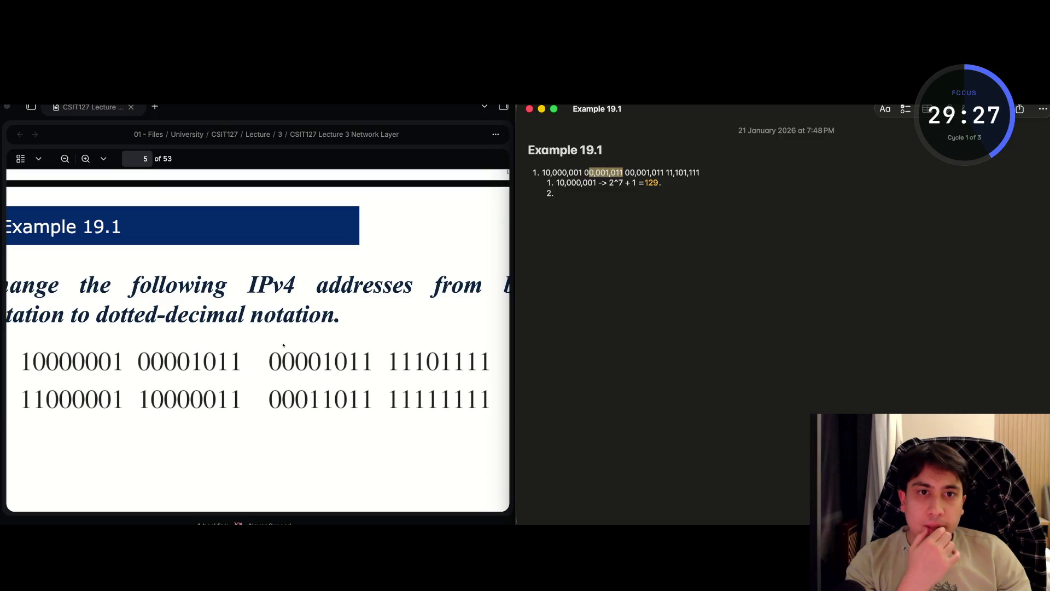
# - Outdent the address line to the top level and remove extra spaces after 10,000,001
pyautogui.write('.')
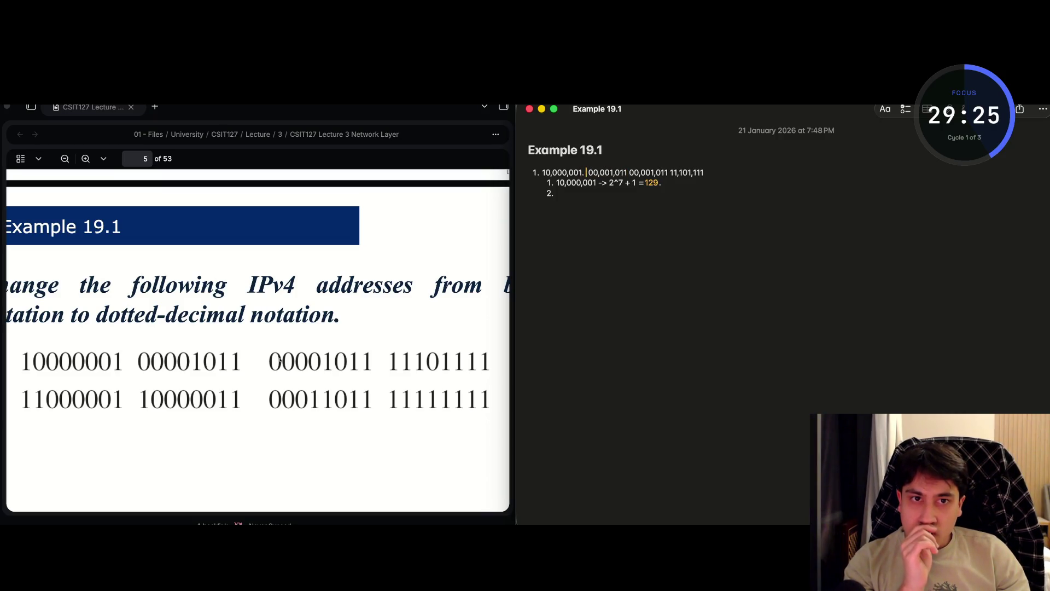
pyautogui.press('BackSpace')
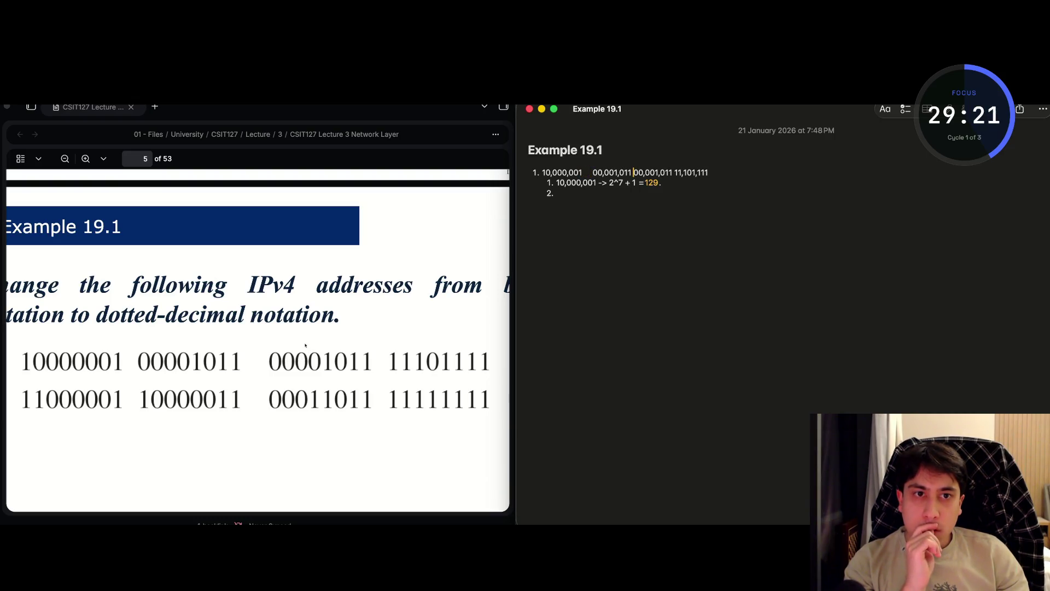
pyautogui.press('BackSpace')
pyautogui.press('BackSpace')
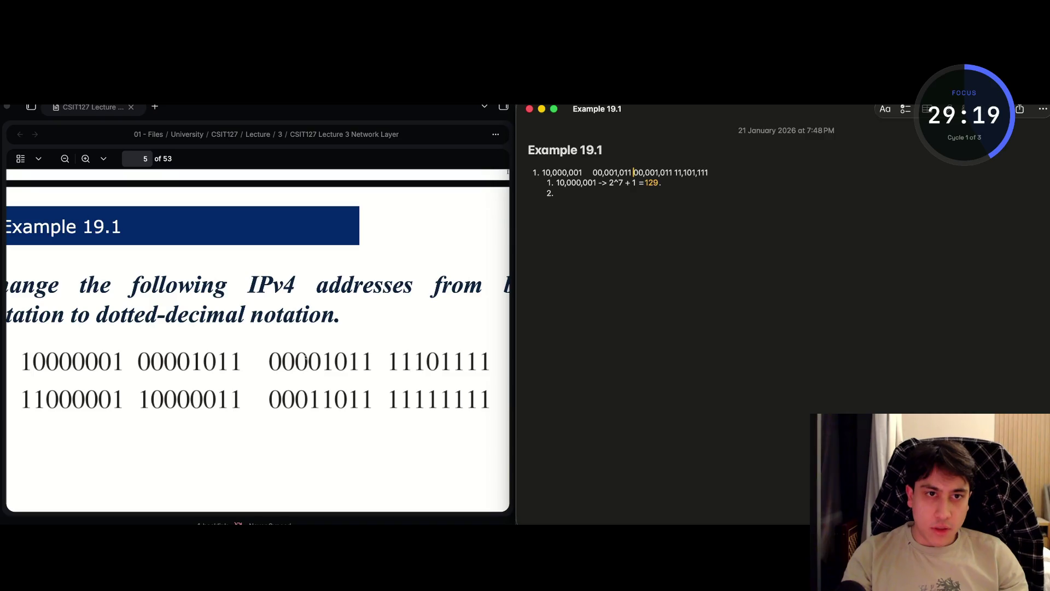
pyautogui.press('Tab')
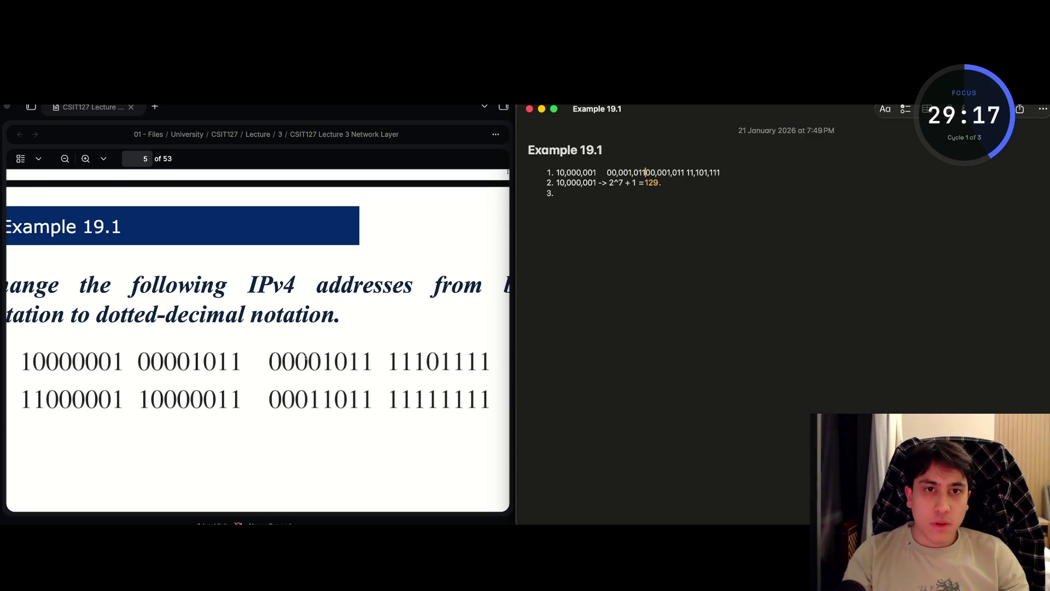
pyautogui.hotkey('shift', 'Tab')
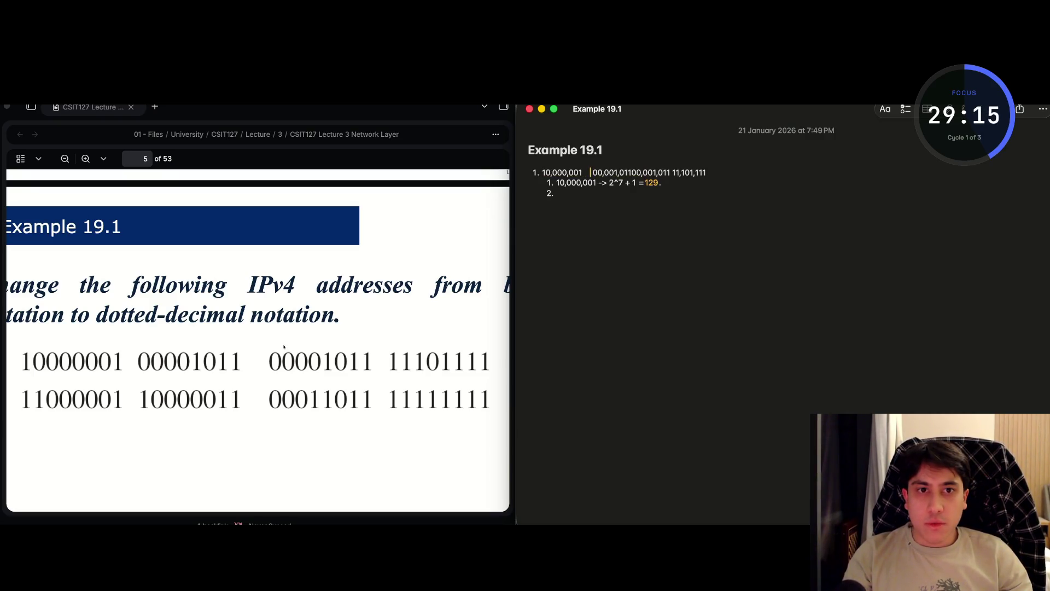
pyautogui.press('BackSpace')
pyautogui.press('BackSpace')
pyautogui.press('BackSpace')
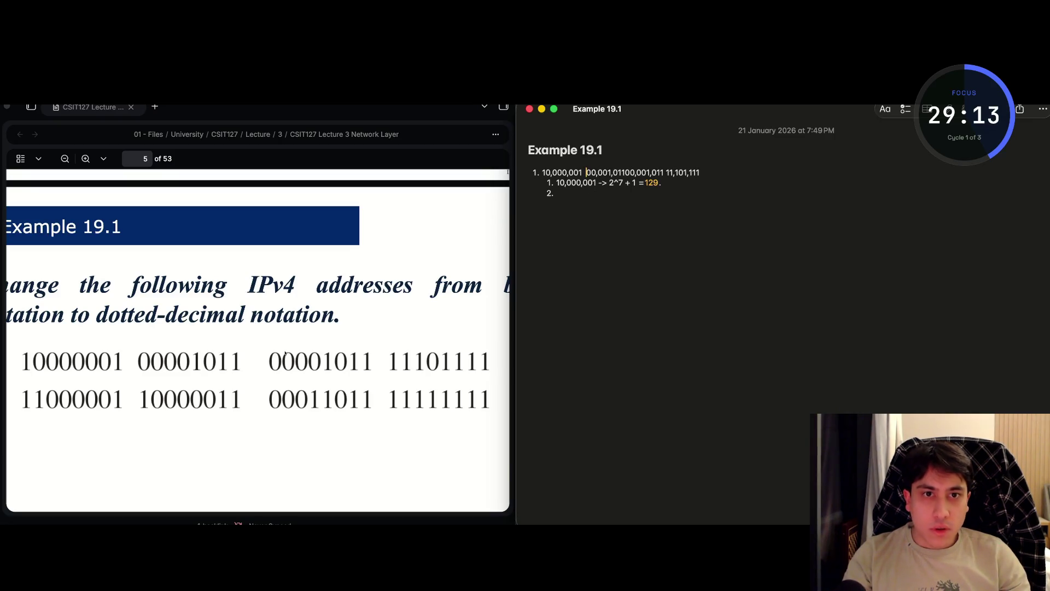
pyautogui.press('BackSpace')
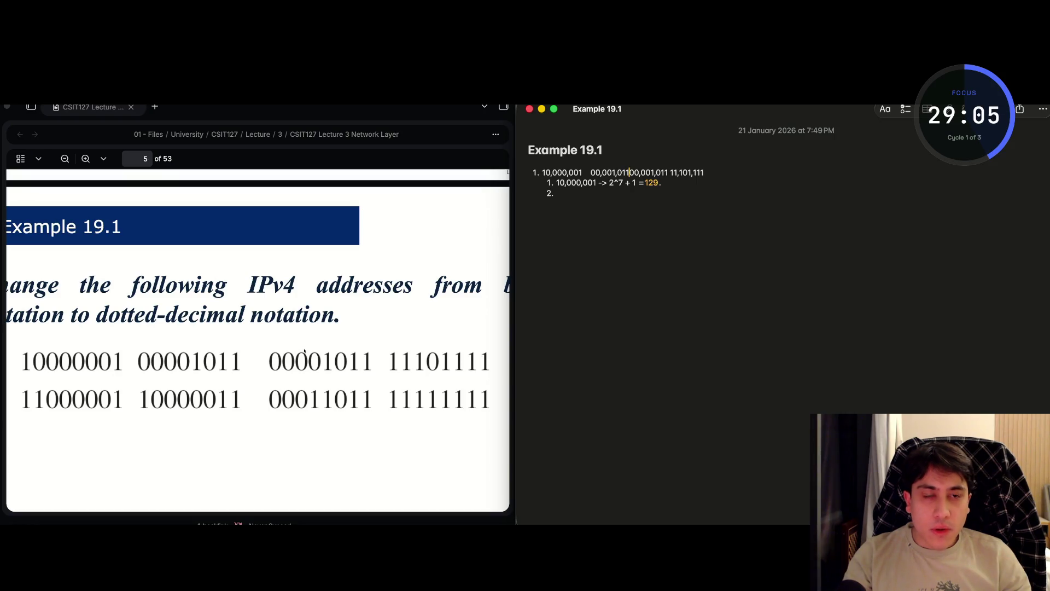
# - Space the second, third and fourth octets evenly, deleting stray periods and extra spaces
pyautogui.press('Left')
pyautogui.press('Left')
pyautogui.press('Left')
pyautogui.hotkey('shift', 'Right')
pyautogui.hotkey('shift', 'Right')
pyautogui.hotkey('shift', 'Right')
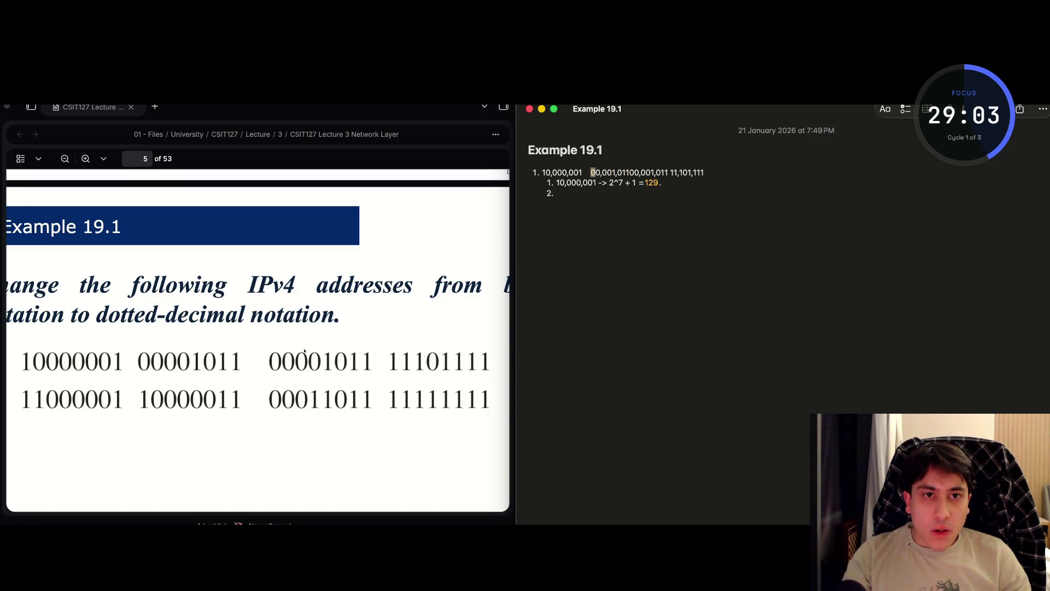
pyautogui.hotkey('shift', 'Right')
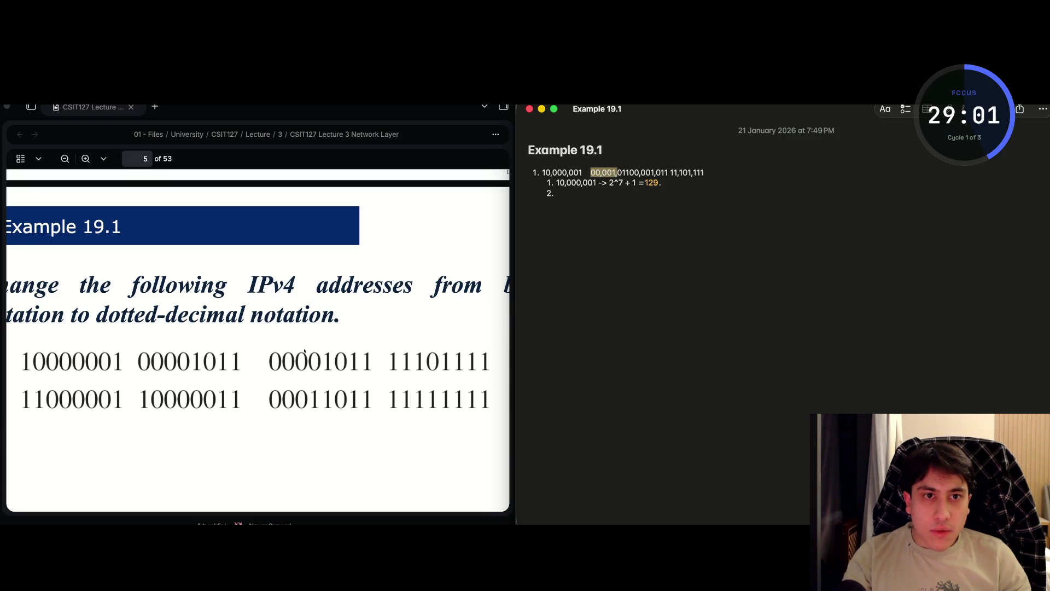
pyautogui.press('Left')
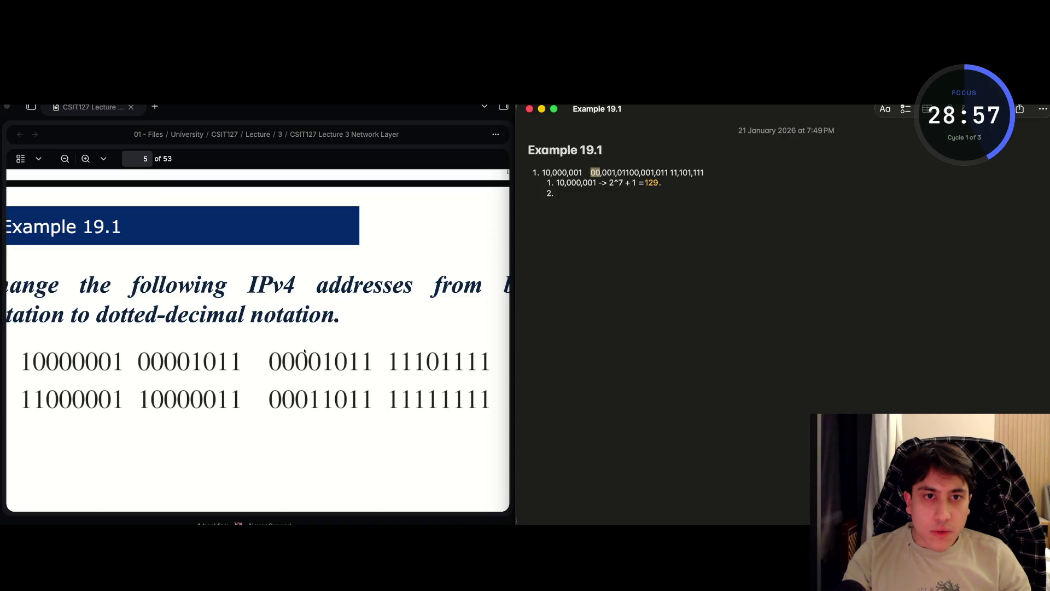
pyautogui.hotkey('shift', 'Right')
pyautogui.hotkey('shift', 'Right')
pyautogui.hotkey('shift', 'Right')
pyautogui.hotkey('shift', 'Right')
pyautogui.hotkey('shift', 'Right')
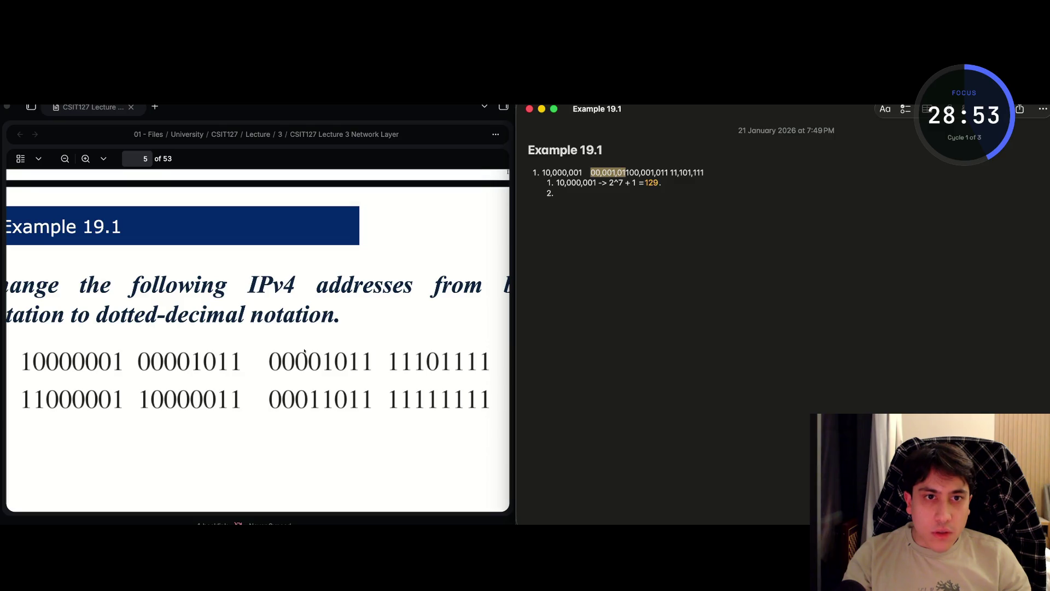
pyautogui.press('Right')
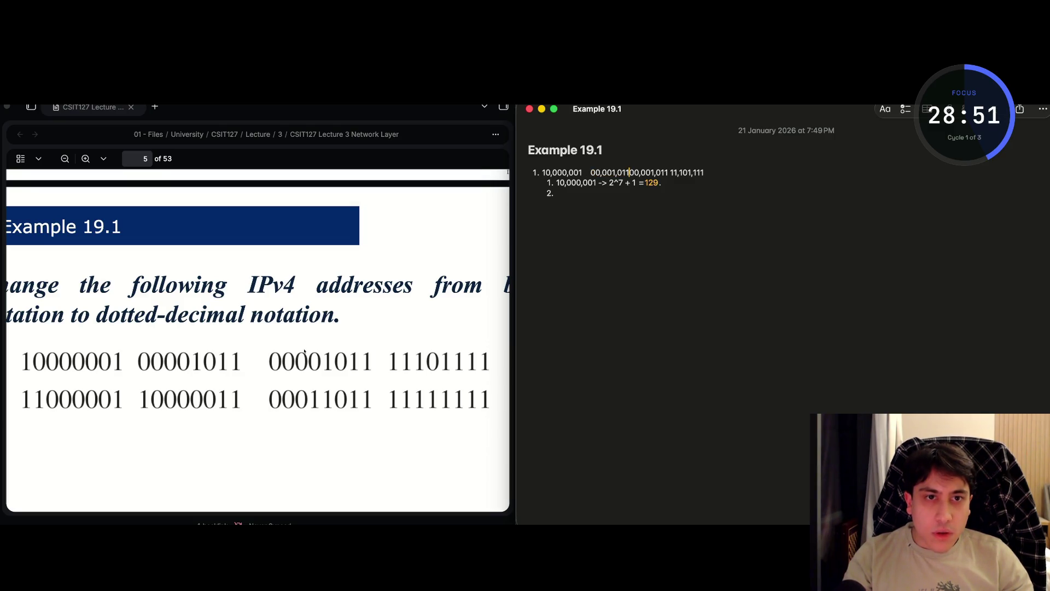
pyautogui.write('.')
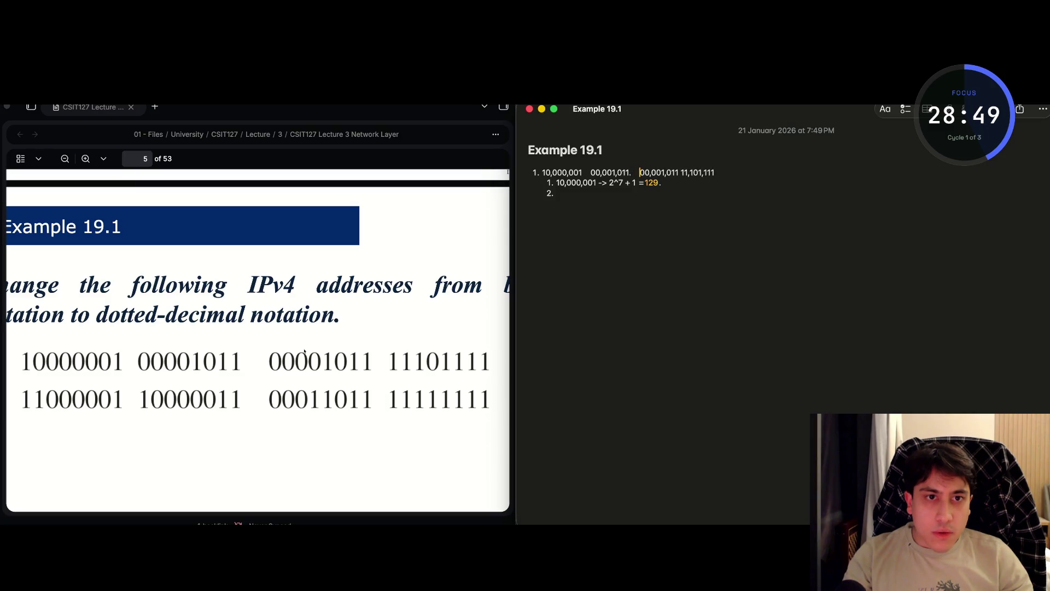
pyautogui.press('BackSpace')
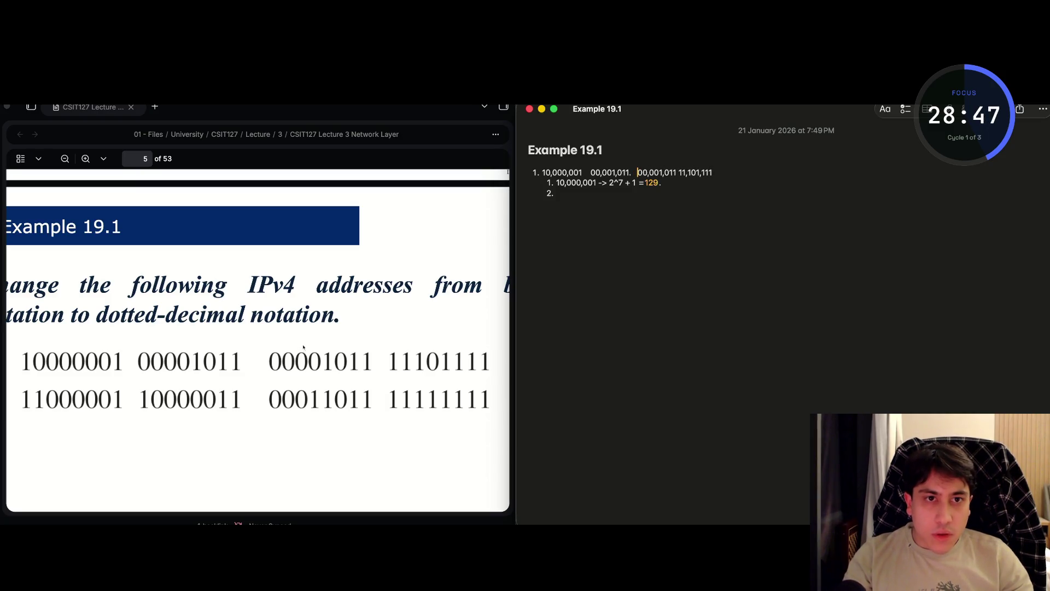
pyautogui.press('Left')
pyautogui.press('Left')
pyautogui.press('Left')
pyautogui.press('BackSpace')
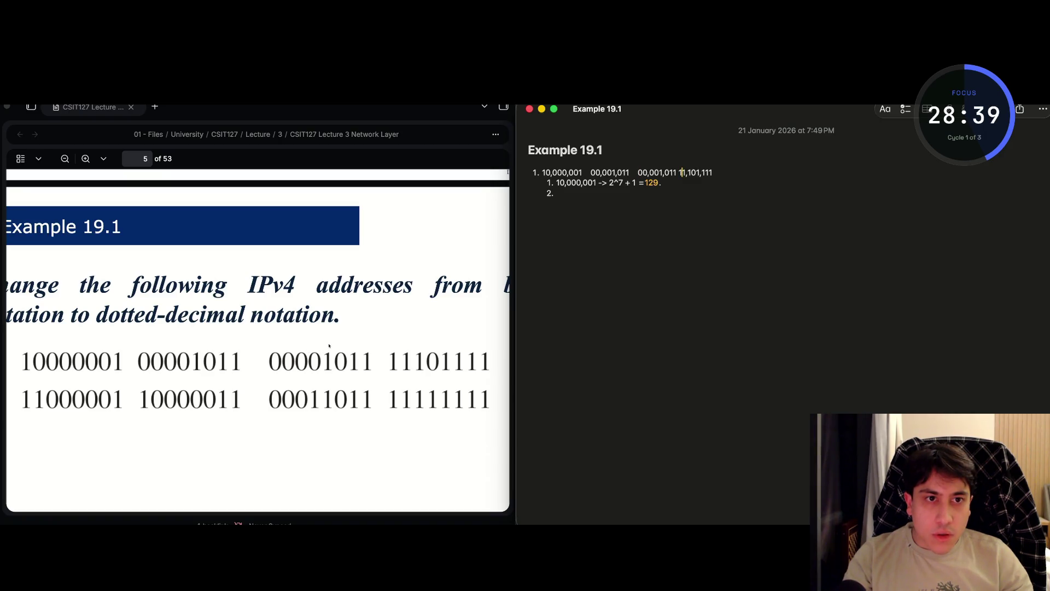
pyautogui.write('.')
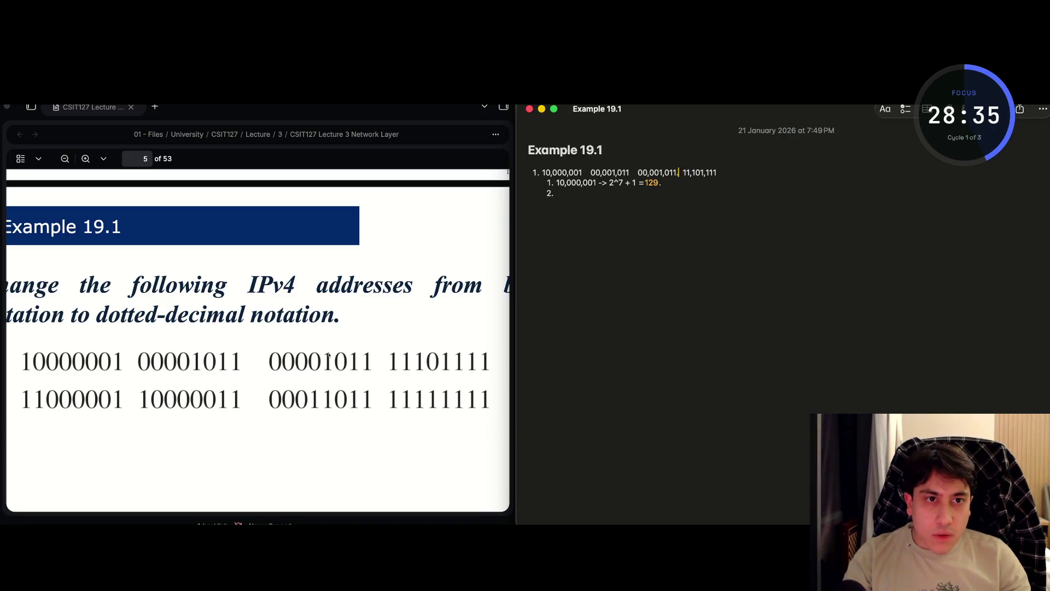
pyautogui.press('BackSpace')
pyautogui.hotkey('shift', 'Right')
pyautogui.click(649, 188)
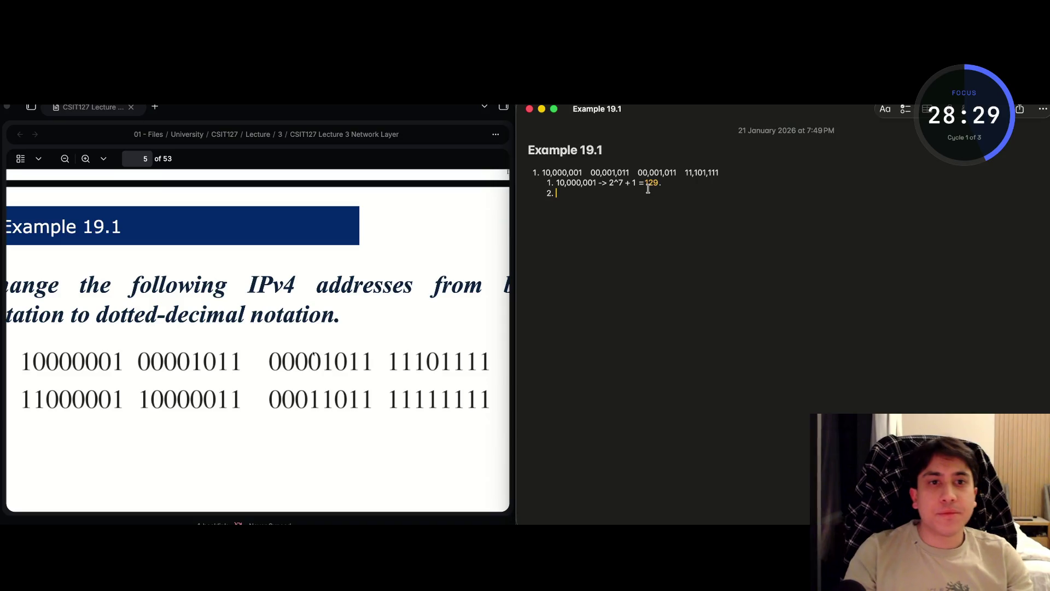
# - Copy the octet 00,001,011 into the second conversion item, followed by an arrow
pyautogui.moveTo(630, 172); pyautogui.dragTo(589, 172)
pyautogui.press('super+c')
pyautogui.press('super+Down')
pyautogui.press('super+v')
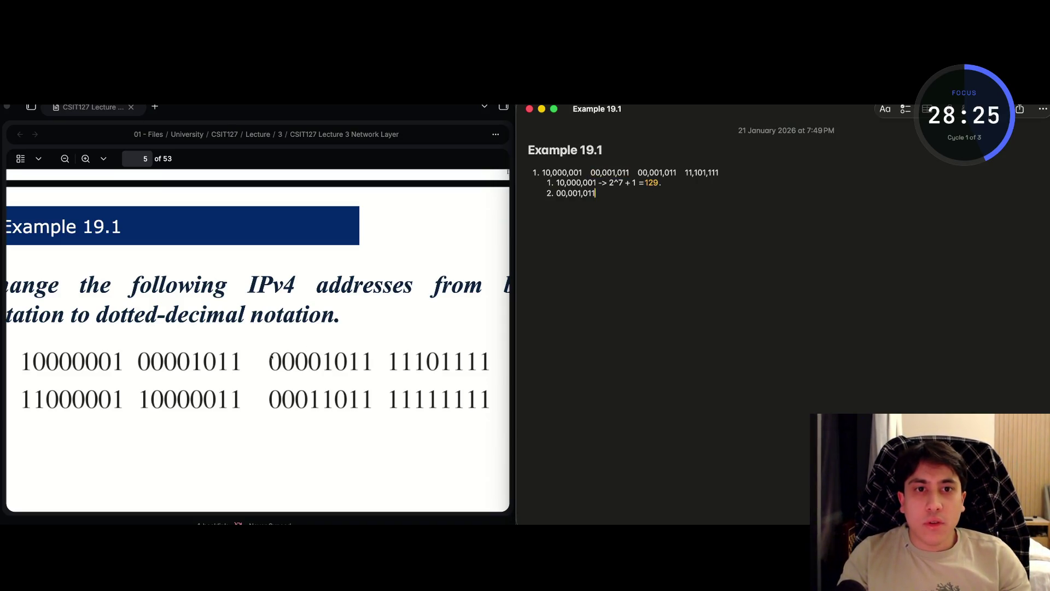
pyautogui.write(' ->')
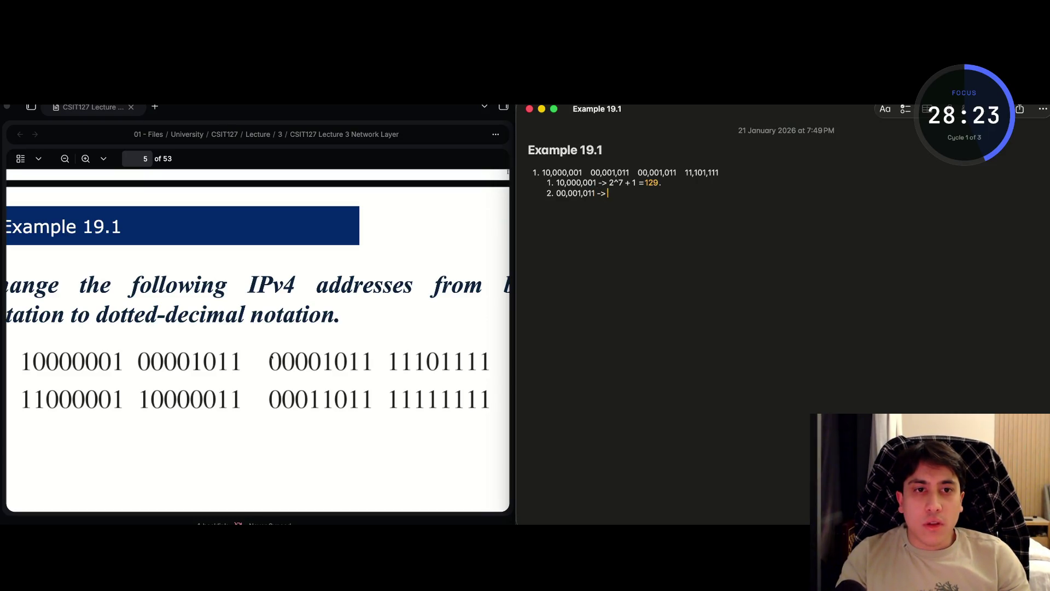
pyautogui.write(' 2')
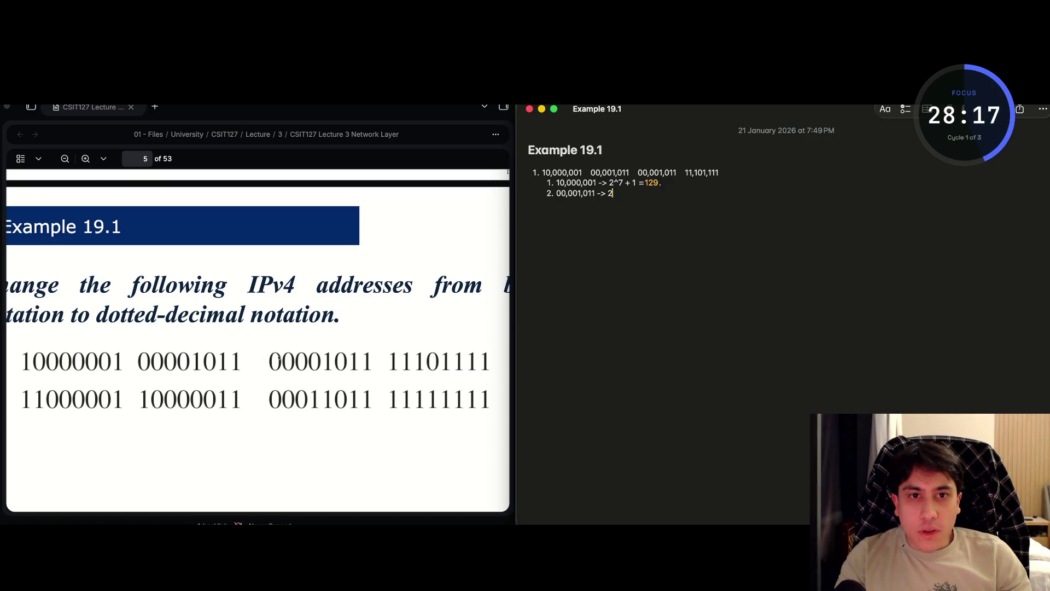
pyautogui.press('BackSpace')
pyautogui.write('2')
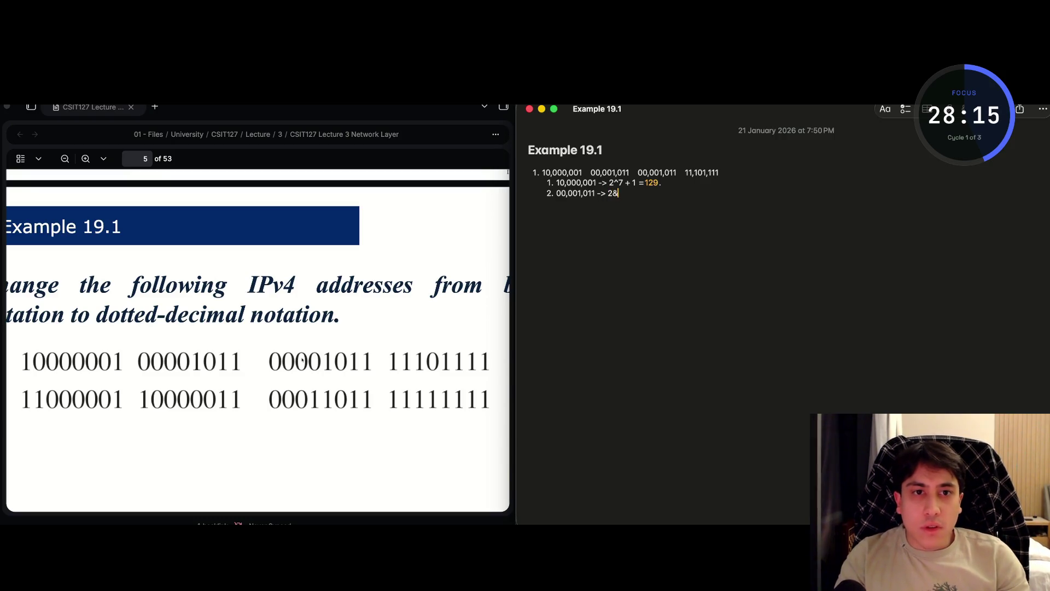
# - Write the sum 8 + 2 + 1 = 11 after the arrow, replacing the power-of-two terms
pyautogui.press('BackSpace')
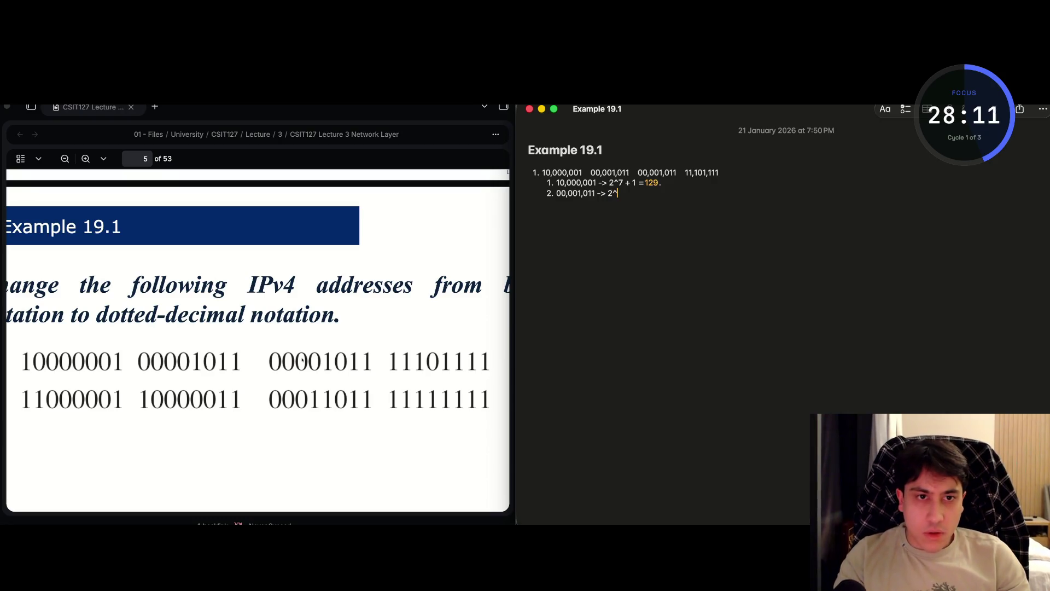
pyautogui.write('^3 + ')
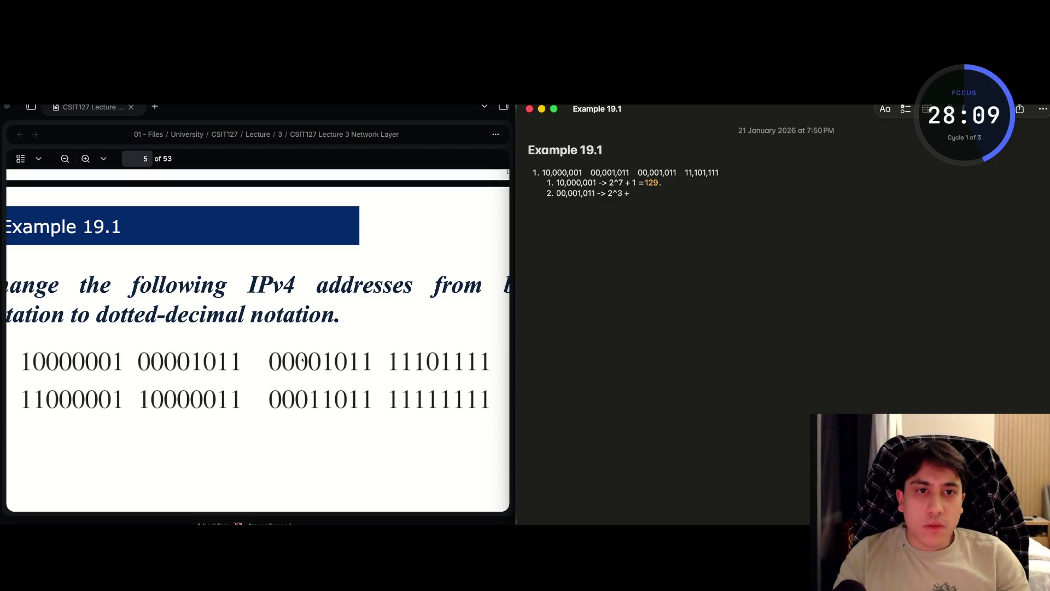
pyautogui.write('2^1')
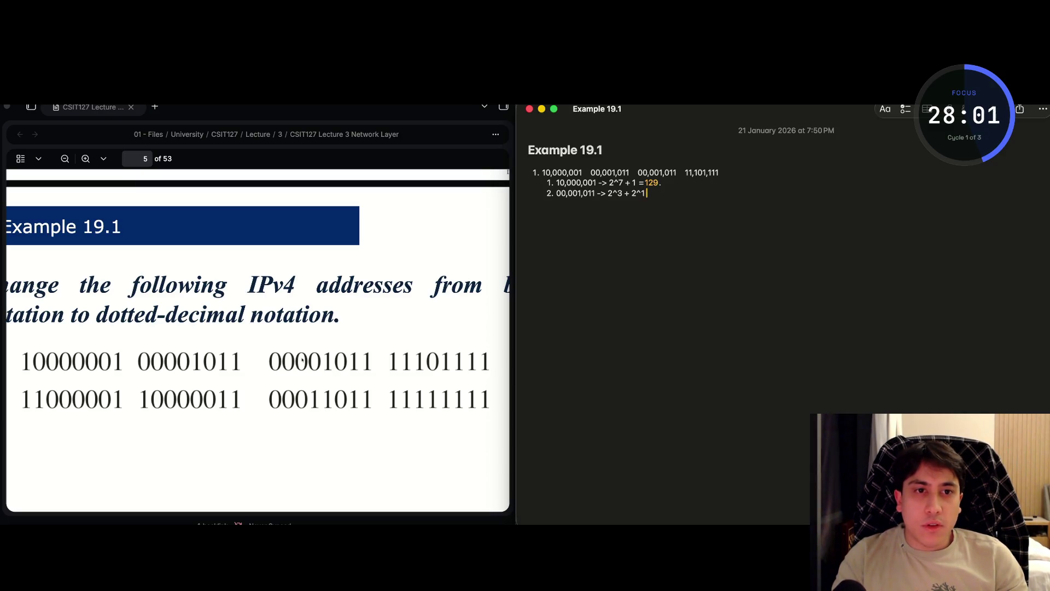
pyautogui.write(' + 1')
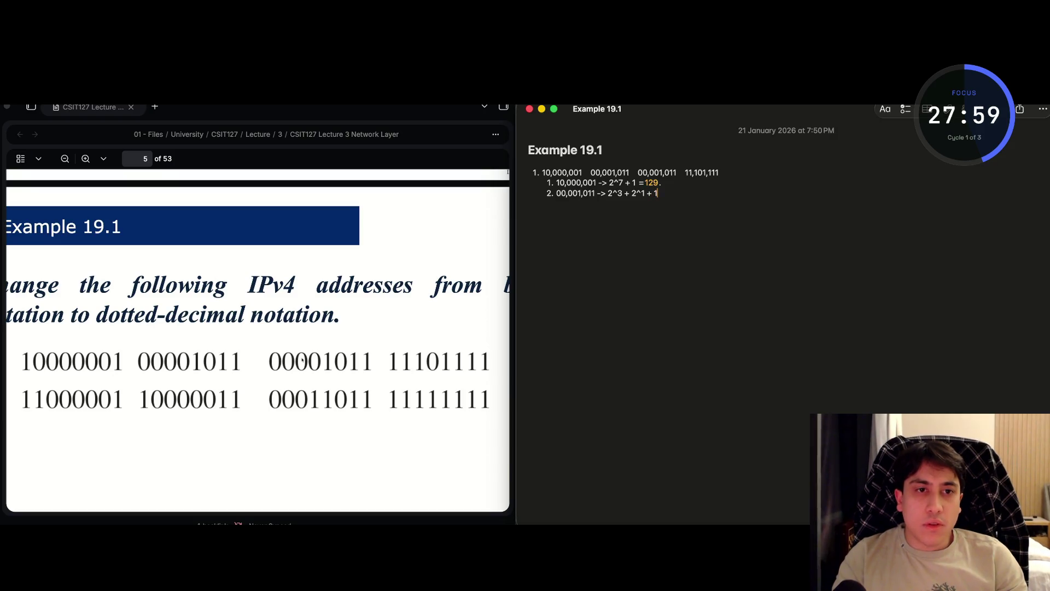
pyautogui.click(636, 193)
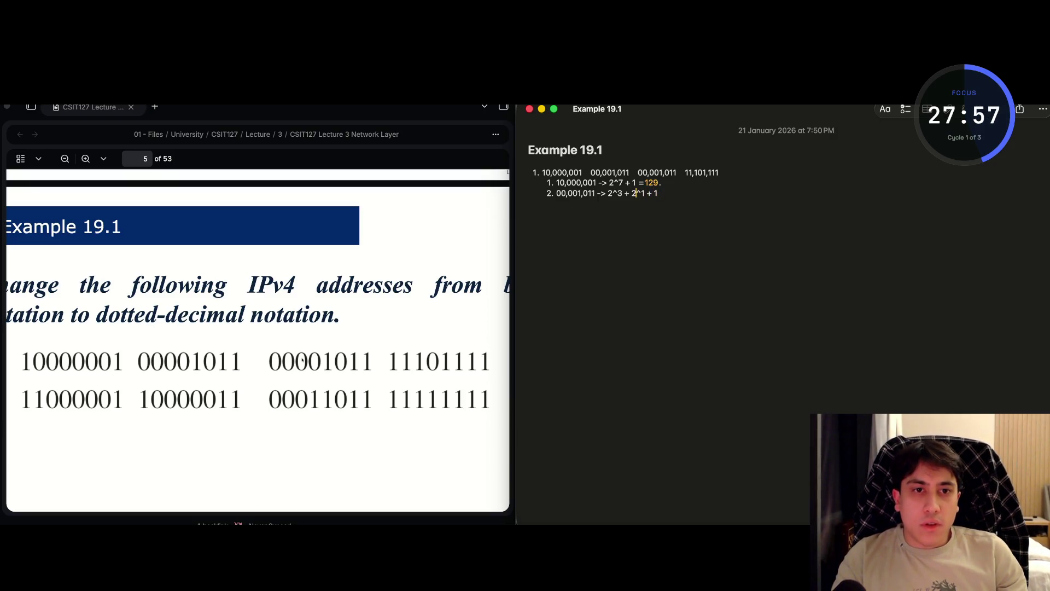
pyautogui.press('BackSpace')
pyautogui.press('BackSpace')
pyautogui.press('BackSpace')
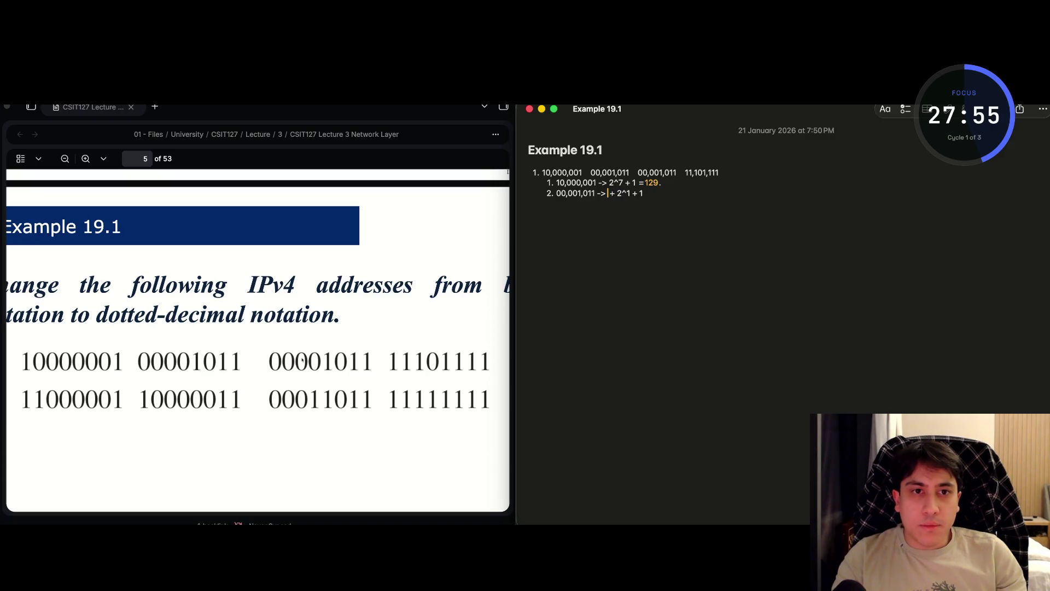
pyautogui.write('8')
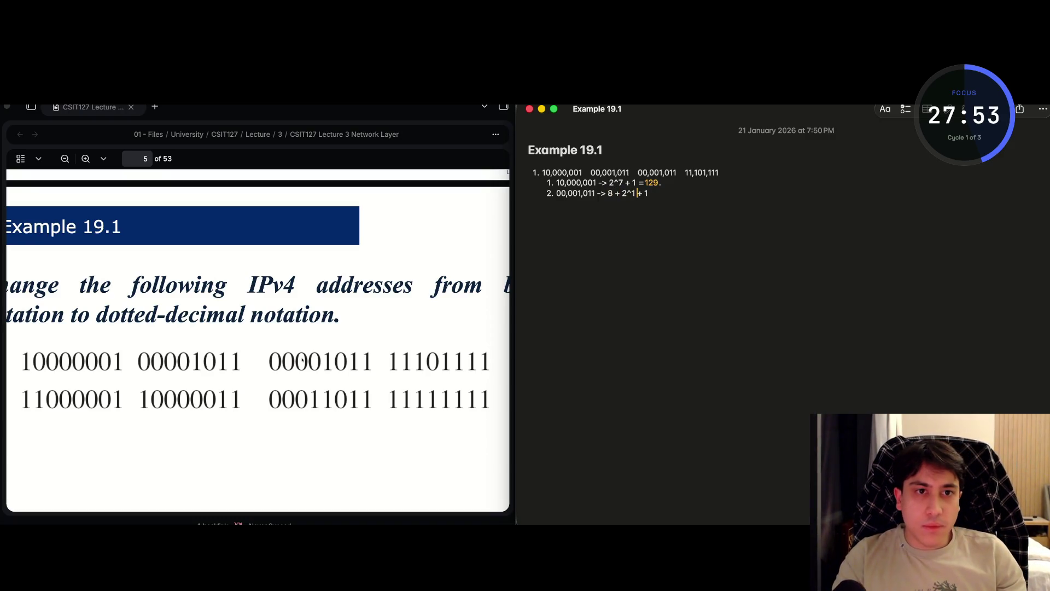
pyautogui.click(649, 193)
pyautogui.press('BackSpace')
pyautogui.press('BackSpace')
pyautogui.press('BackSpace')
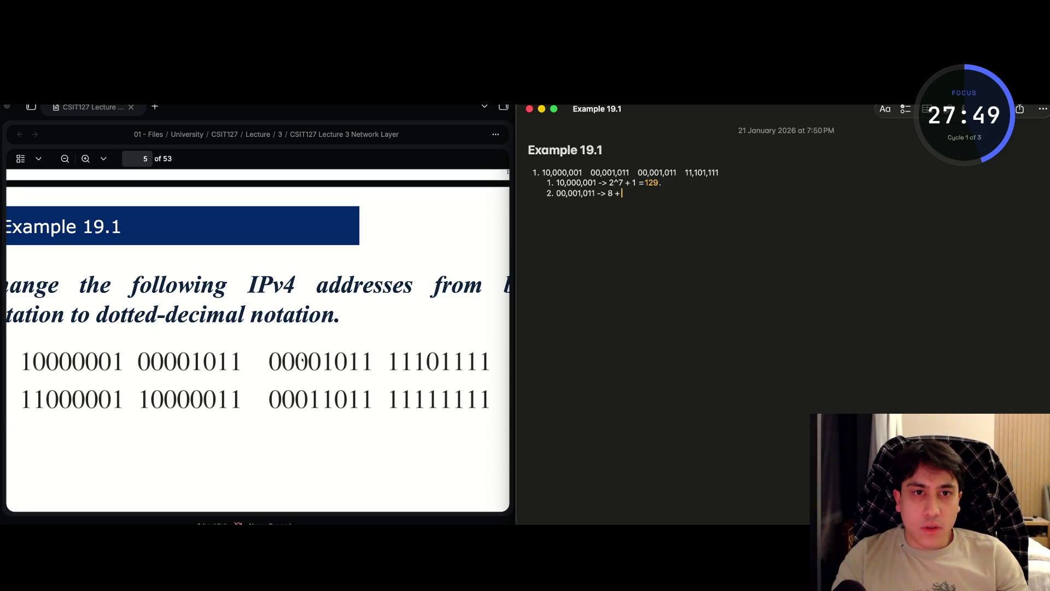
pyautogui.write('4')
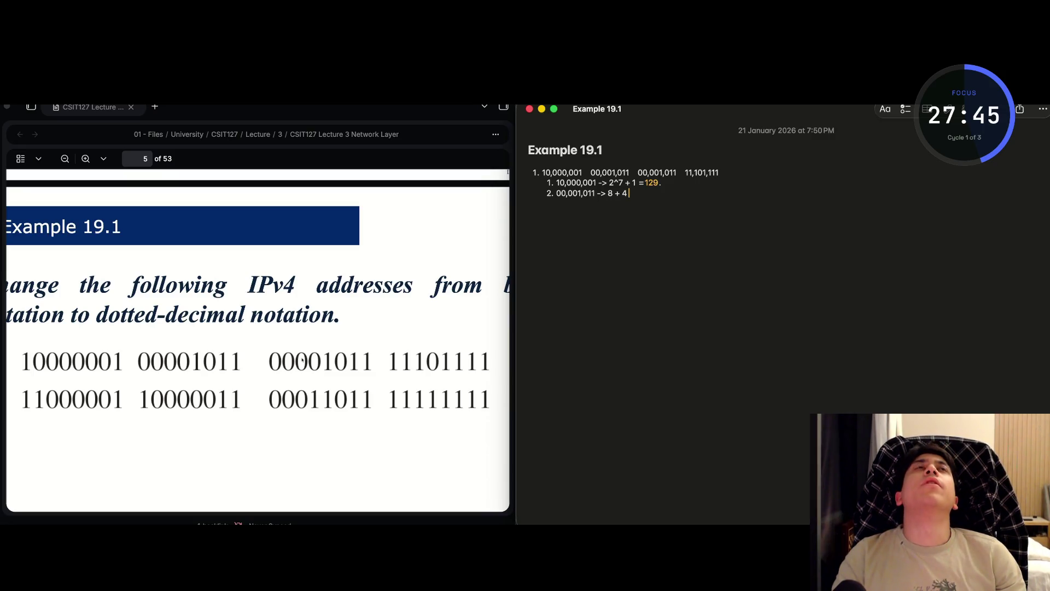
pyautogui.press('BackSpace')
pyautogui.press('BackSpace')
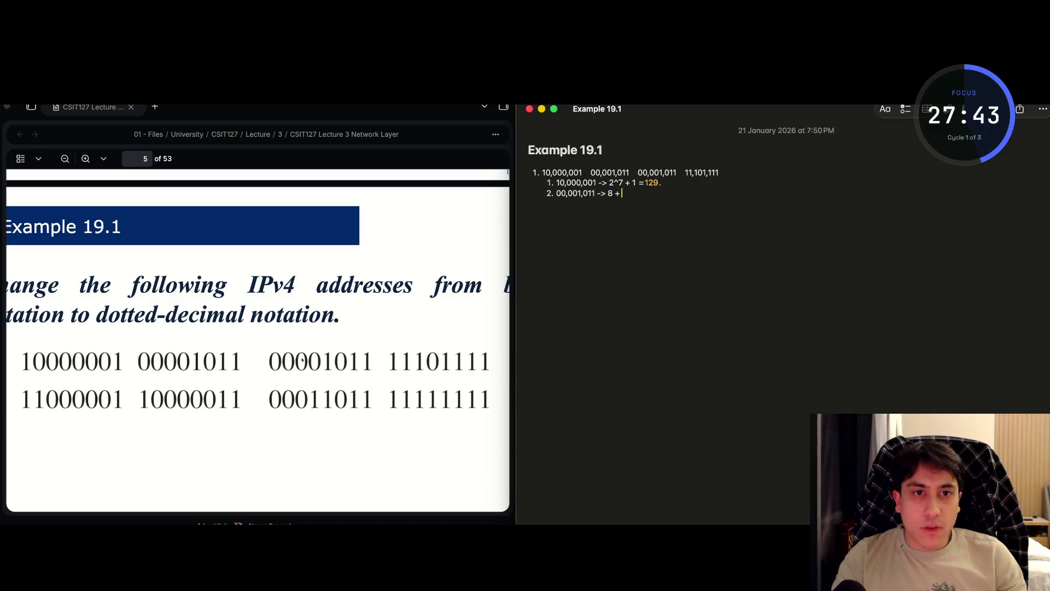
pyautogui.write('2')
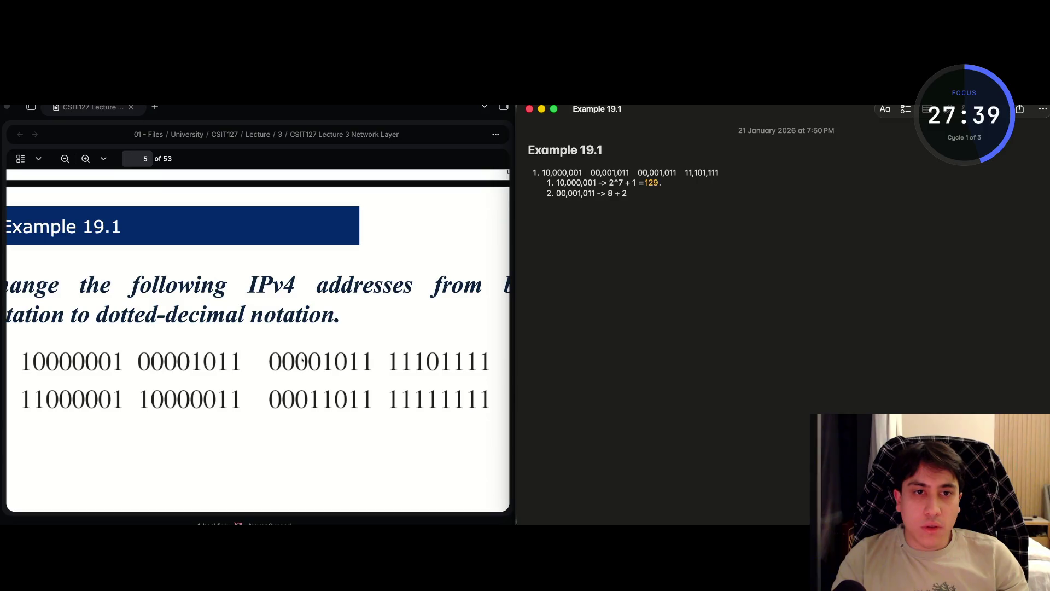
pyautogui.write(' + 1 =11')
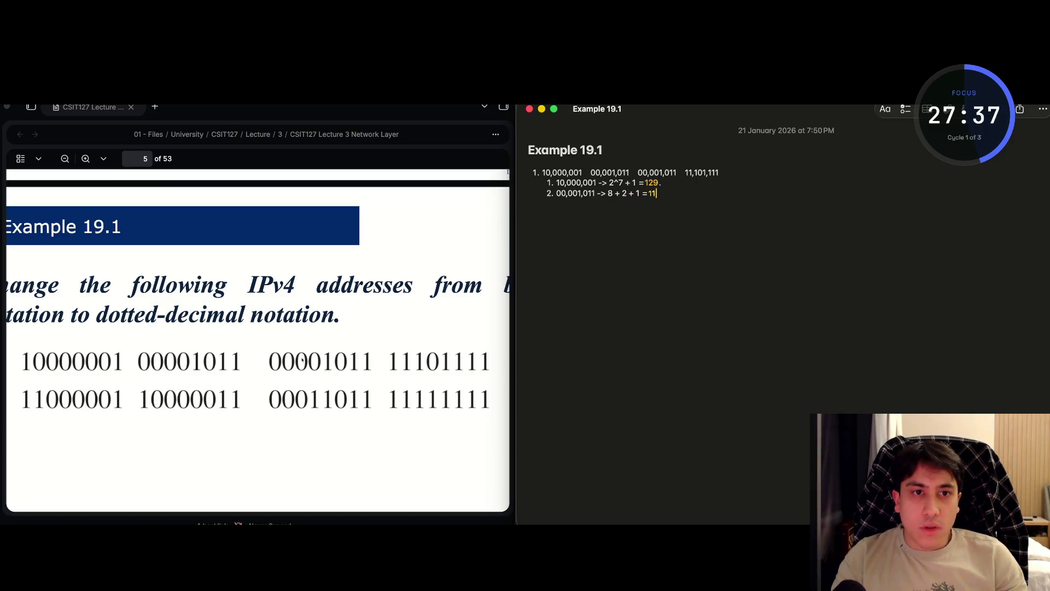
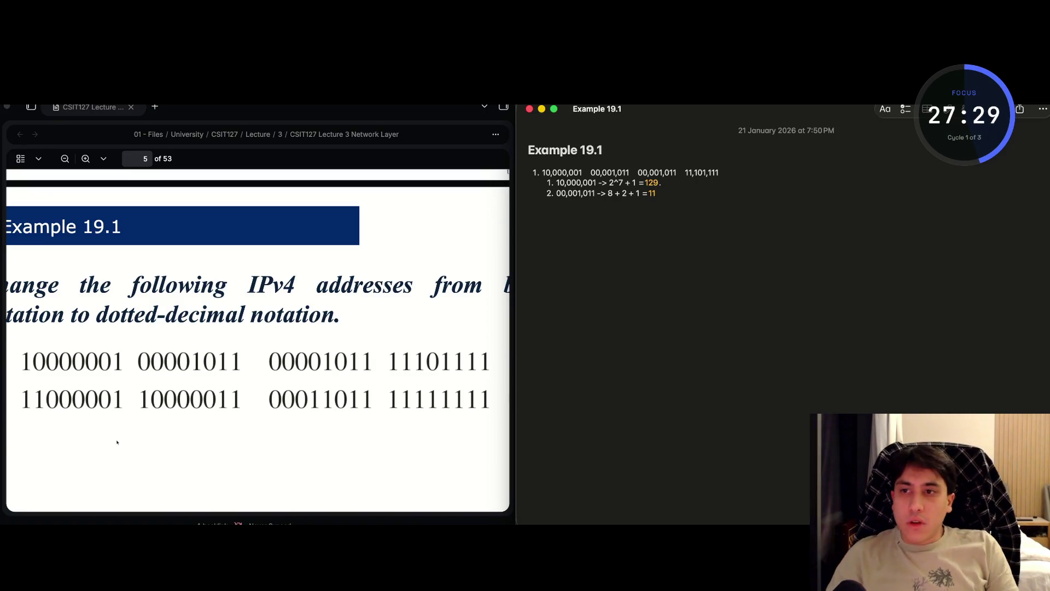
# - Add list item 3 repeating the 00,001,011 -> 8 + 2 + 1 = 11 conversion
pyautogui.scroll(5, 117, 440)
pyautogui.scroll(3, 117, 442)
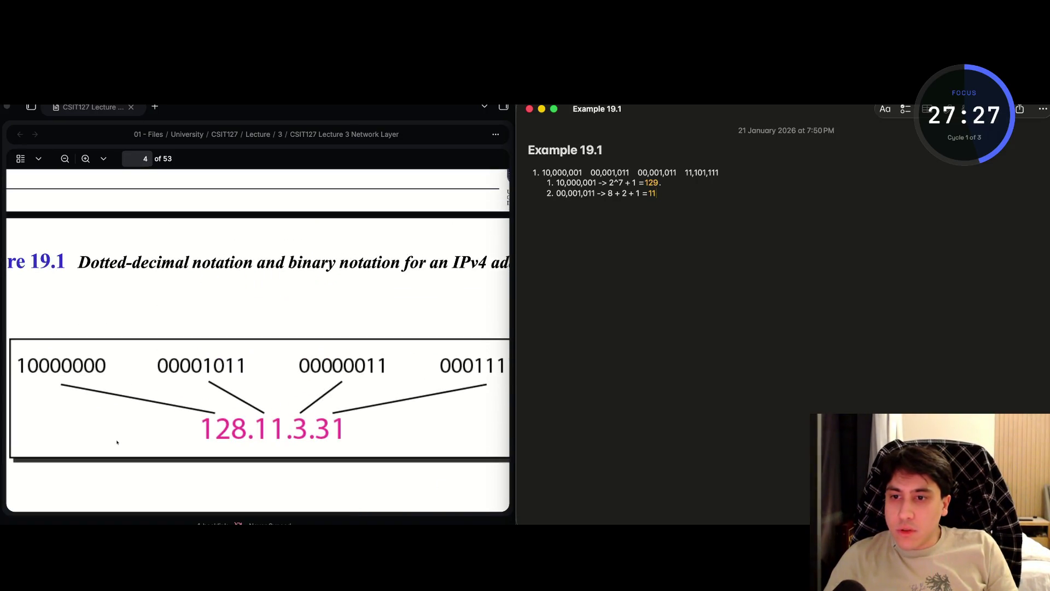
pyautogui.scroll(-1, 117, 443)
pyautogui.scroll(-6, 117, 442)
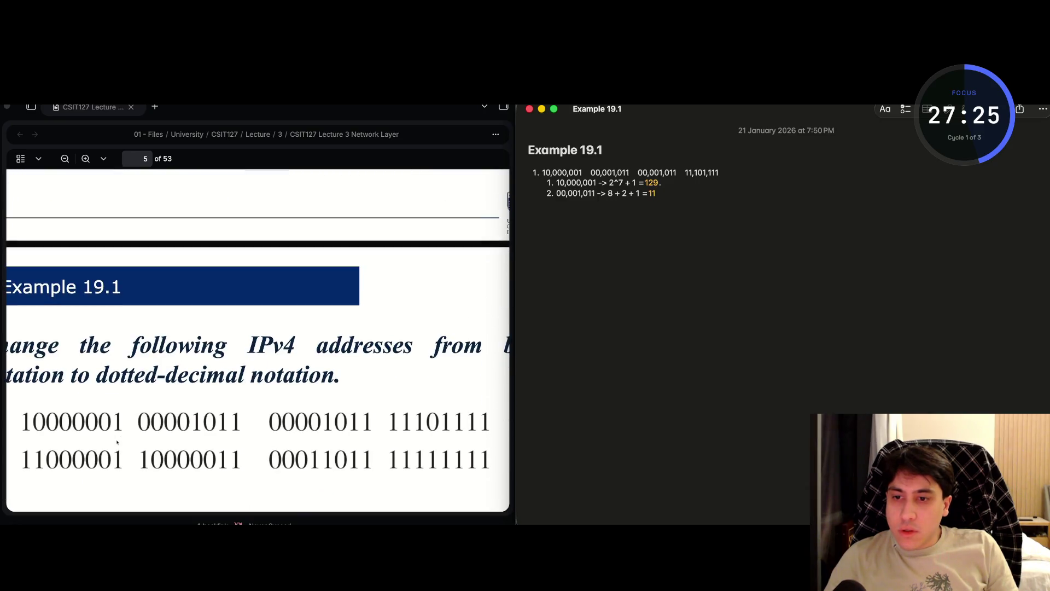
pyautogui.scroll(-1, 117, 442)
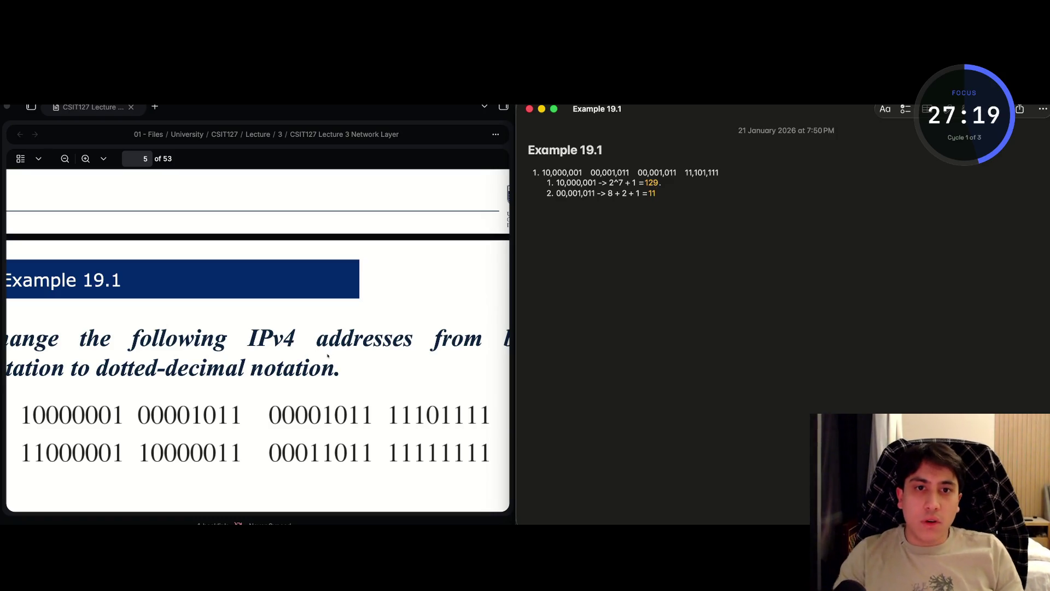
pyautogui.press('Return')
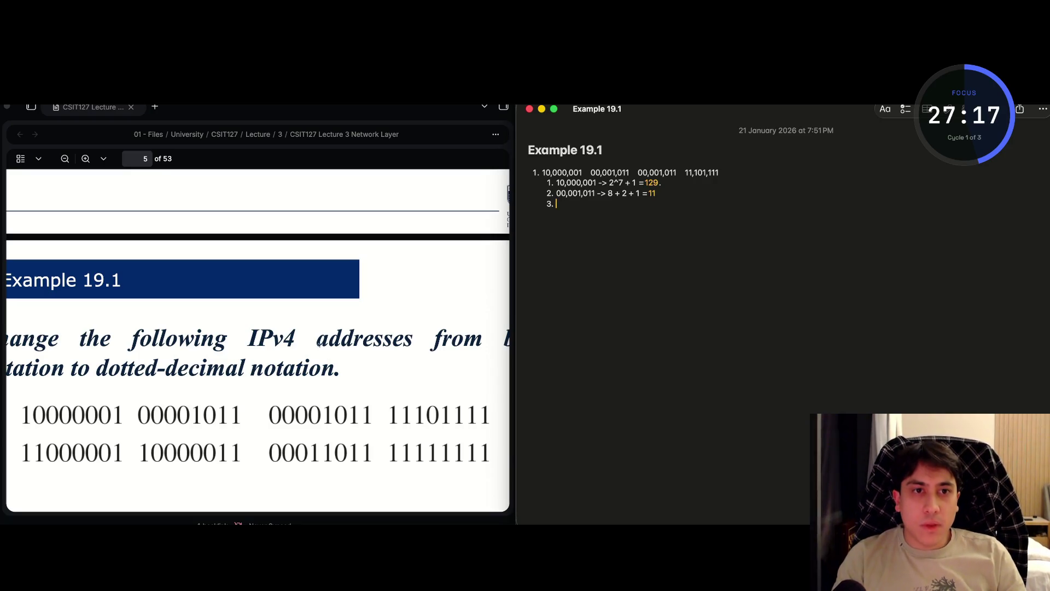
pyautogui.hotkey('shift', 'Left')
pyautogui.hotkey('shift', 'Left')
pyautogui.hotkey('shift', 'Left')
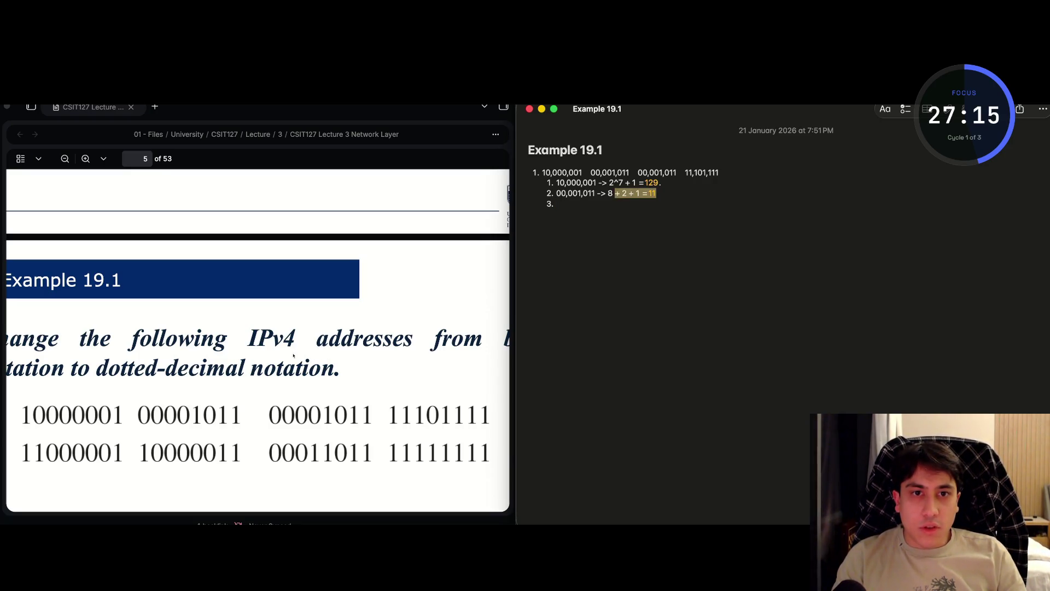
pyautogui.press('super+c')
pyautogui.press('Down')
pyautogui.press('super+v')
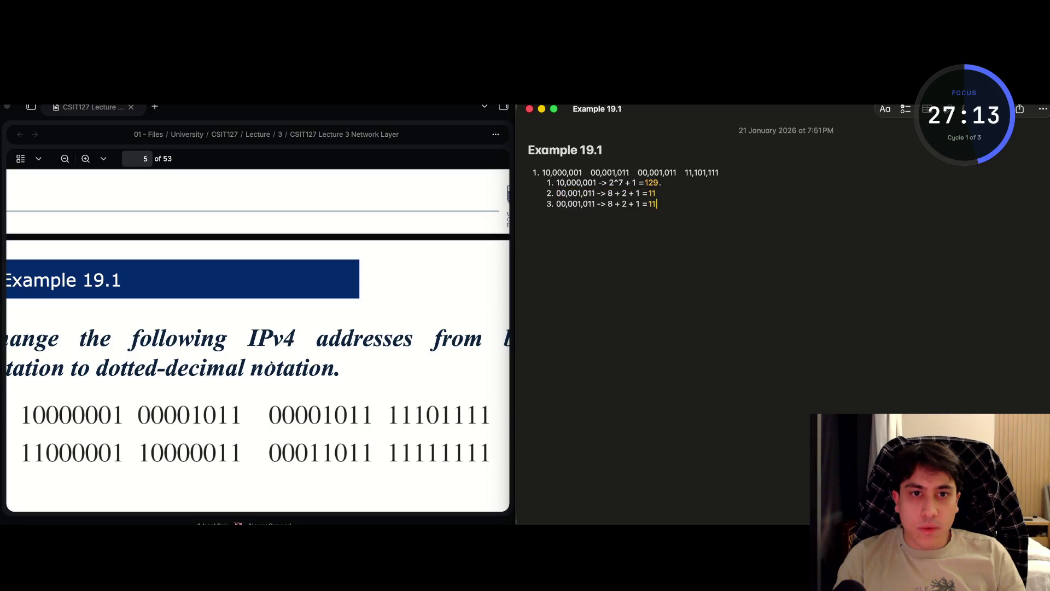
# - Start list item 4 with the octet 11,101,111 copied from line 1
pyautogui.press('Return')
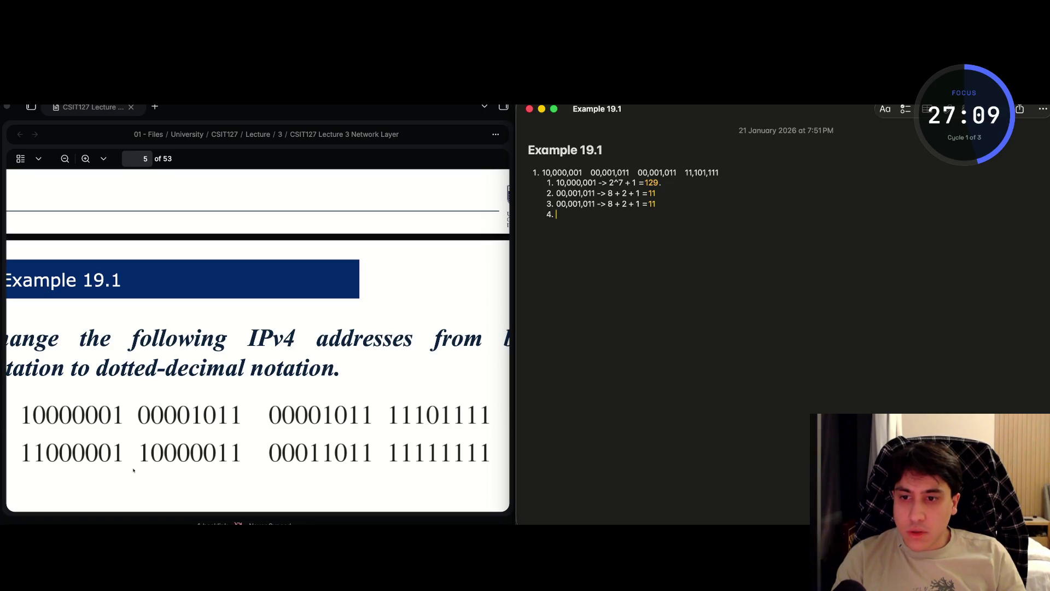
pyautogui.press('Up')
pyautogui.press('Up')
pyautogui.press('Up')
pyautogui.press('super+Right')
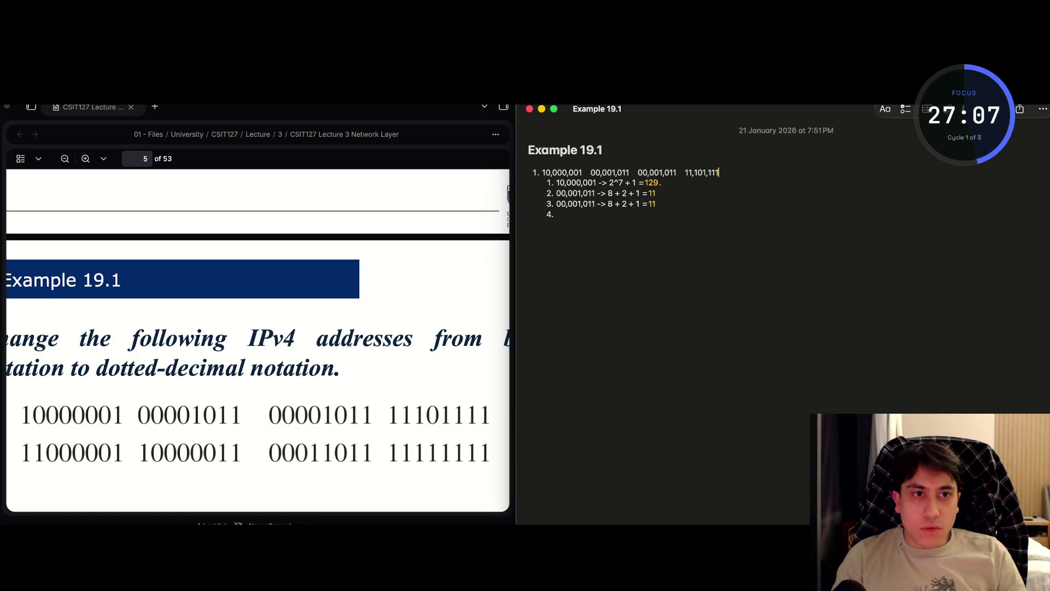
pyautogui.hotkey('shift', 'alt', 'Left')
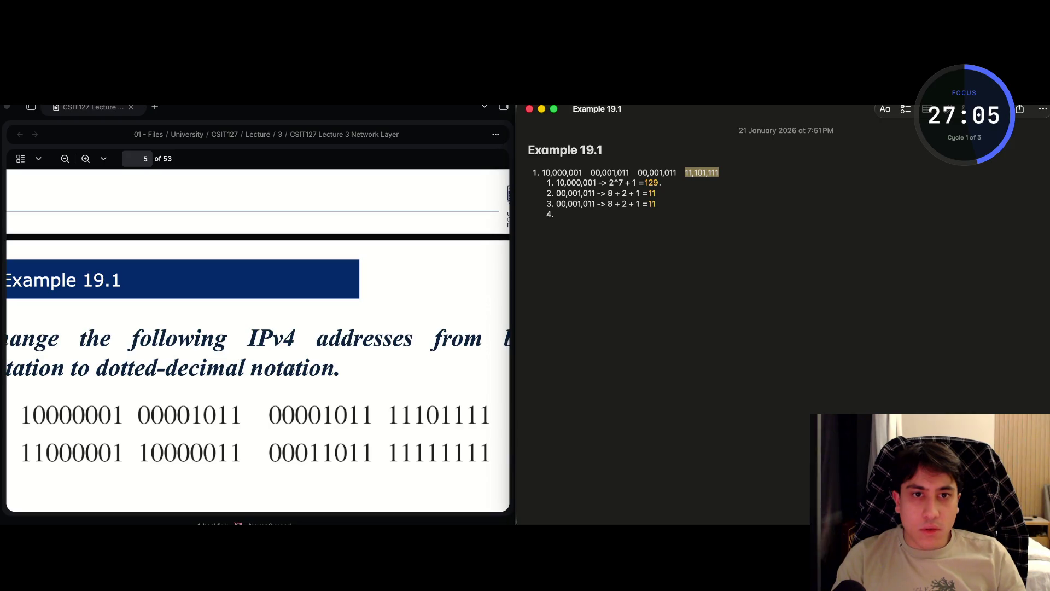
pyautogui.press('super+c')
pyautogui.press('Down')
pyautogui.press('Down')
pyautogui.press('Down')
pyautogui.press('super+v')
pyautogui.write(')')
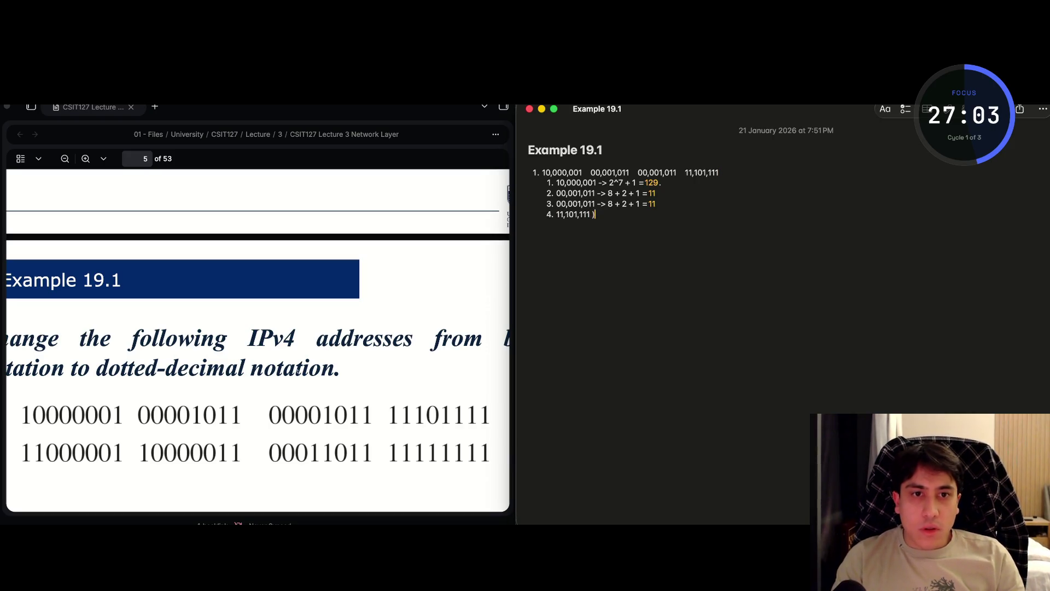
pyautogui.write(' ->')
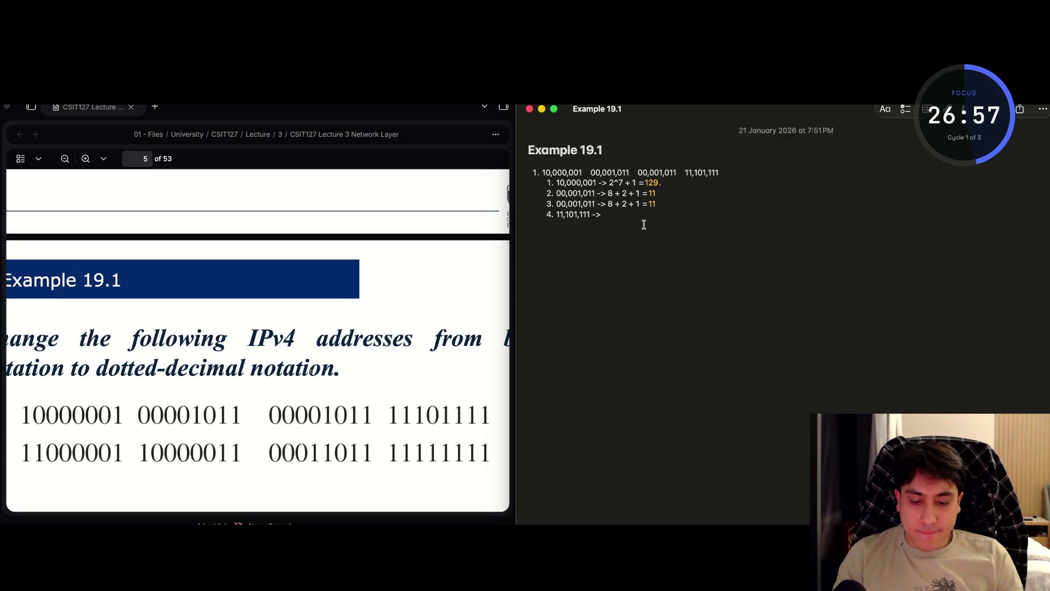
# - Clear the stray symbols after item 4's arrow and step through the 11,101,111 bits
pyautogui.click(672, 210)
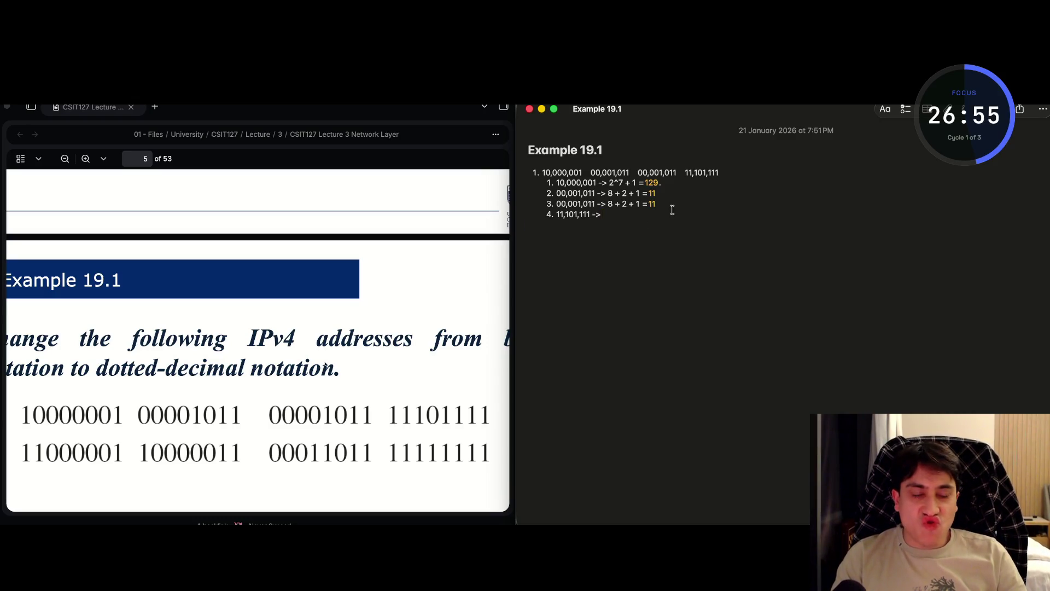
pyautogui.scroll(1, 672, 209)
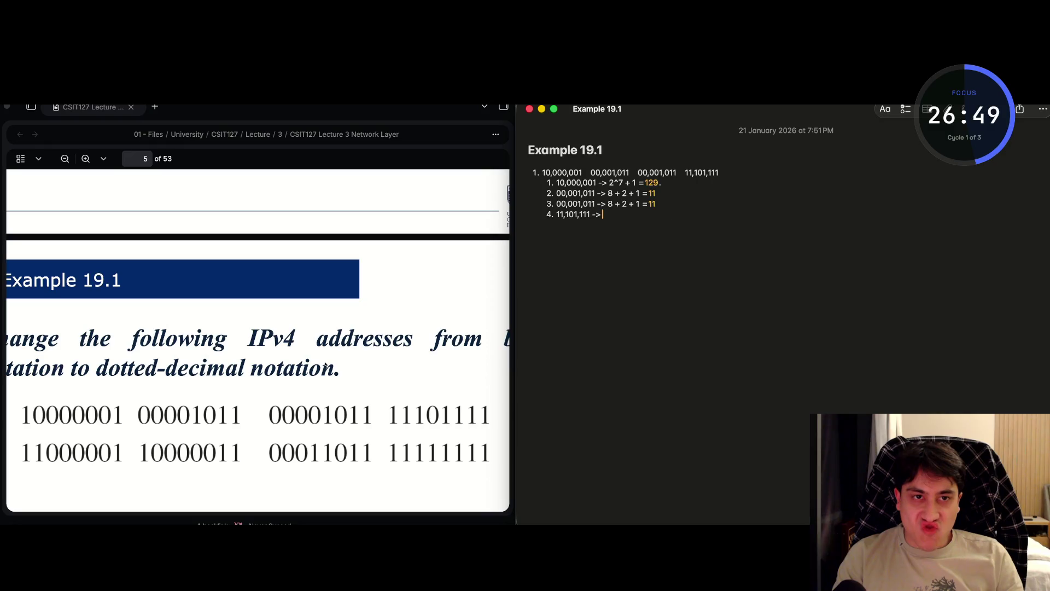
pyautogui.write('=≠≠')
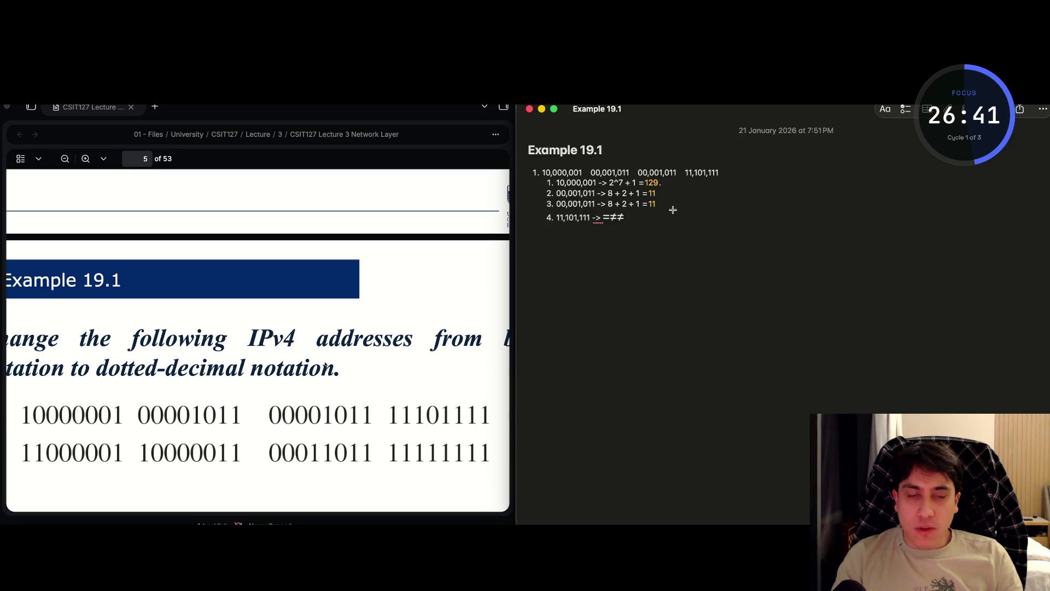
pyautogui.write('===')
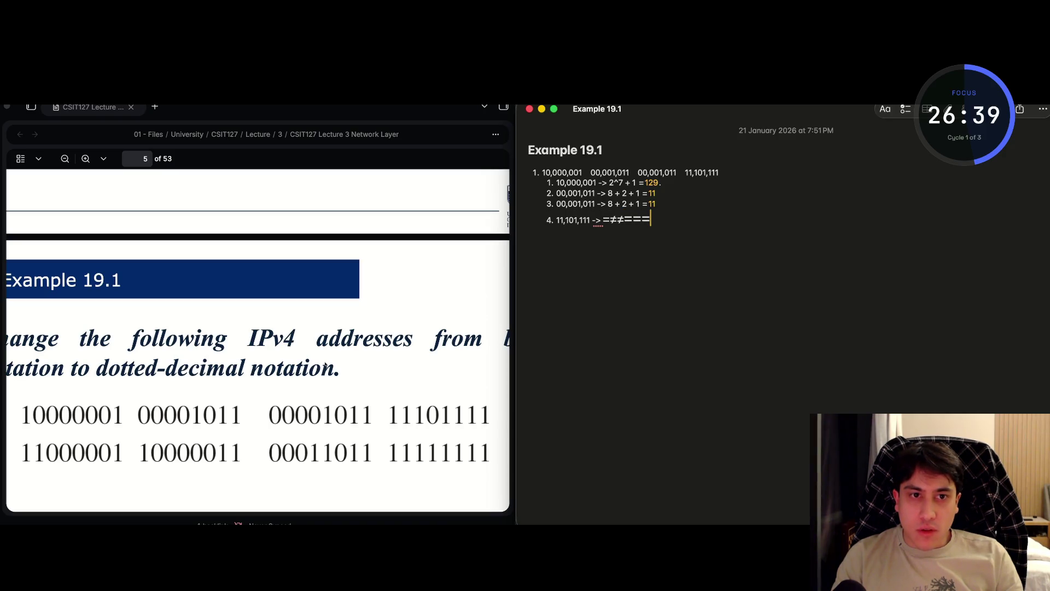
pyautogui.press('BackSpace')
pyautogui.press('BackSpace')
pyautogui.press('BackSpace')
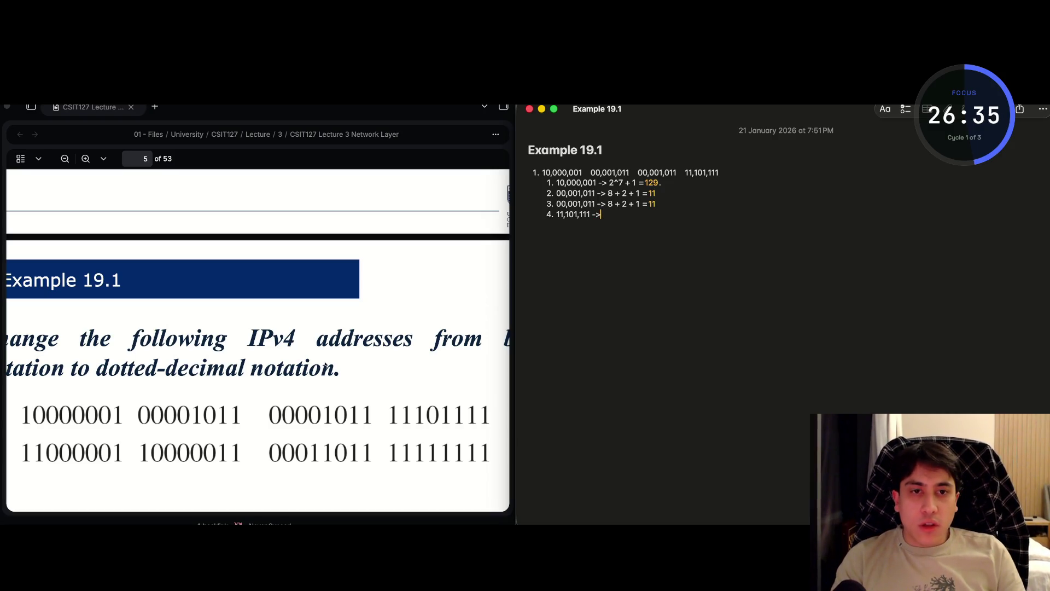
pyautogui.click(591, 215)
pyautogui.hotkey('shift', 'Left')
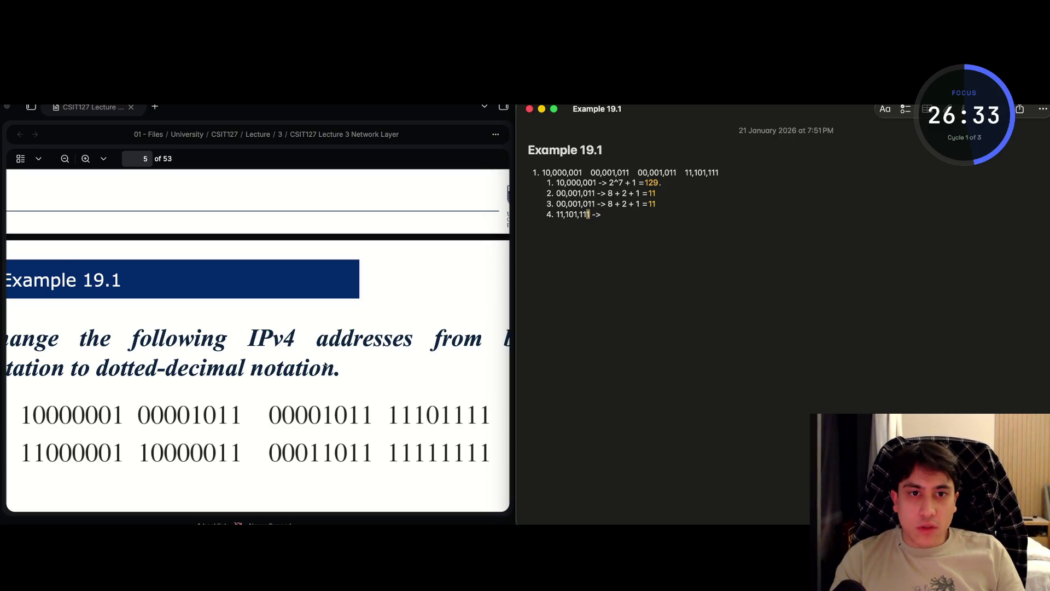
pyautogui.hotkey('shift', 'Left')
pyautogui.press('Left')
pyautogui.press('Left')
pyautogui.press('Left')
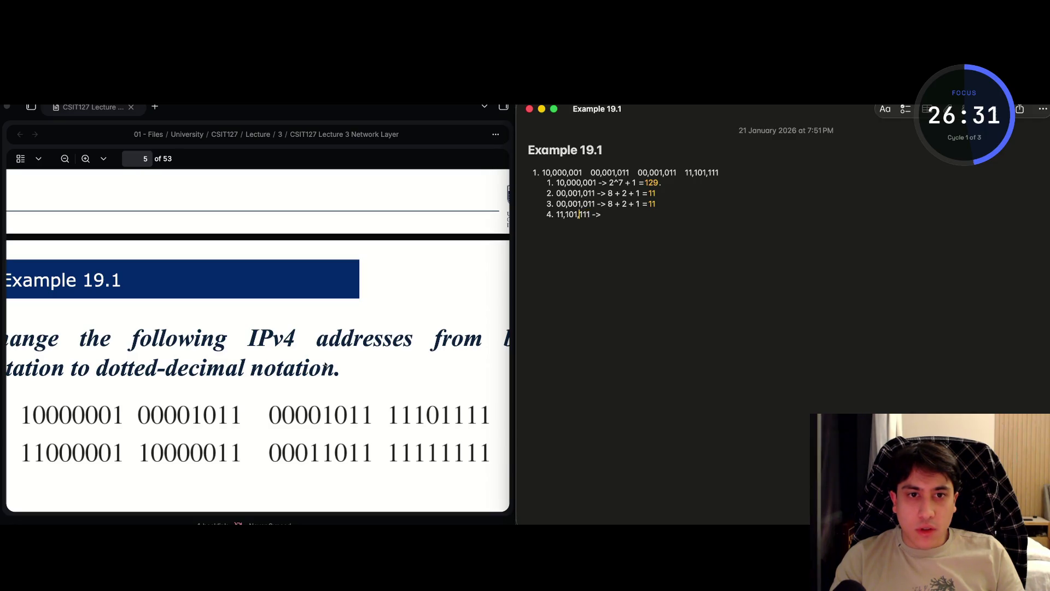
pyautogui.press('Left')
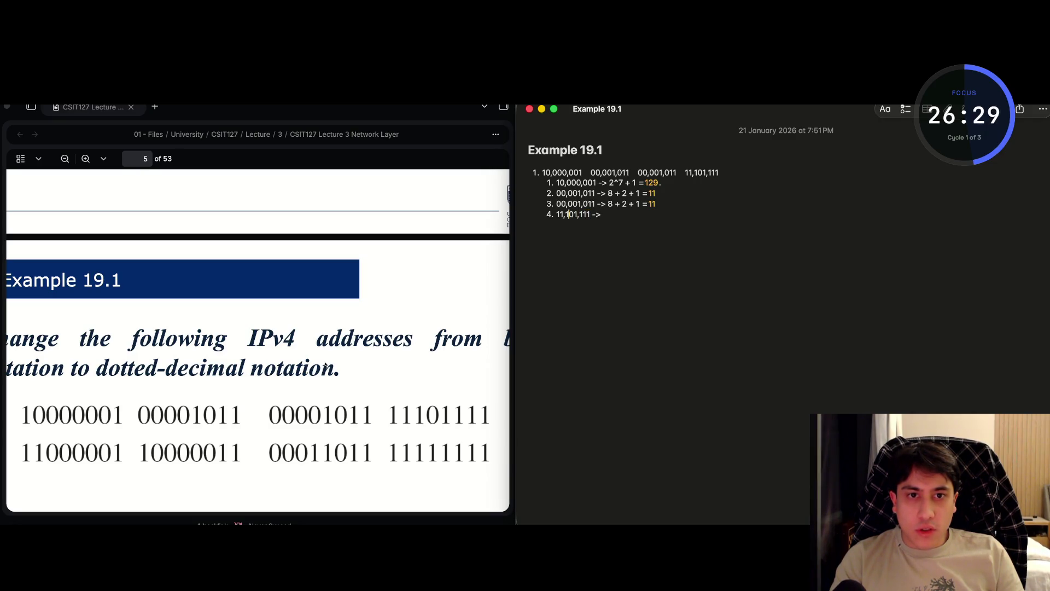
pyautogui.press('Left')
pyautogui.press('Left')
pyautogui.press('Right')
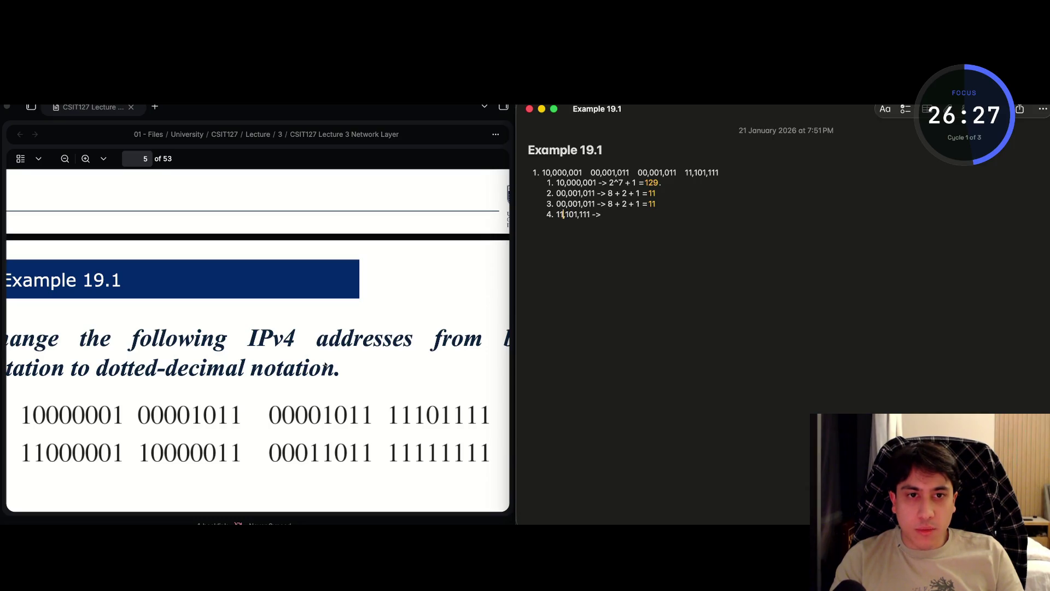
# - Write the sum 128 + 64 + 32 + 8 + 4 + 2 + 1 = 239 on item 4
pyautogui.write('-> 2')
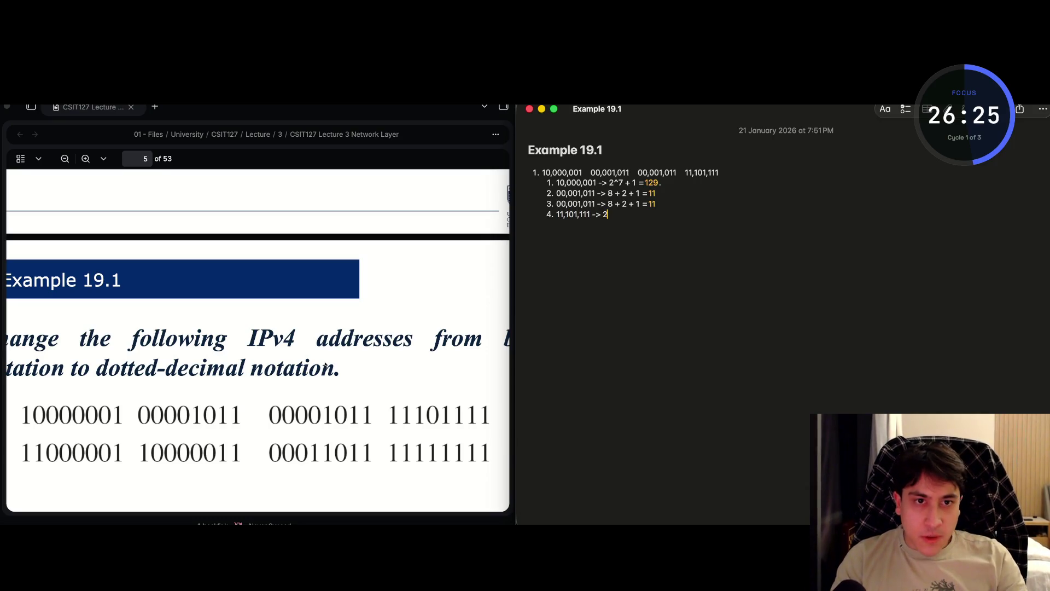
pyautogui.press('BackSpace')
pyautogui.write('128 +')
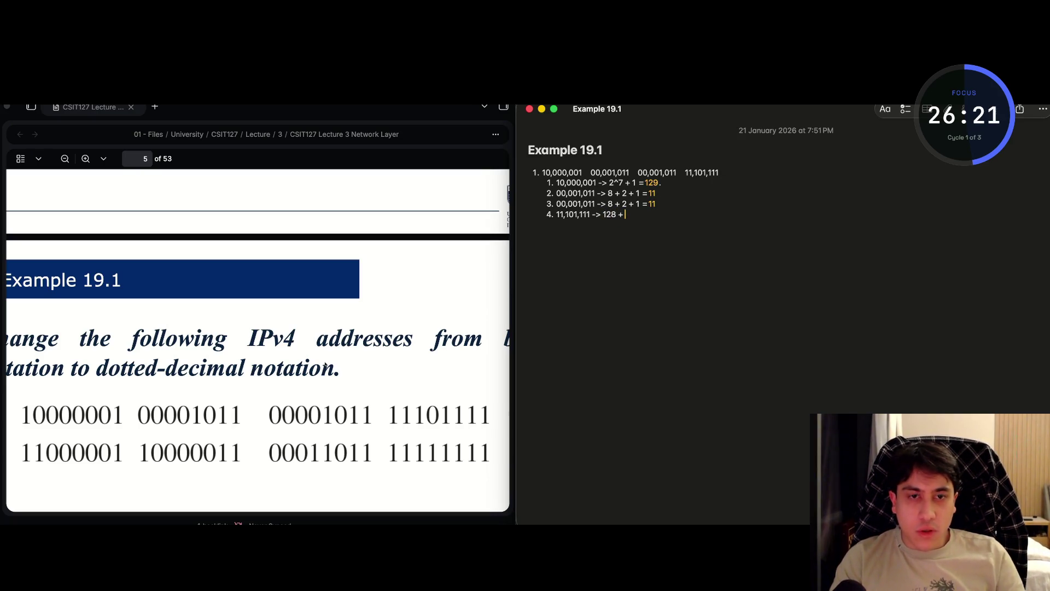
pyautogui.write(' 64 +')
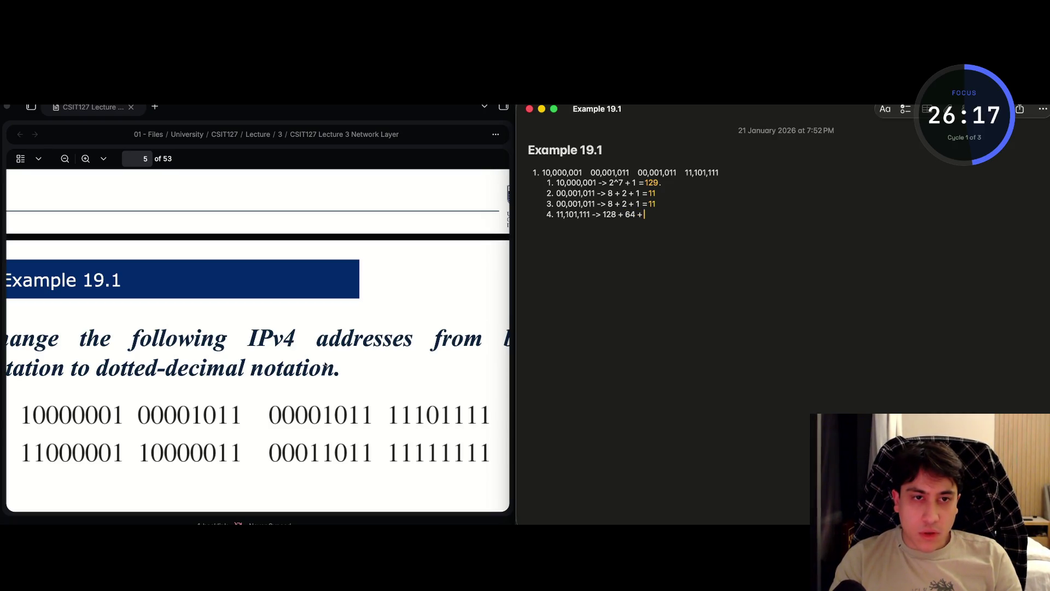
pyautogui.write(' 3')
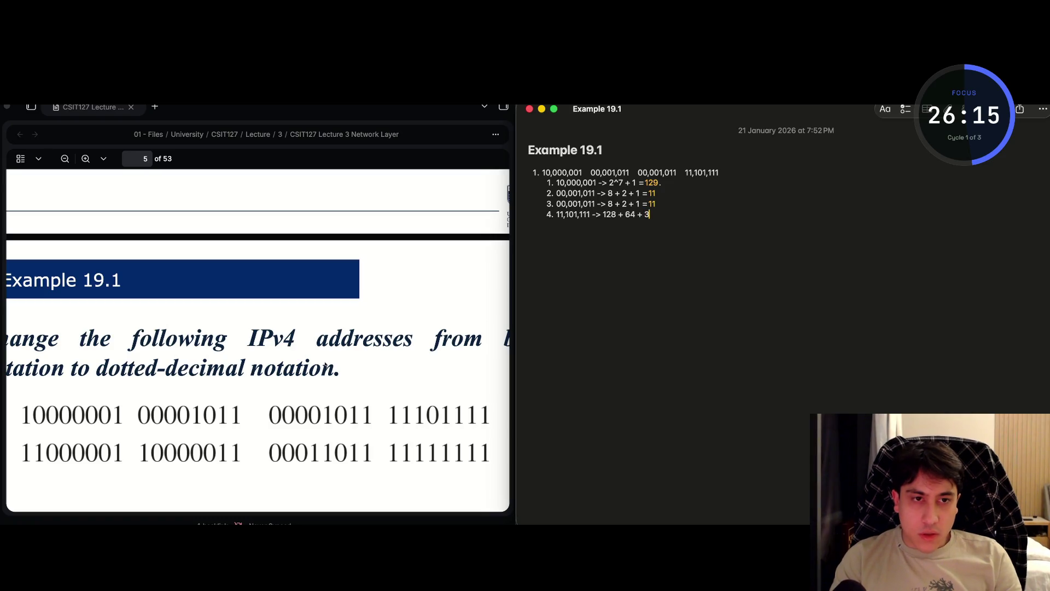
pyautogui.write('2 ++')
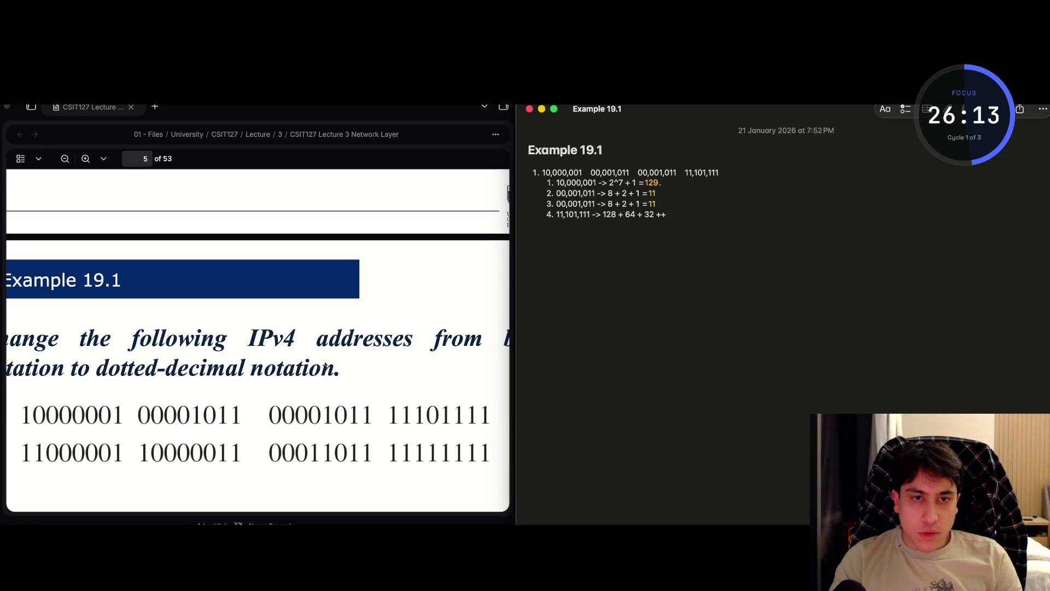
pyautogui.press('BackSpace')
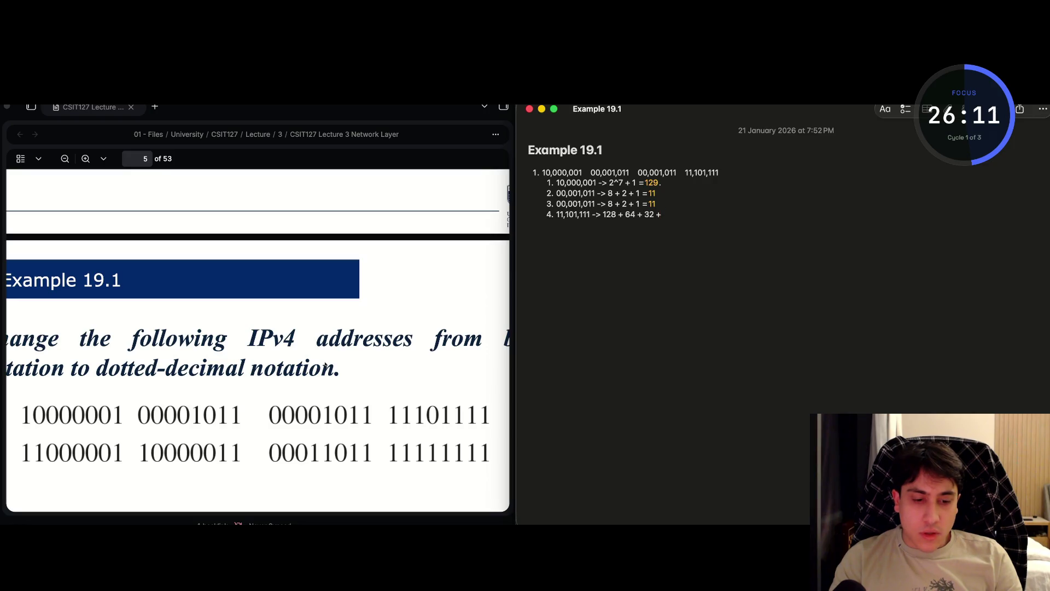
pyautogui.write(' 8')
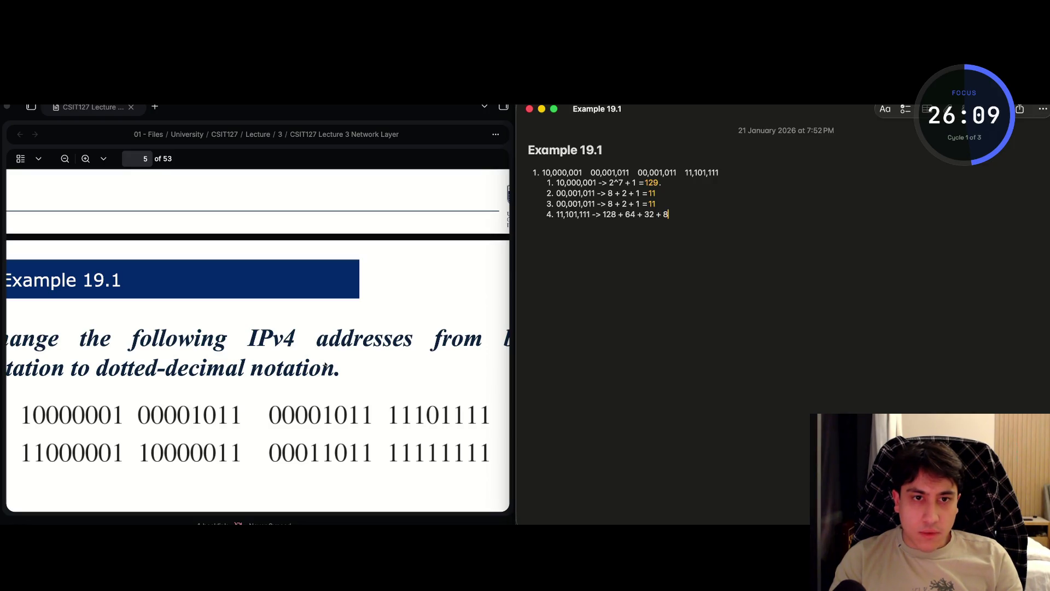
pyautogui.write(' +')
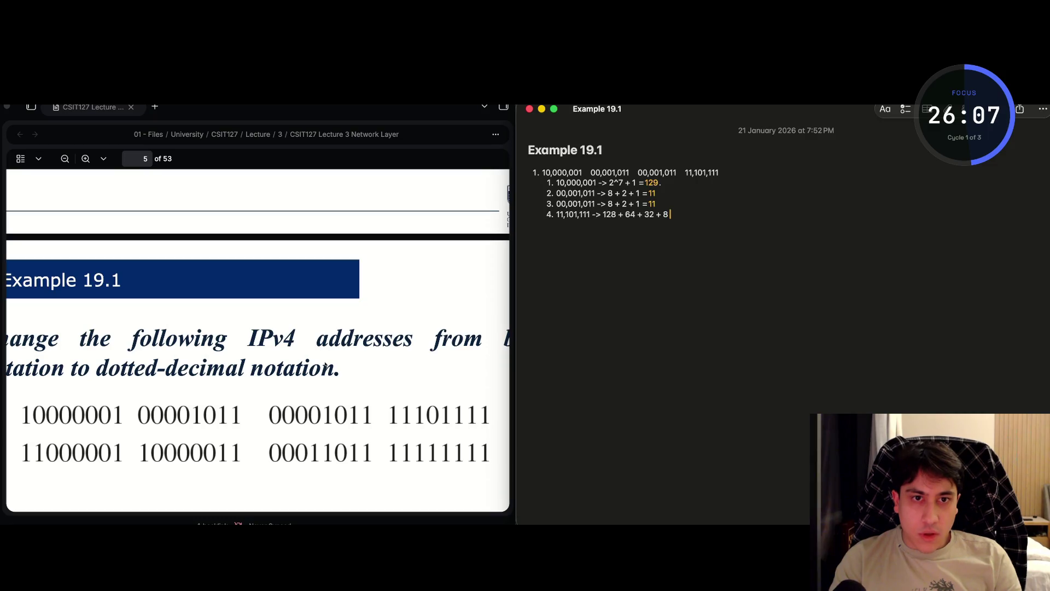
pyautogui.write(' 4 +')
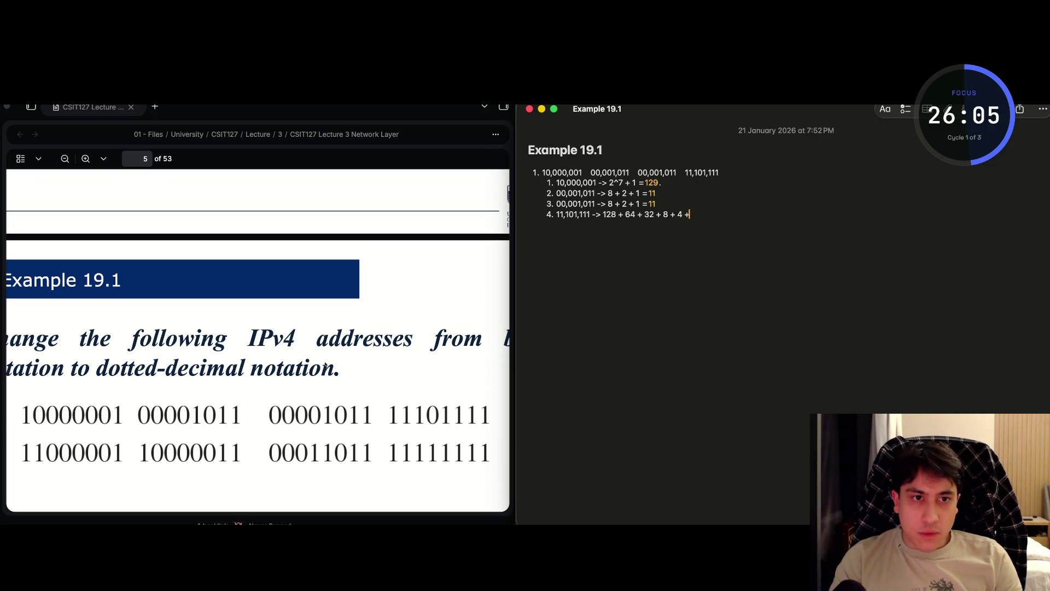
pyautogui.write(' 2 + 1 =239')
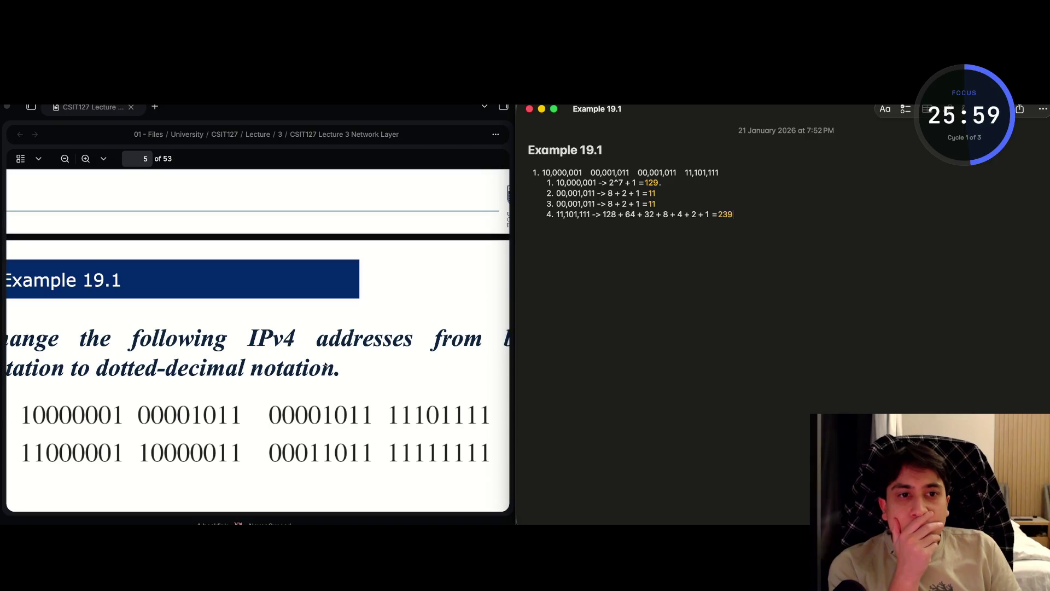
pyautogui.press('Return')
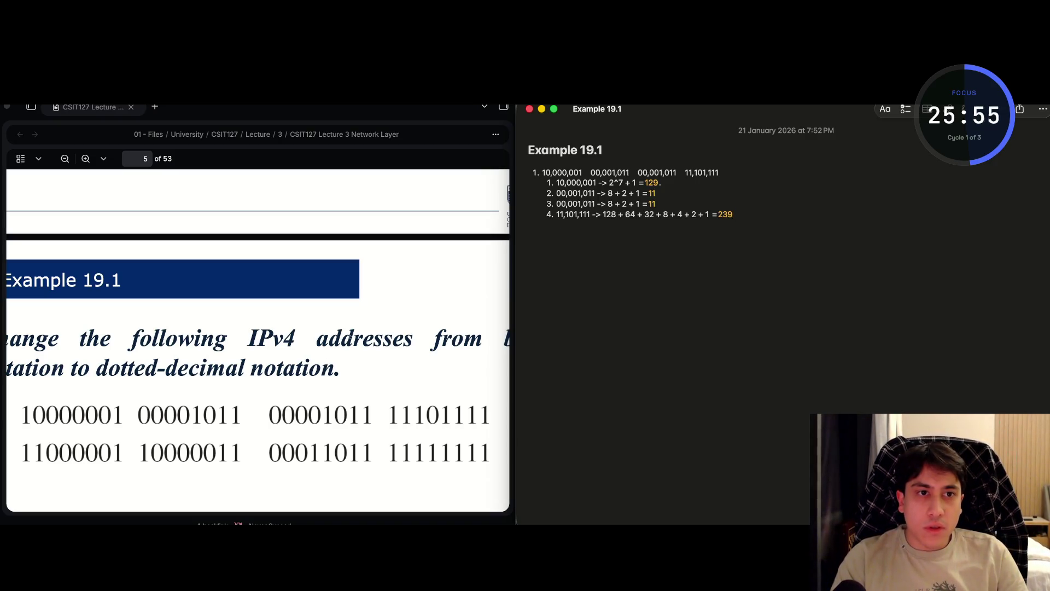
# - Swap the stray equals sign after line 1's binary address for an arrow and the result 129.11
pyautogui.write('=')
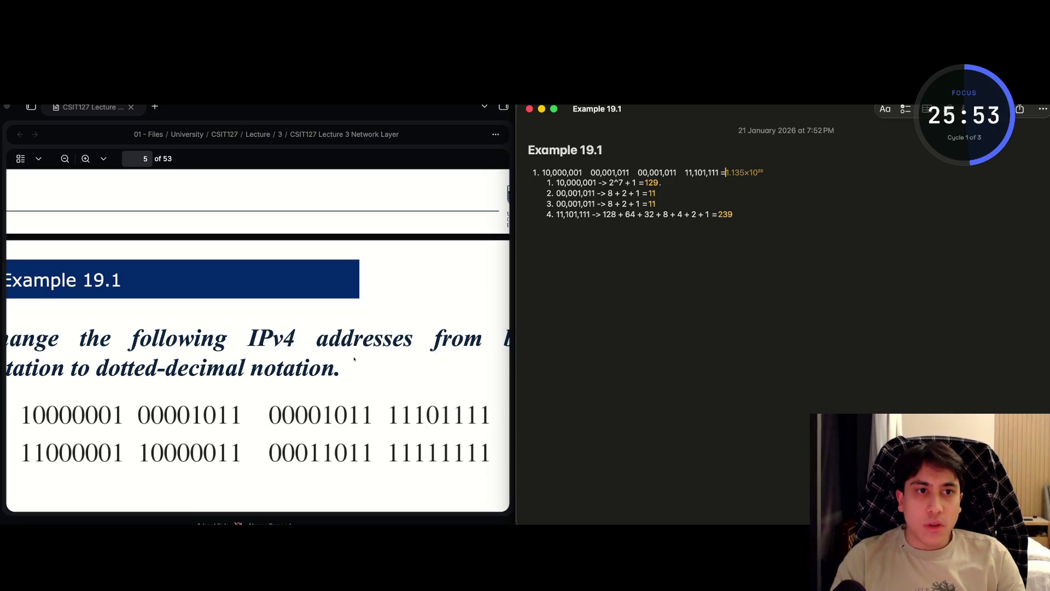
pyautogui.press('Escape')
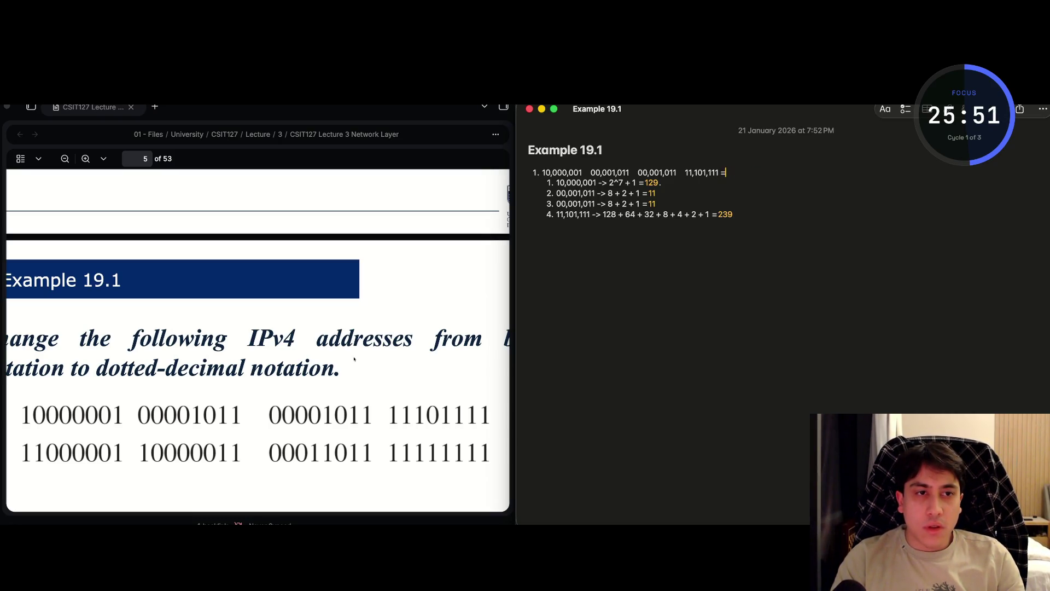
pyautogui.press('BackSpace')
pyautogui.write('->')
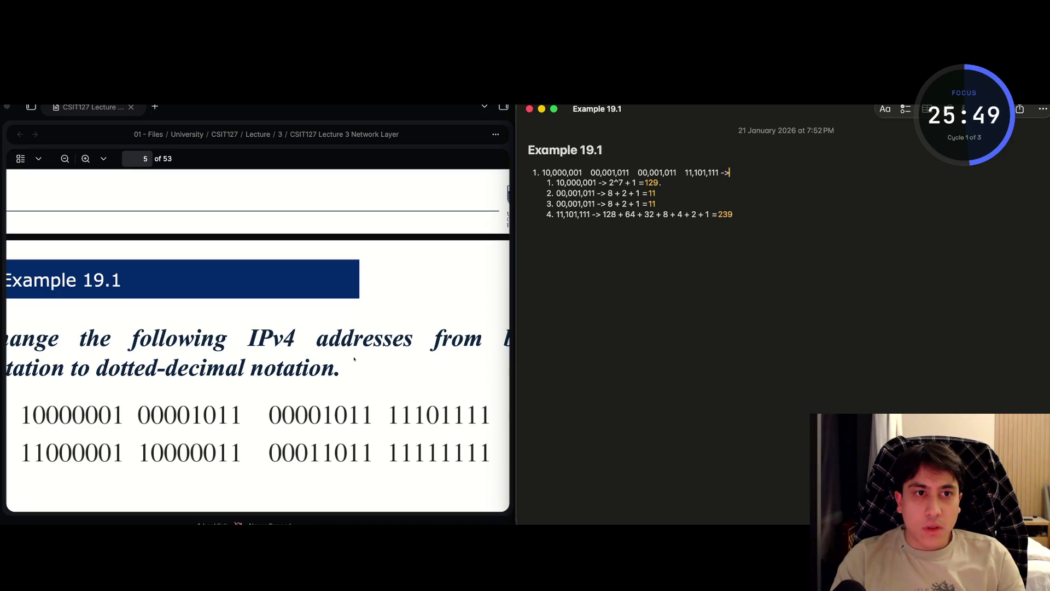
pyautogui.press('BackSpace')
pyautogui.press('BackSpace')
pyautogui.press('BackSpace')
pyautogui.write('.')
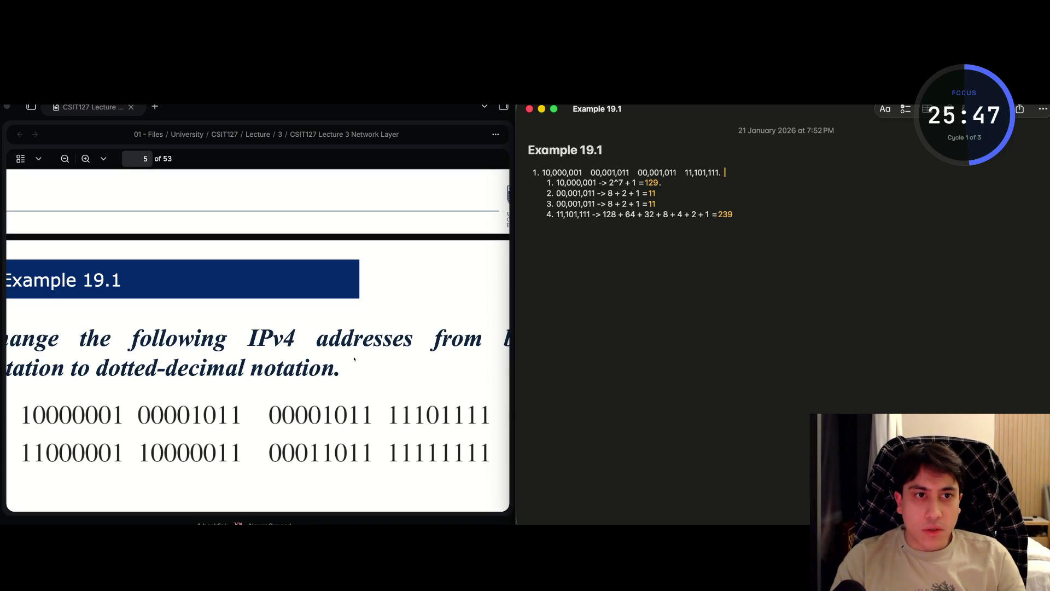
pyautogui.press('BackSpace')
pyautogui.press('Left')
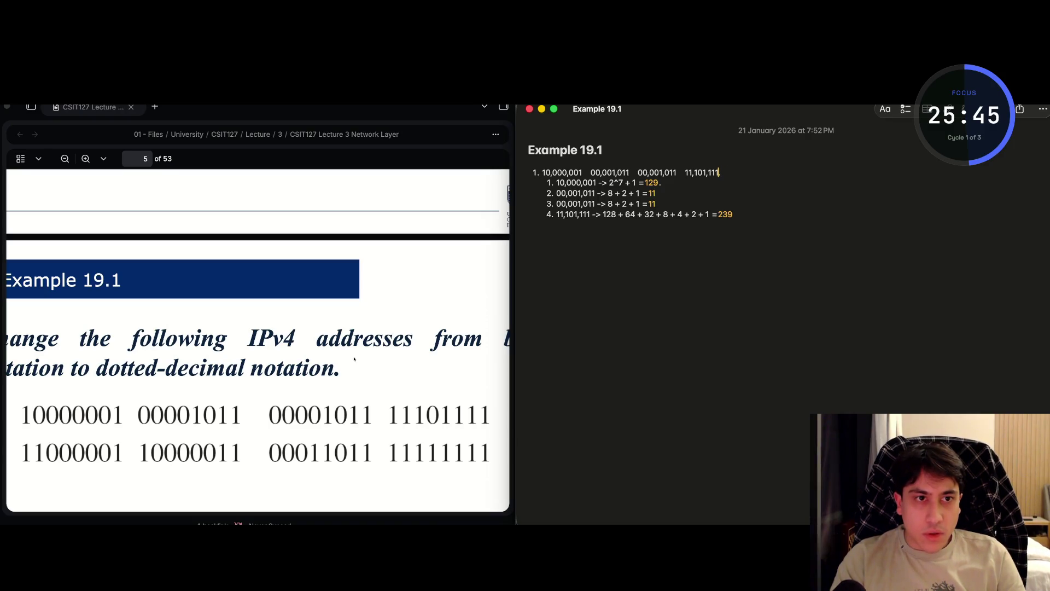
pyautogui.press('BackSpace')
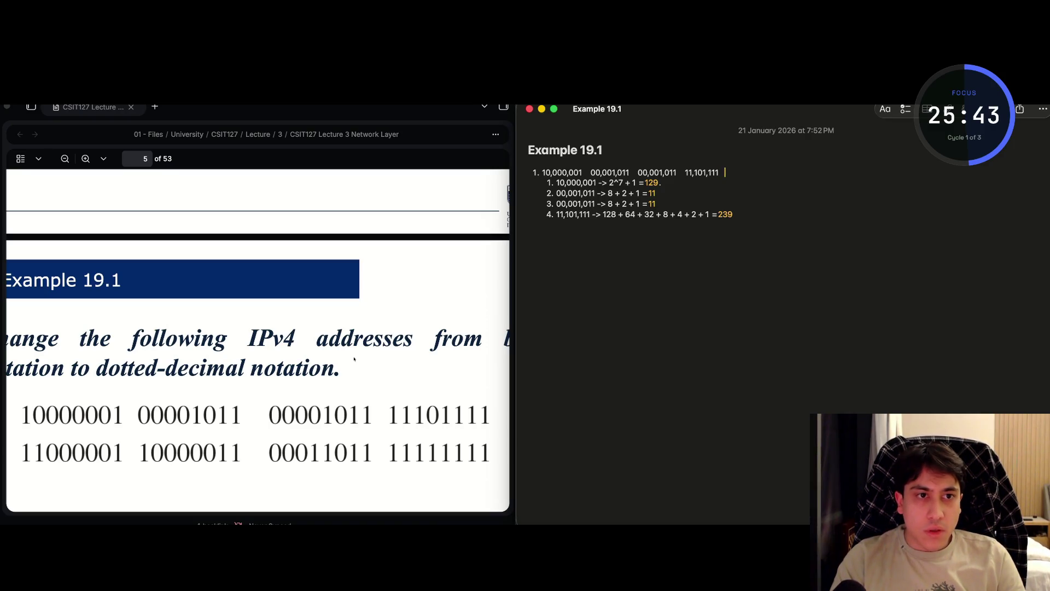
pyautogui.press('Left')
pyautogui.press('Left')
pyautogui.write('-> 12')
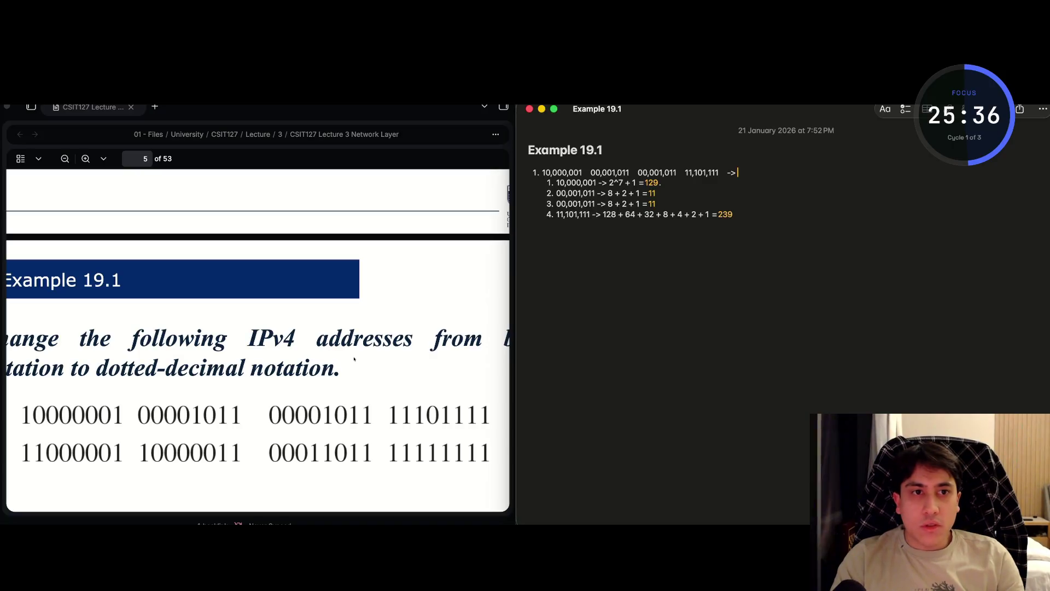
pyautogui.write('9.')
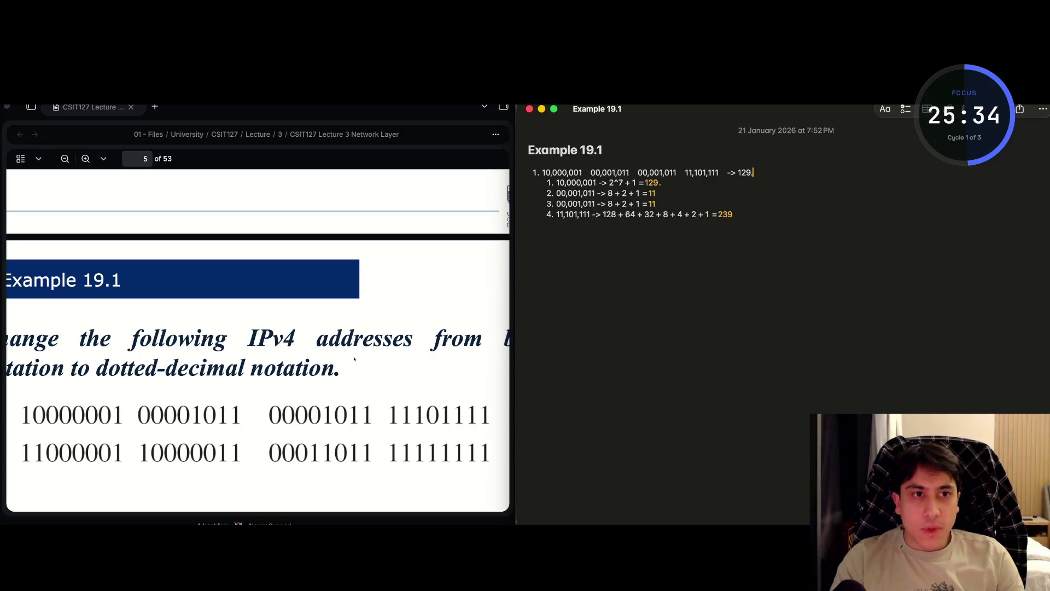
pyautogui.write('11.')
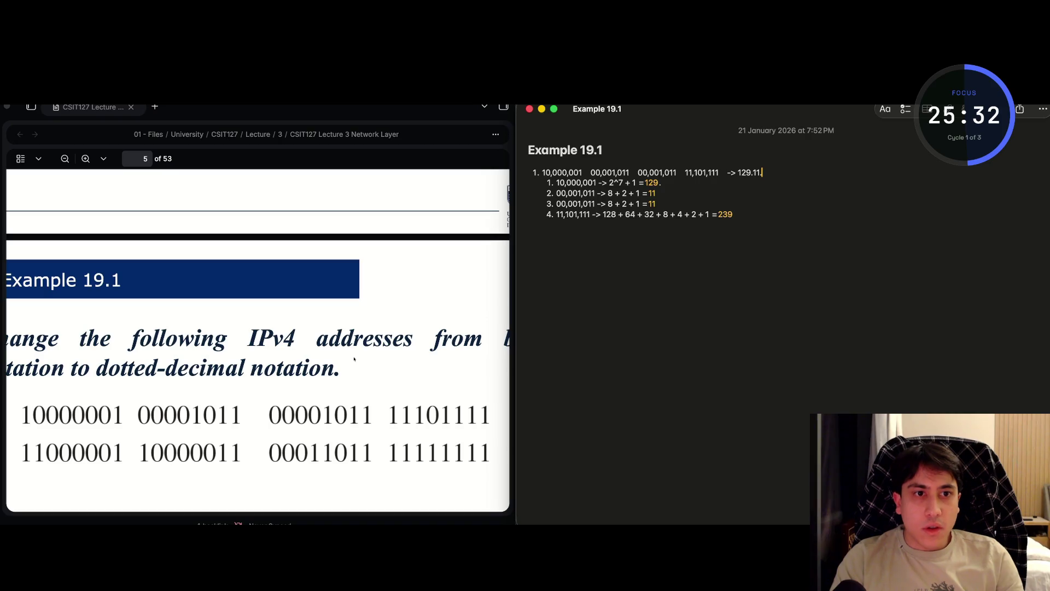
pyautogui.write('2')
pyautogui.write('11.239')
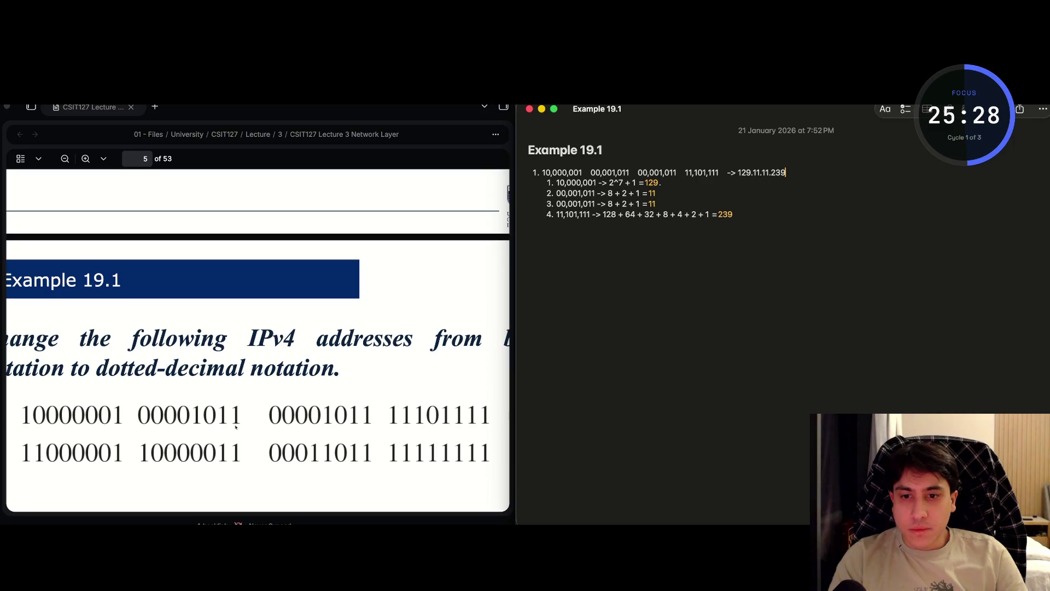
# - Take a screenshot of just the slide's first row of binary numbers
pyautogui.press('cmd+shift+5')
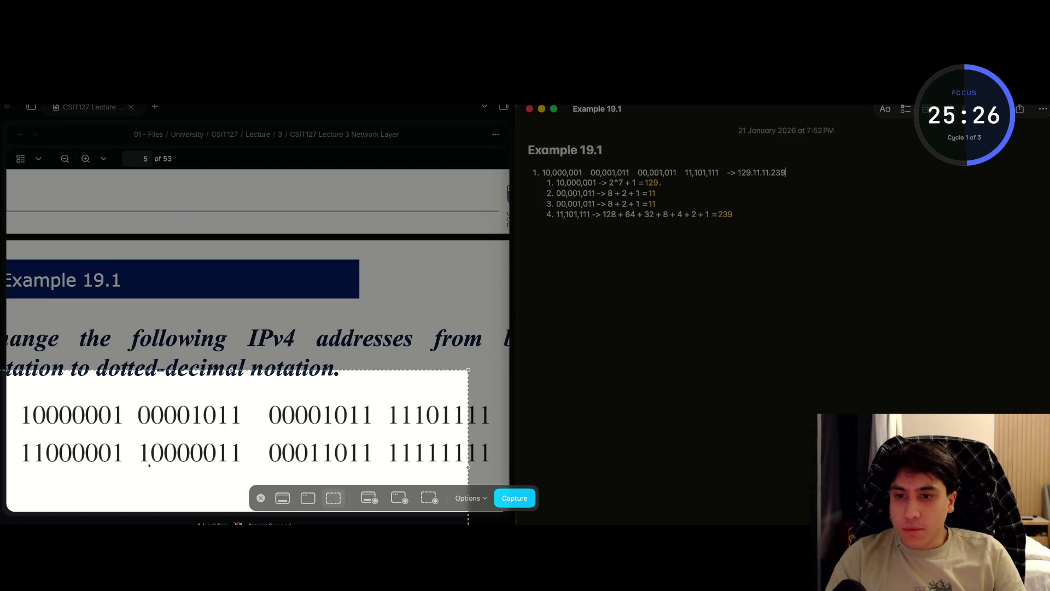
pyautogui.moveTo(164, 422)
pyautogui.mouseDown()
pyautogui.moveTo(206, 454)
pyautogui.moveTo(149, 463)
pyautogui.mouseUp()
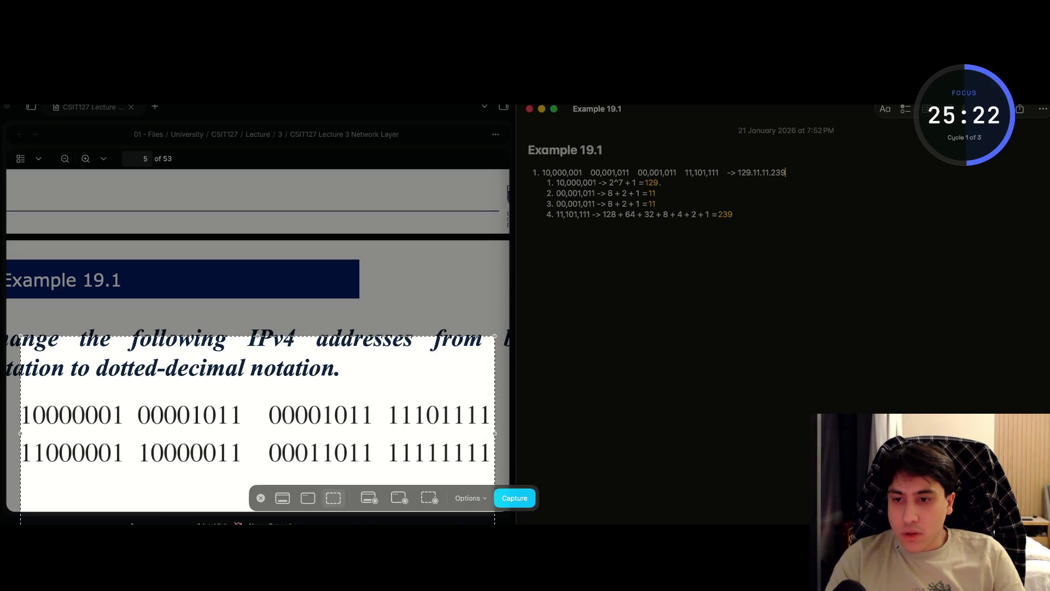
pyautogui.moveTo(131, 524); pyautogui.dragTo(130, 427)
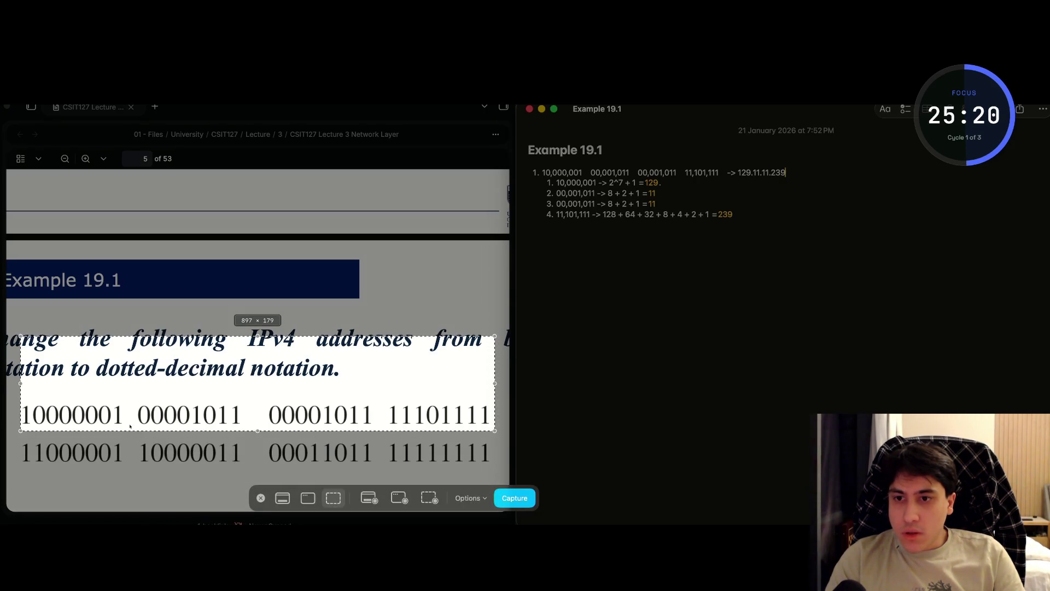
pyautogui.moveTo(129, 336)
pyautogui.mouseDown()
pyautogui.moveTo(130, 399)
pyautogui.moveTo(130, 383)
pyautogui.mouseUp()
pyautogui.press('Return')
pyautogui.press('cmd+space')
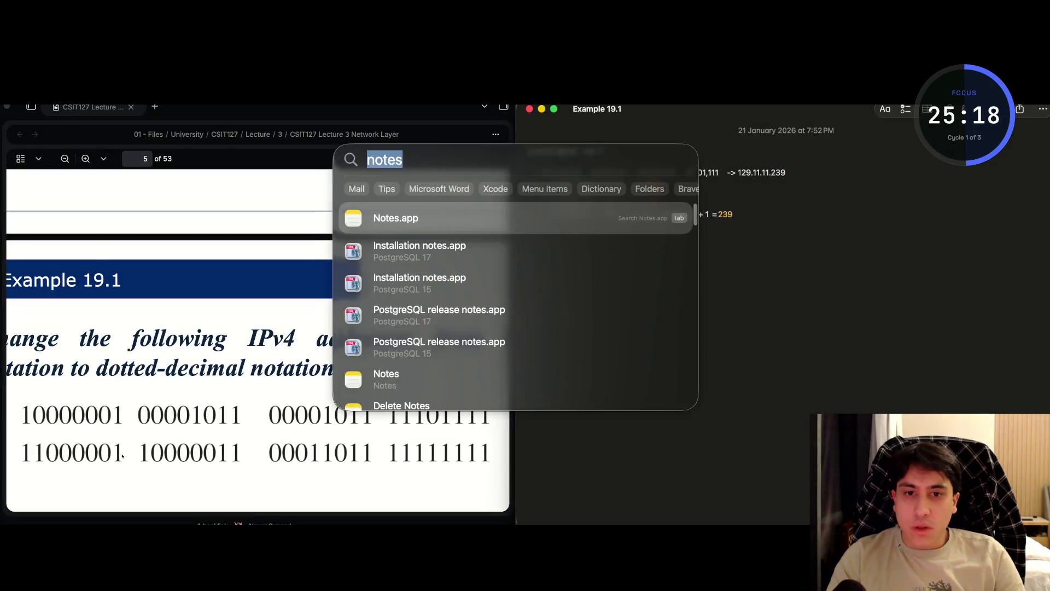
# - Have ChatGPT convert the screenshotted binary address to decimal, confirm 129.11.11.239, then close it
pyautogui.write('chatgpt')
pyautogui.press('Return')
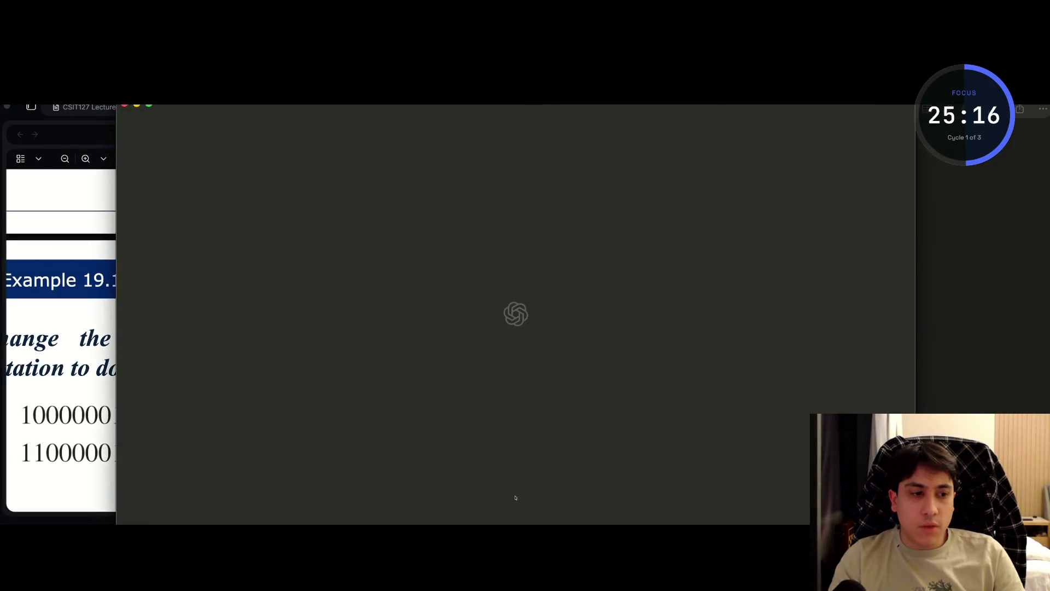
pyautogui.press('super+v')
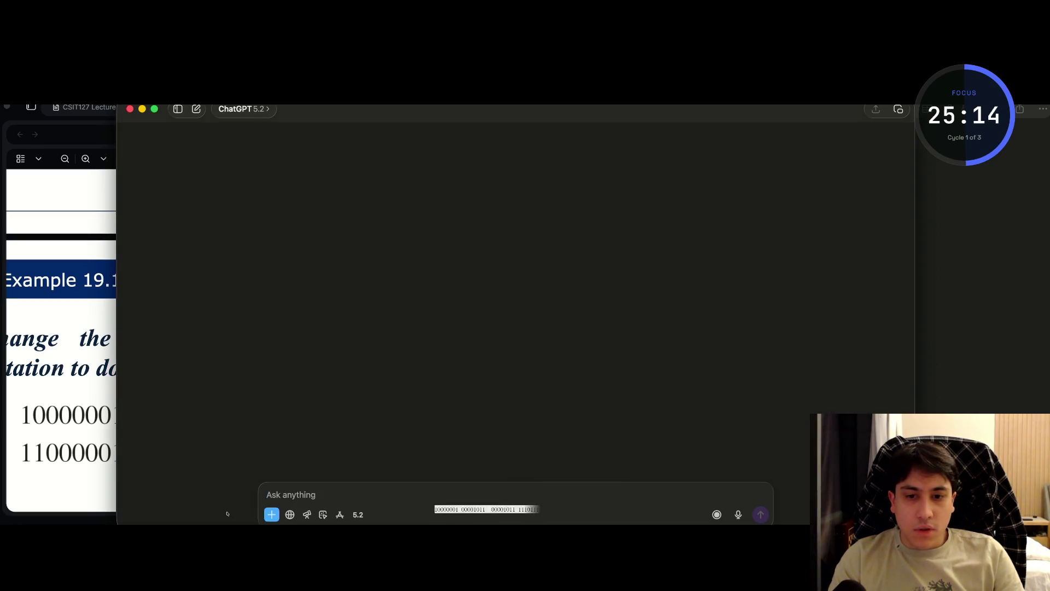
pyautogui.write('co')
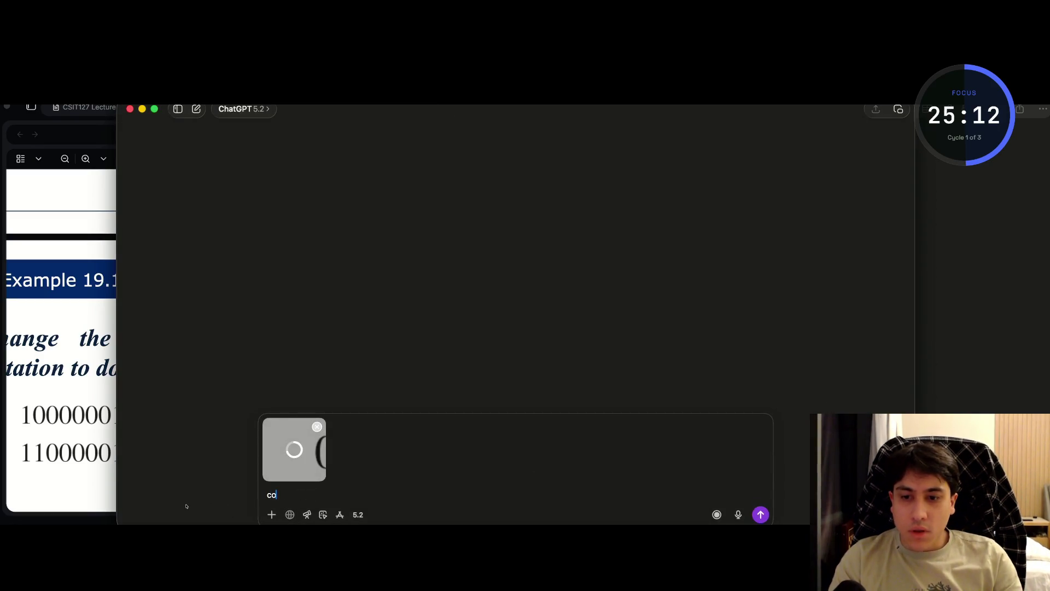
pyautogui.write('nvert to i')
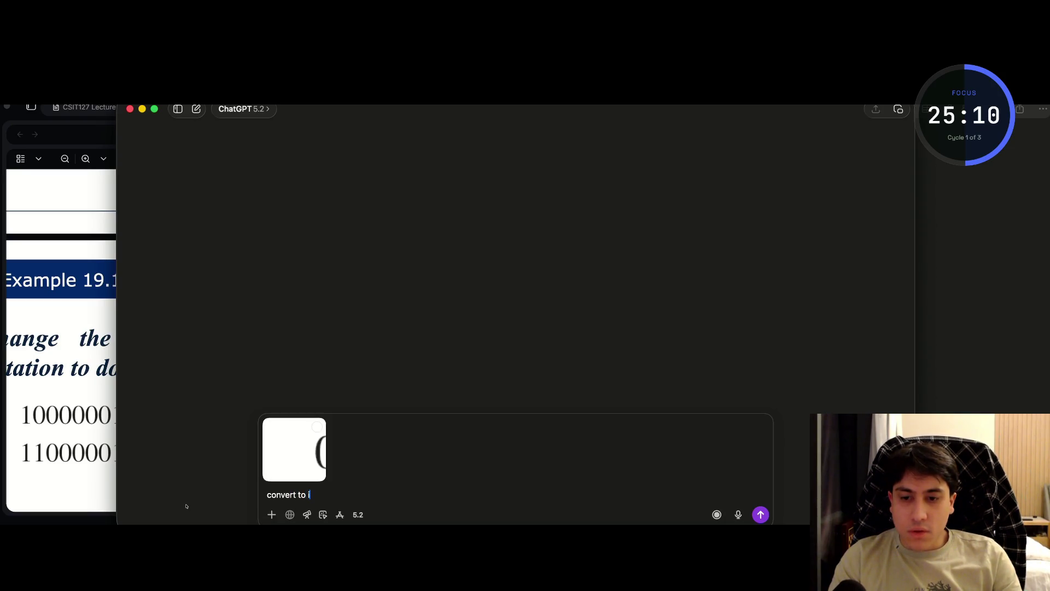
pyautogui.write('p address')
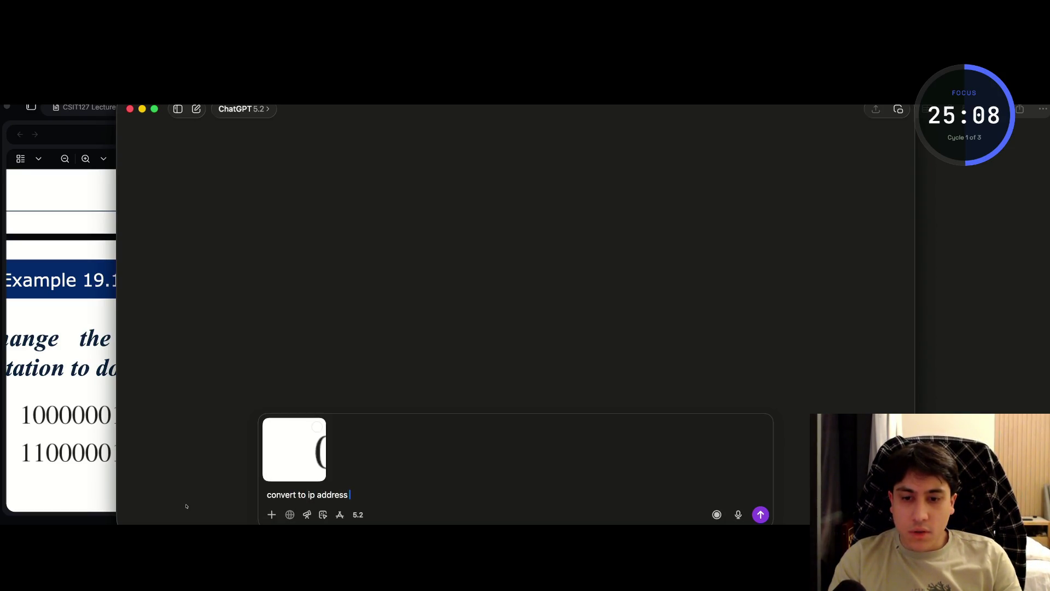
pyautogui.write(', by')
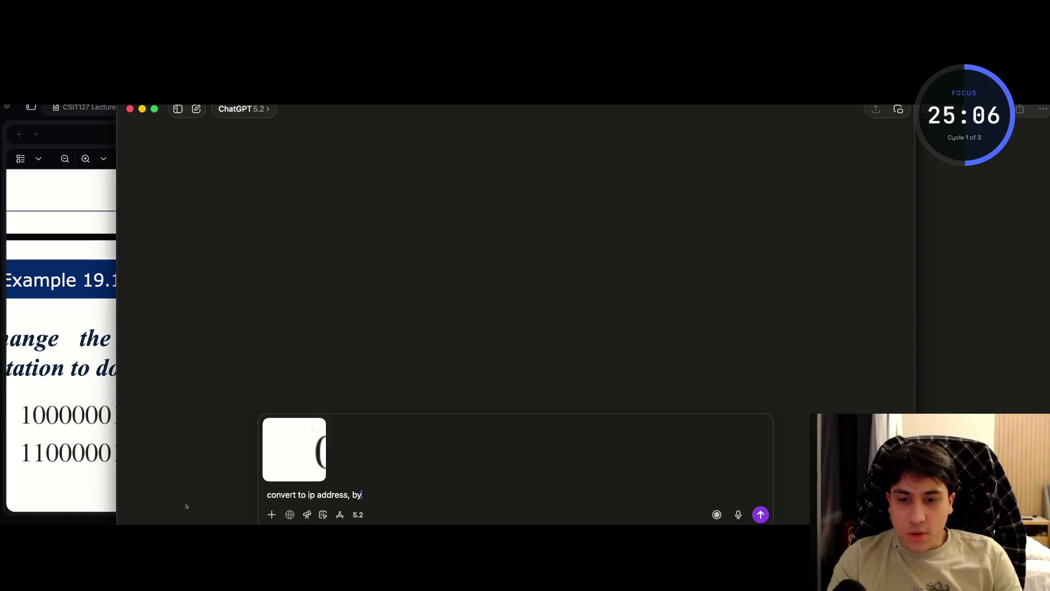
pyautogui.press('BackSpace')
pyautogui.press('BackSpace')
pyautogui.write('deci')
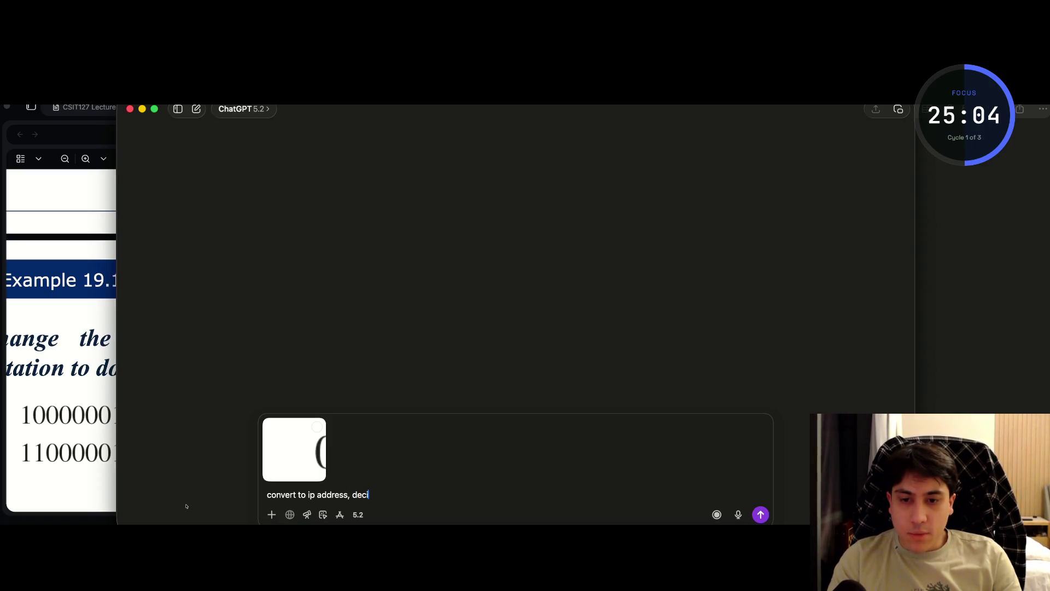
pyautogui.write('mal')
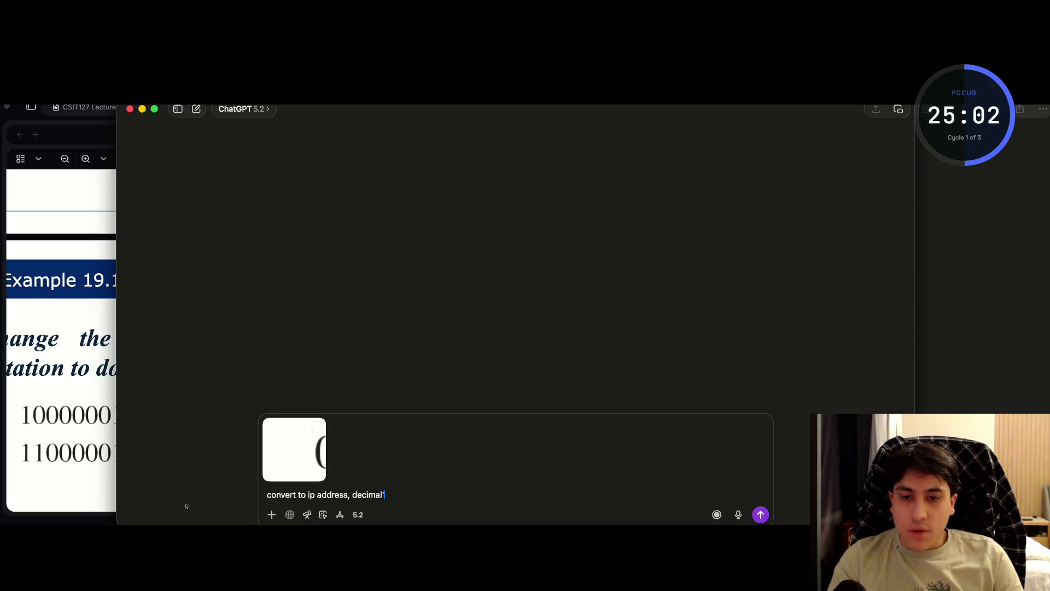
pyautogui.press('Return')
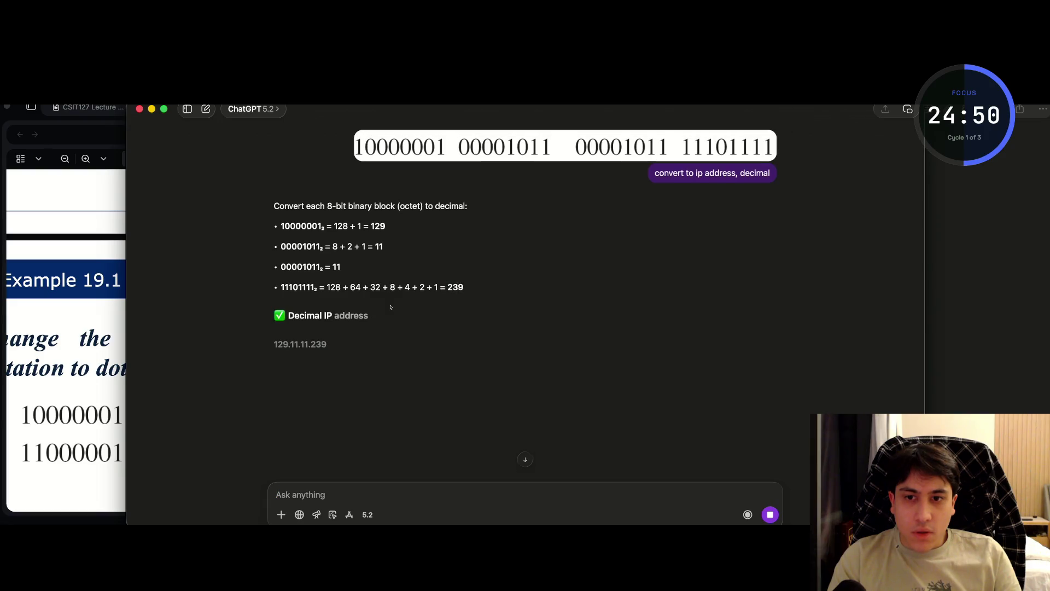
pyautogui.moveTo(391, 307)
pyautogui.mouseDown()
pyautogui.moveTo(407, 384)
pyautogui.moveTo(413, 366)
pyautogui.mouseUp()
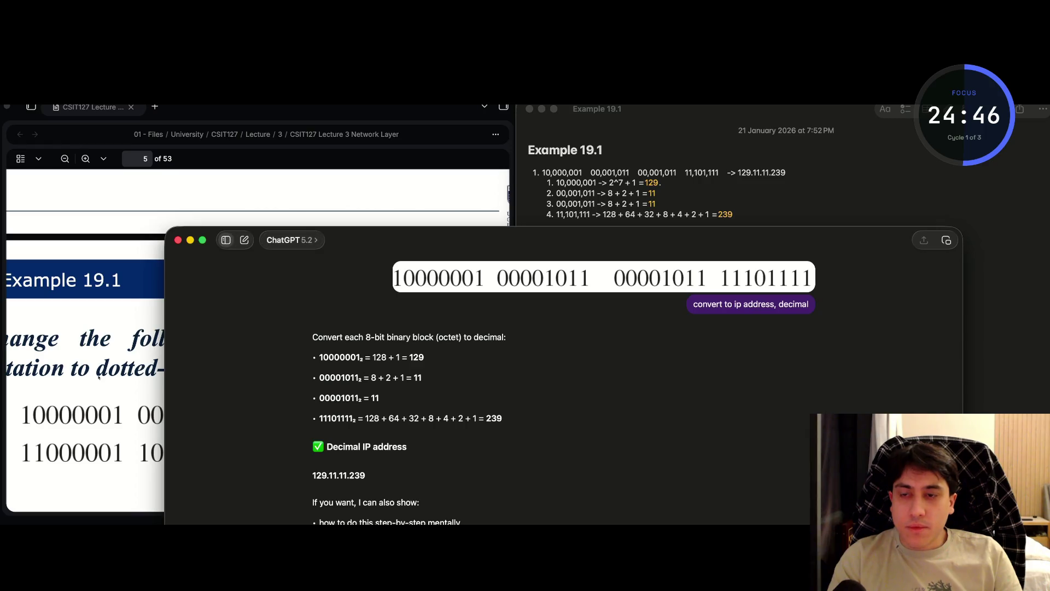
pyautogui.click(290, 240)
pyautogui.press('Escape')
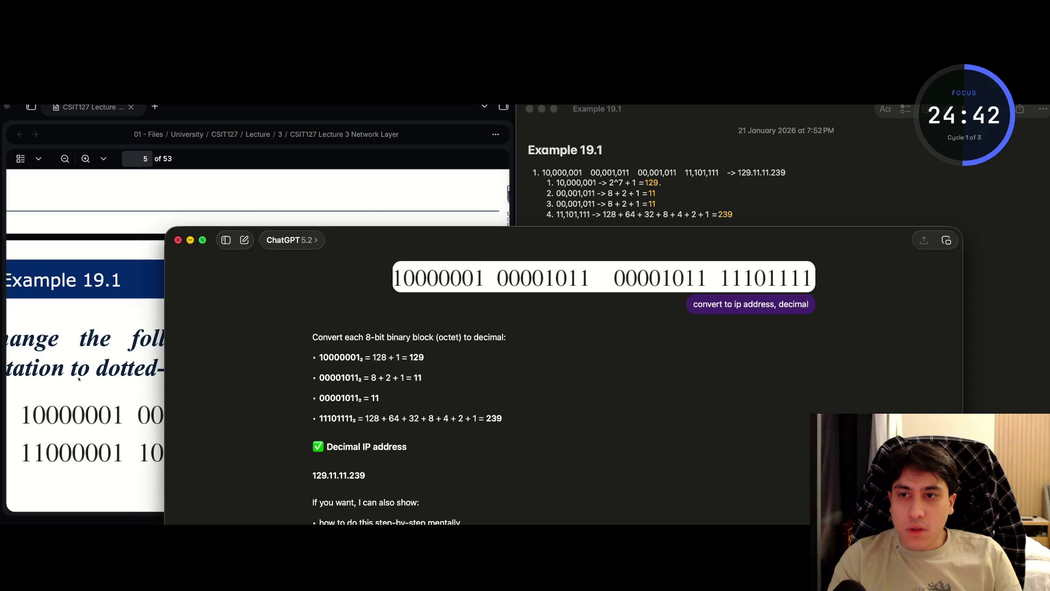
pyautogui.click(178, 239)
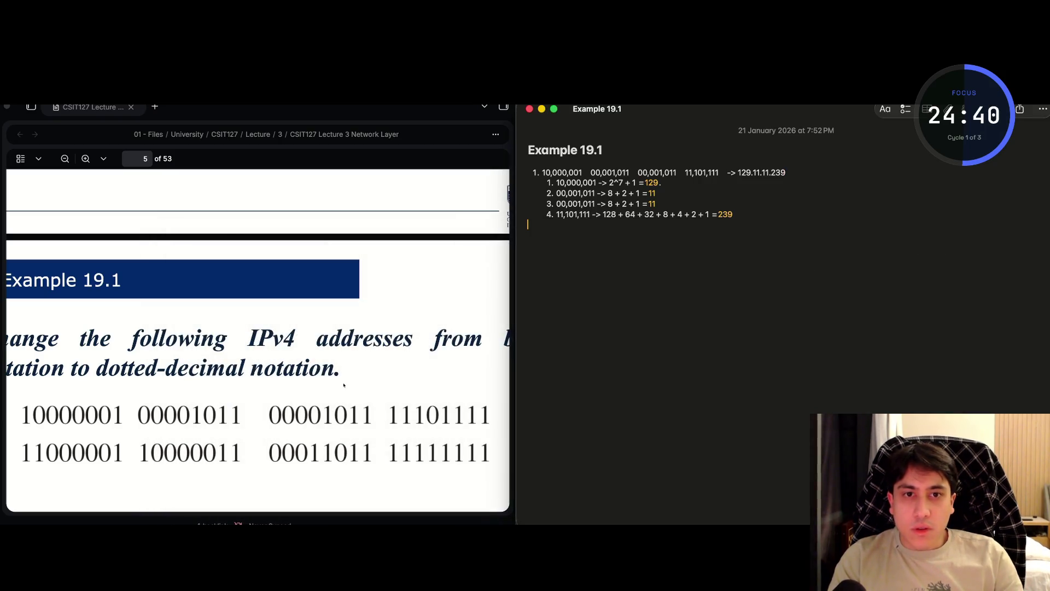
# - Write the octets 11,000,001 and 10,000,011 on item 2, grouping the bits with commas
pyautogui.write('2.')
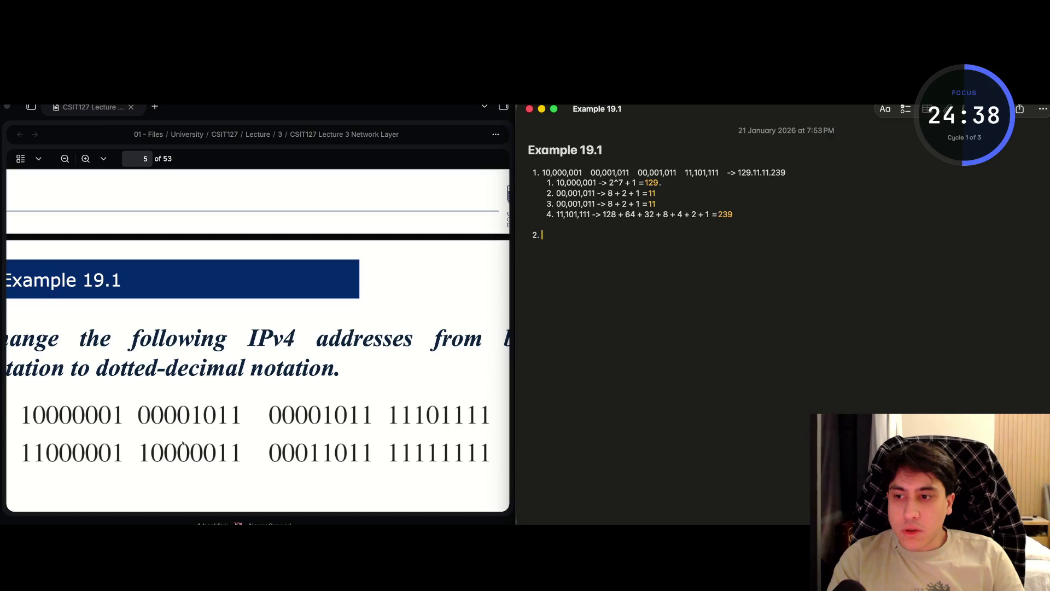
pyautogui.scroll(-3, 183, 441)
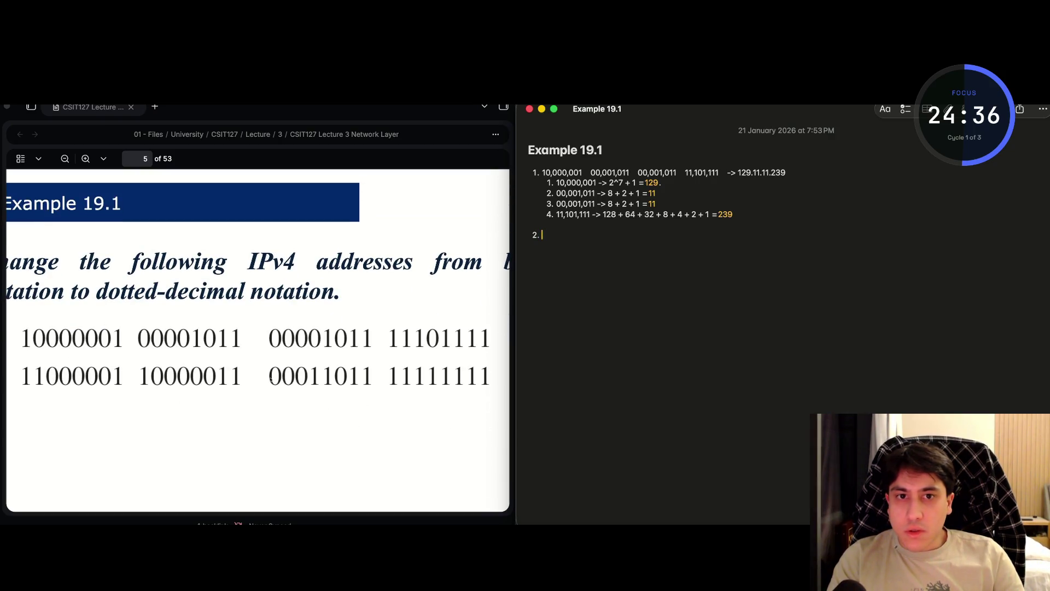
pyautogui.write('11')
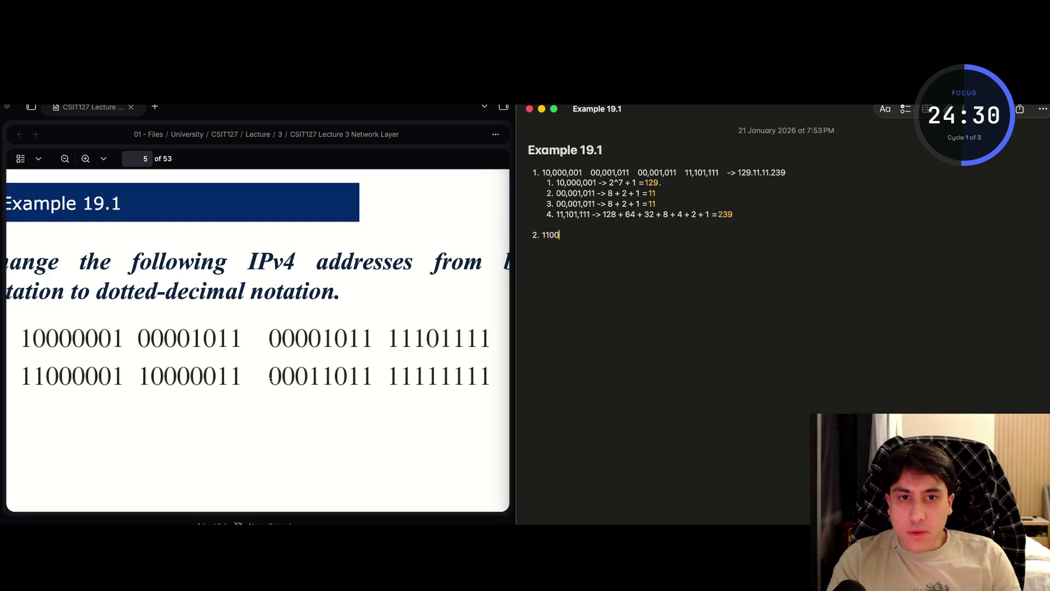
pyautogui.write('00')
pyautogui.write('1')
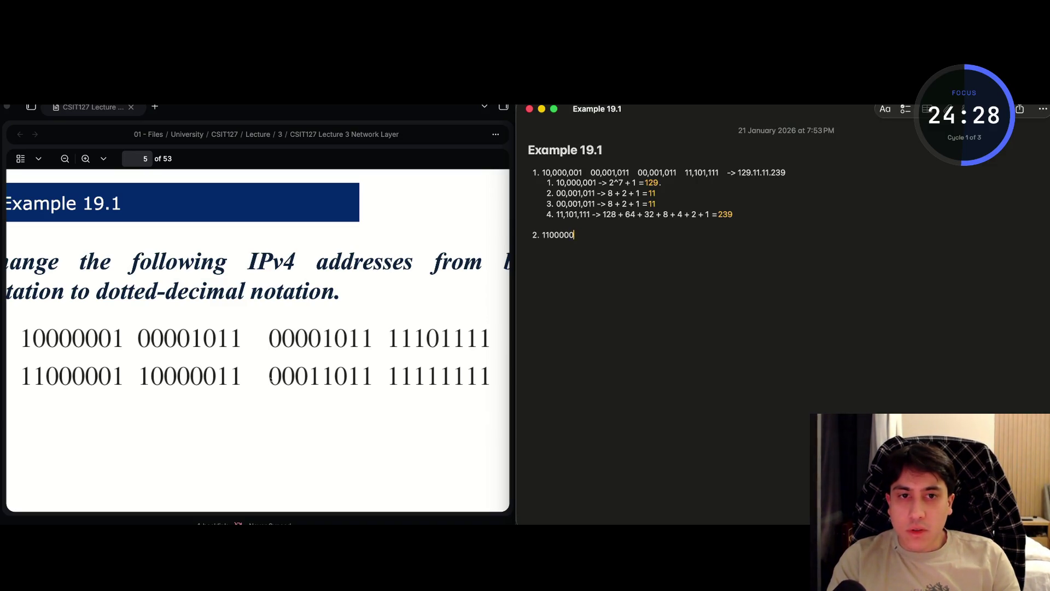
pyautogui.write(',001')
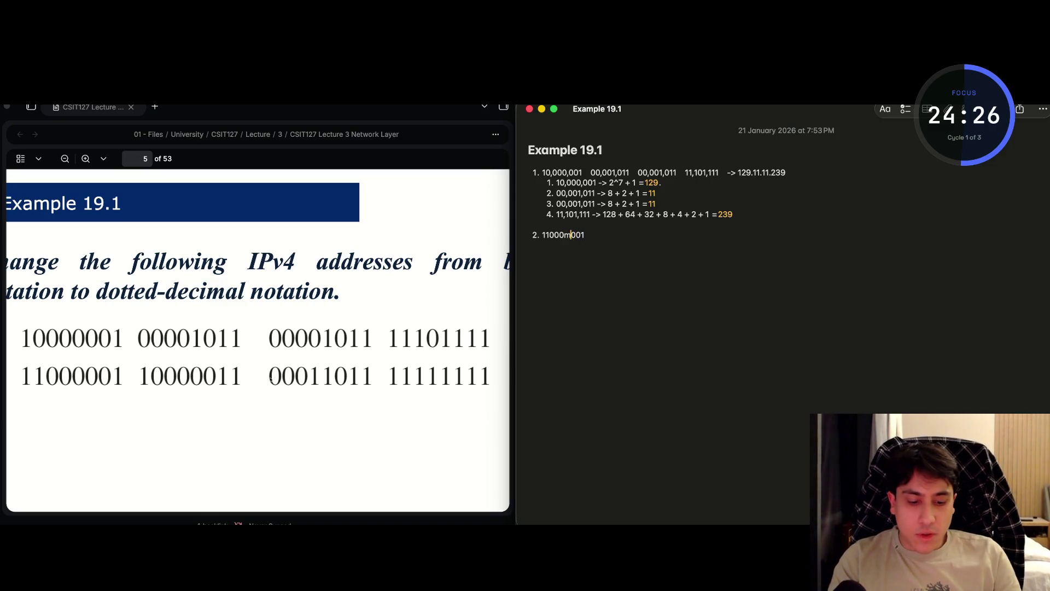
pyautogui.click(548, 234)
pyautogui.write(',')
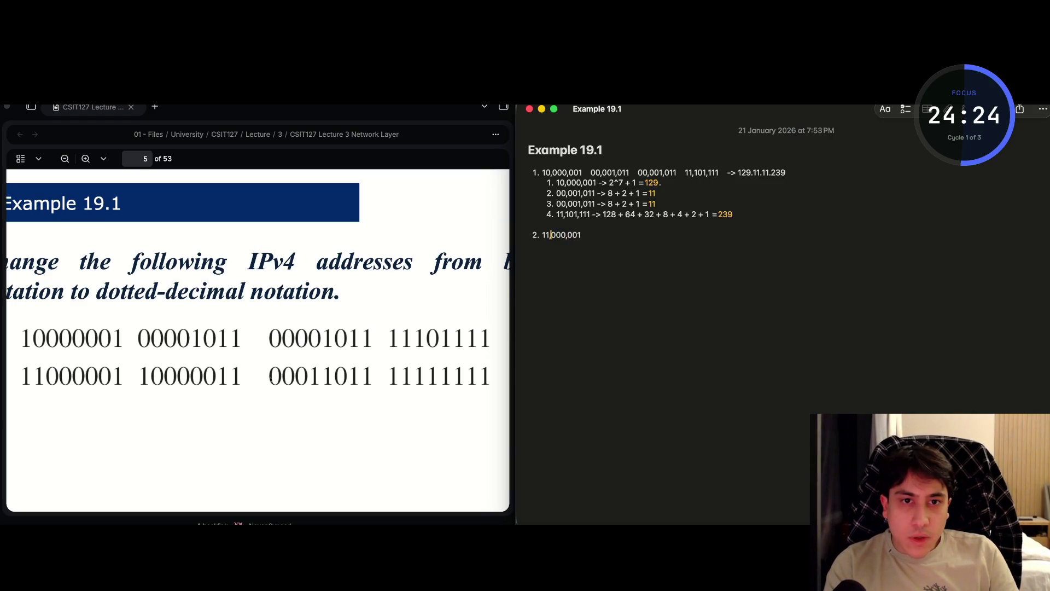
pyautogui.click(583, 235)
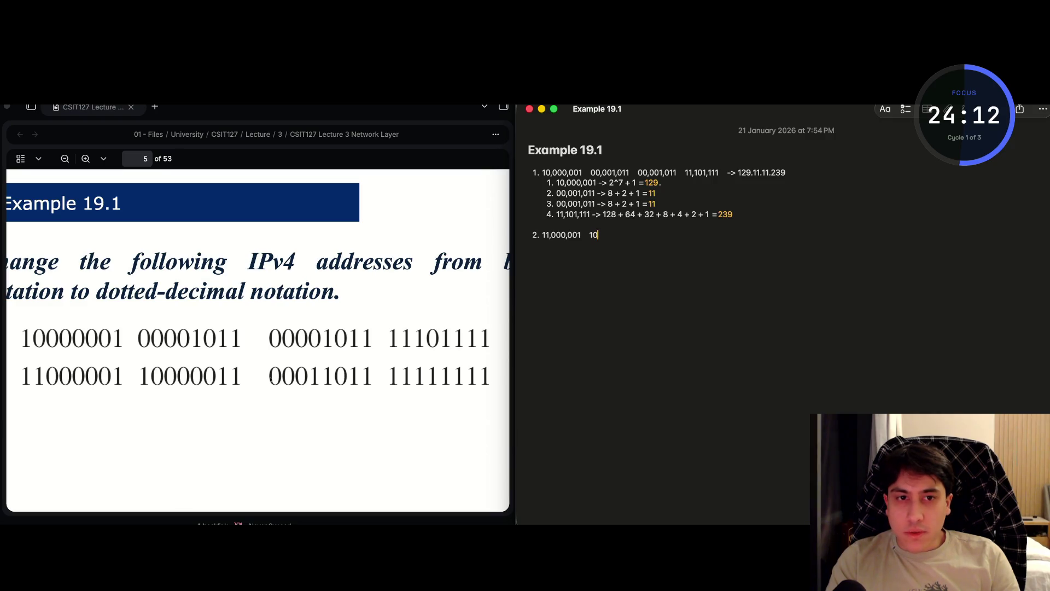
pyautogui.write('000011')
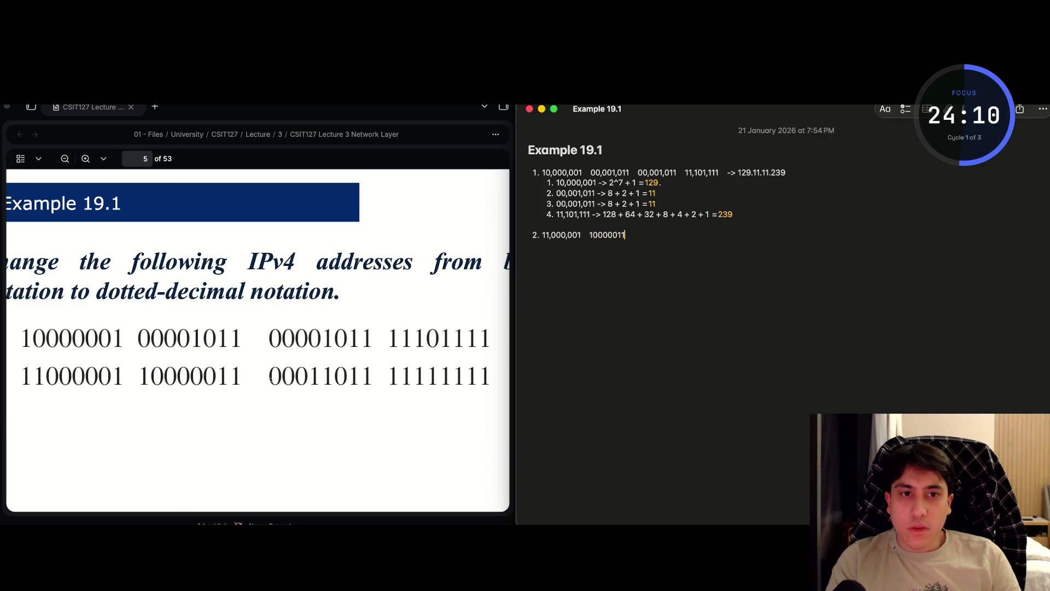
pyautogui.click(614, 234)
pyautogui.write(',')
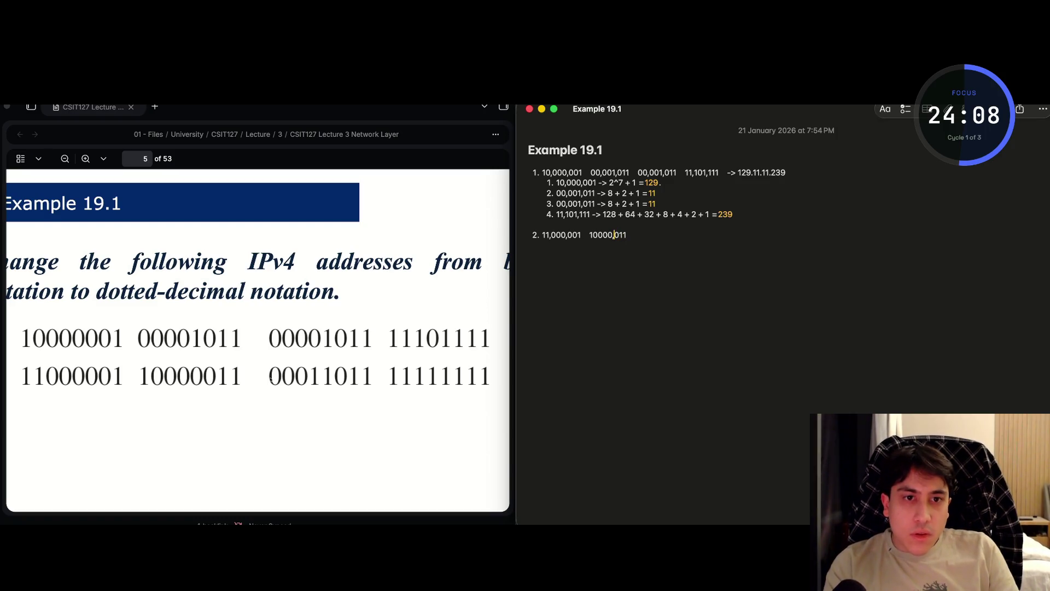
pyautogui.click(608, 234)
pyautogui.write(',')
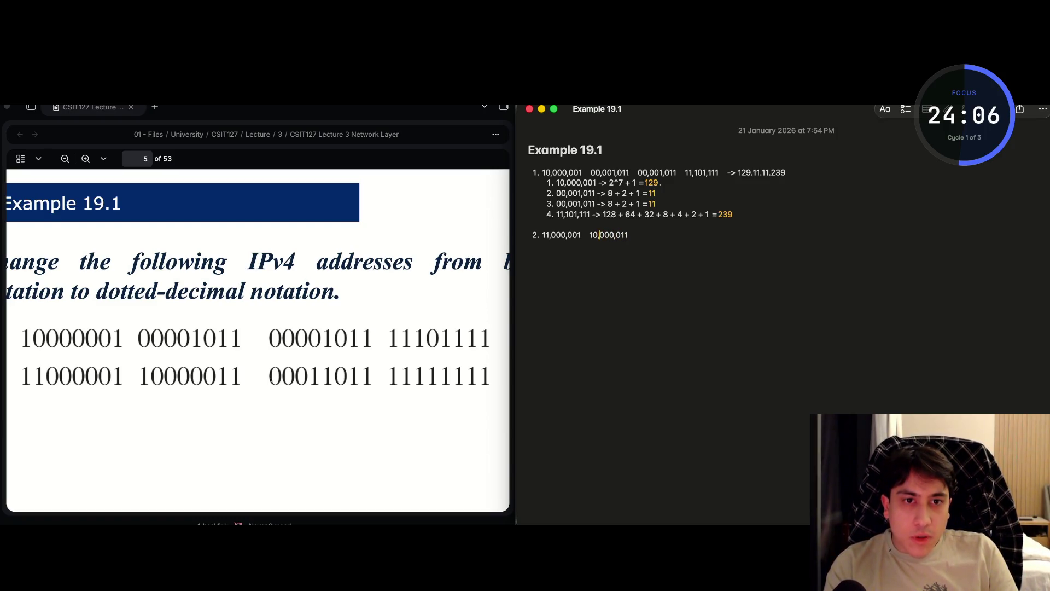
pyautogui.click(629, 235)
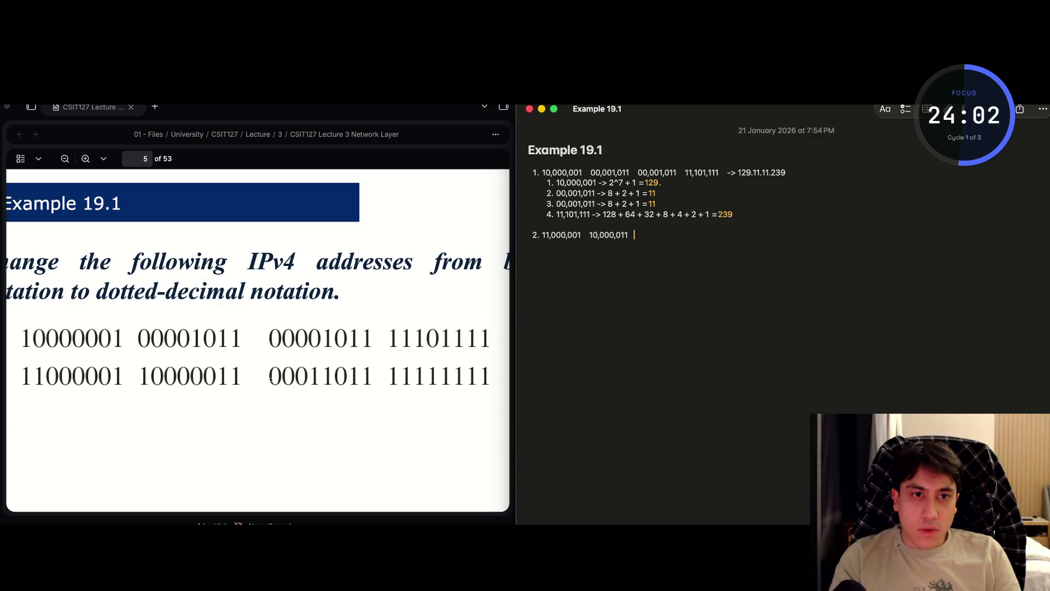
pyautogui.press('BackSpace')
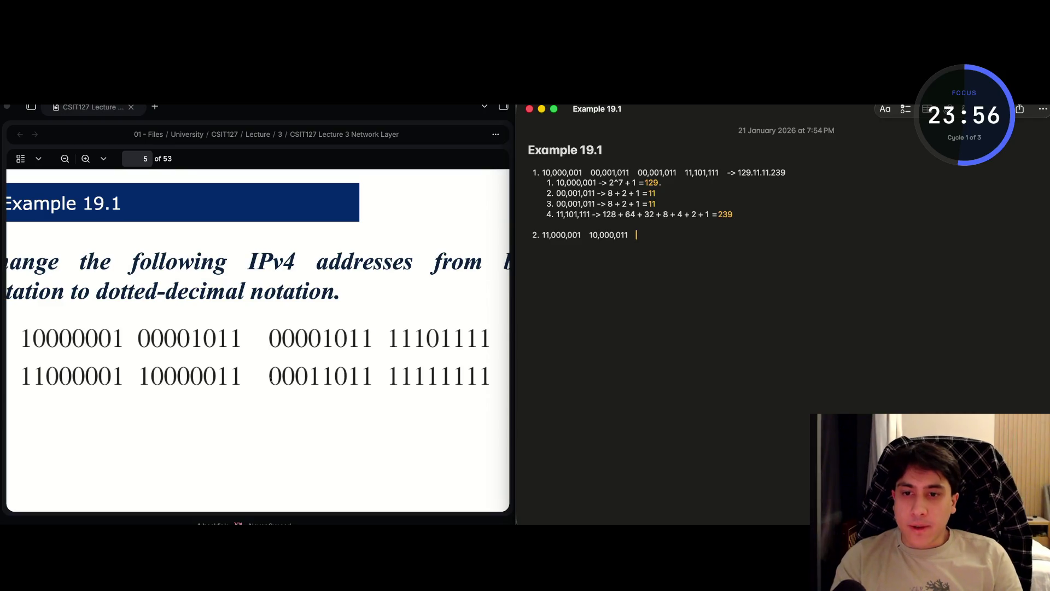
# - Add the third octet 00,011,011 to item 2, removing stray characters
pyautogui.write('011011')
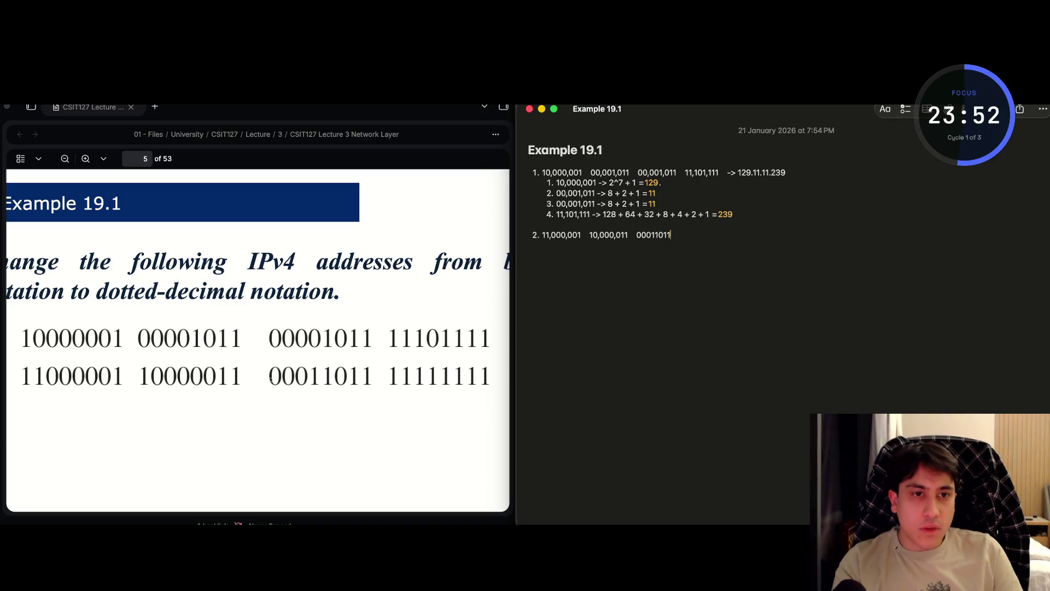
pyautogui.press('Left')
pyautogui.press('Left')
pyautogui.press('Left')
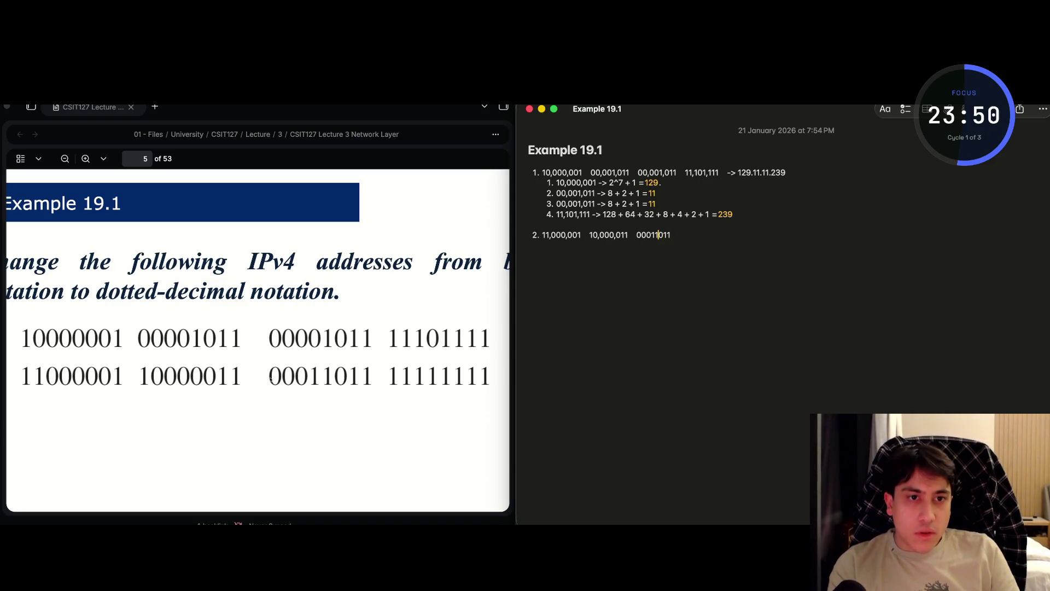
pyautogui.write(',')
pyautogui.press('Left')
pyautogui.write(',')
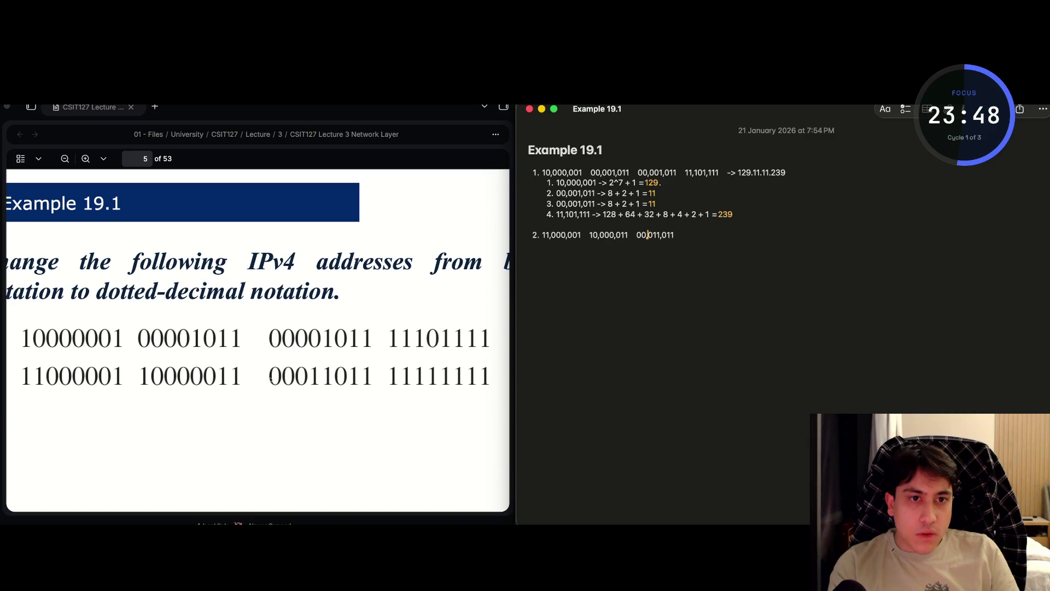
pyautogui.press('Right')
pyautogui.press('Right')
pyautogui.press('Right')
pyautogui.press('Right')
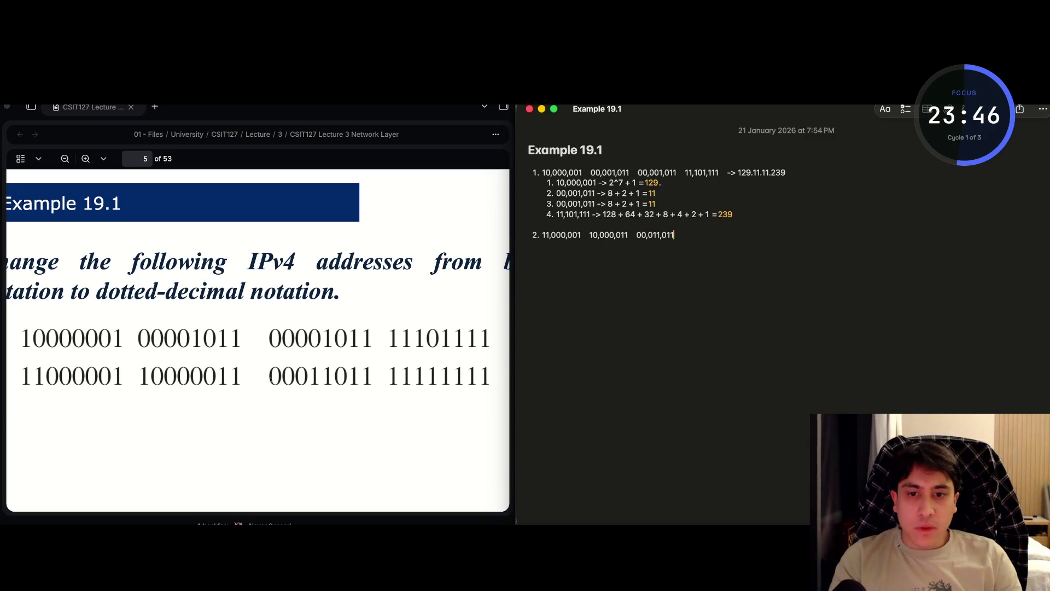
pyautogui.write(' 11')
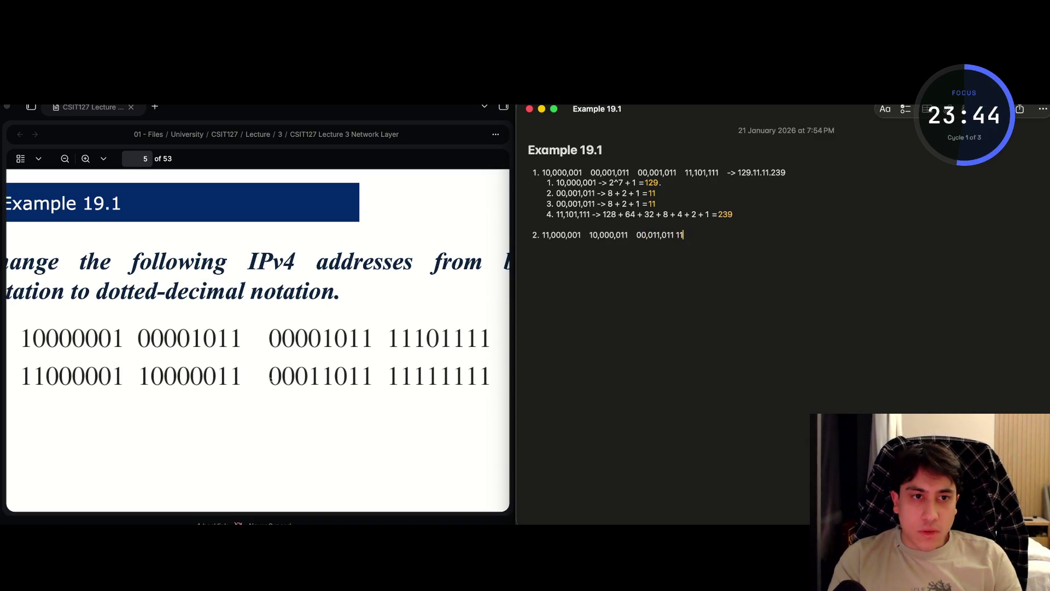
pyautogui.press('BackSpace')
pyautogui.press('BackSpace')
pyautogui.press('BackSpace')
pyautogui.write('.')
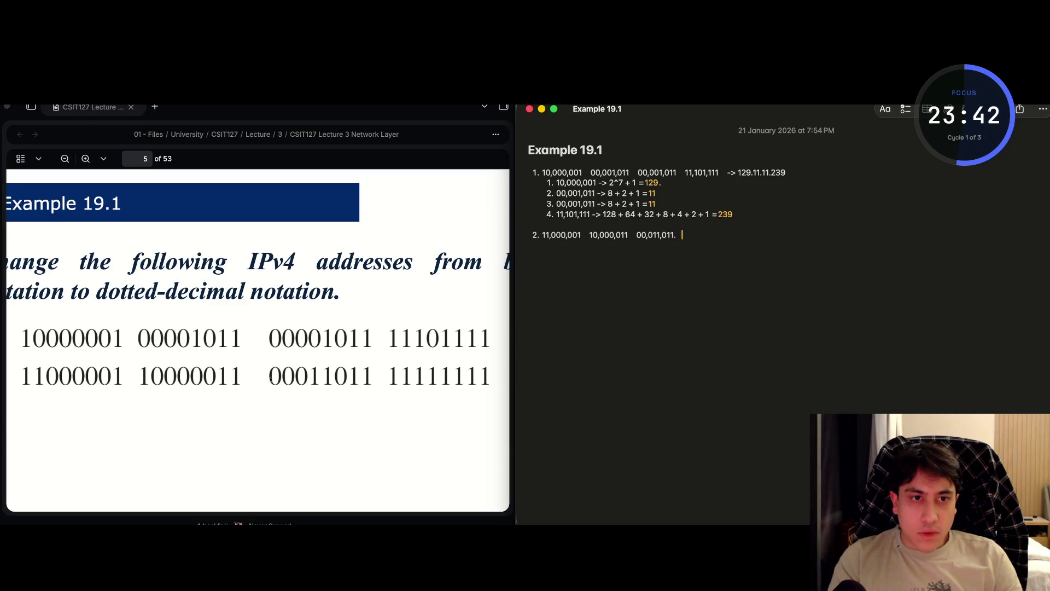
pyautogui.press('BackSpace')
pyautogui.press('BackSpace')
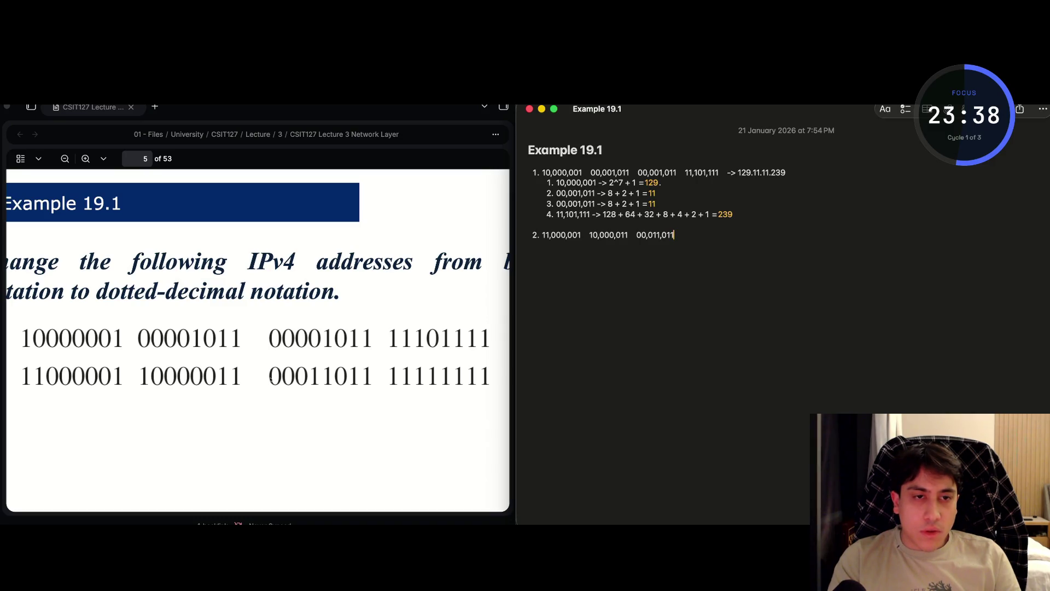
# - Finish item 2 with the fourth octet 11111111 followed by an arrow
pyautogui.press('Return')
pyautogui.press('Return')
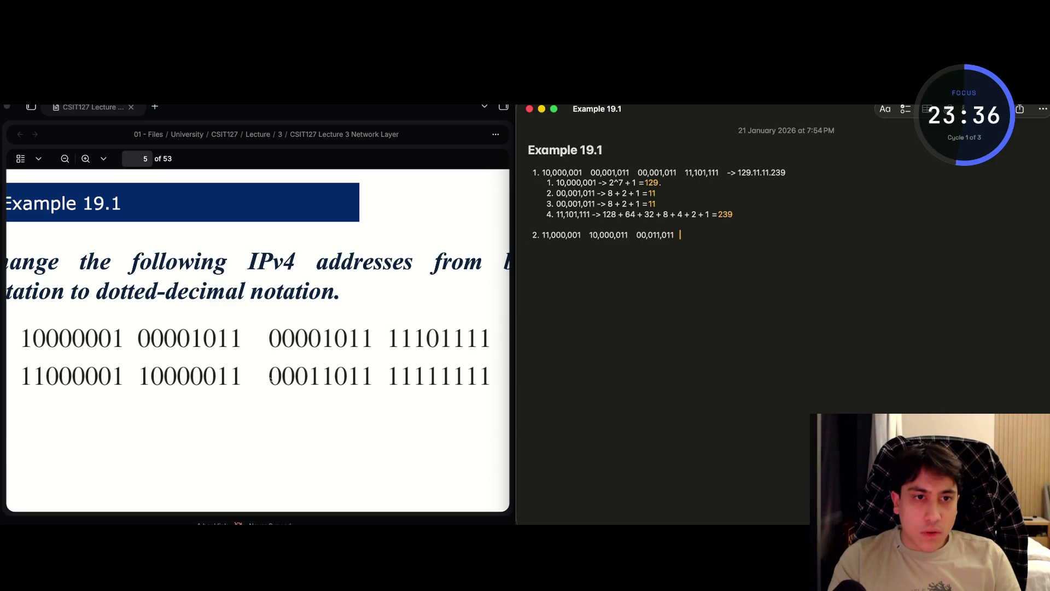
pyautogui.write('11')
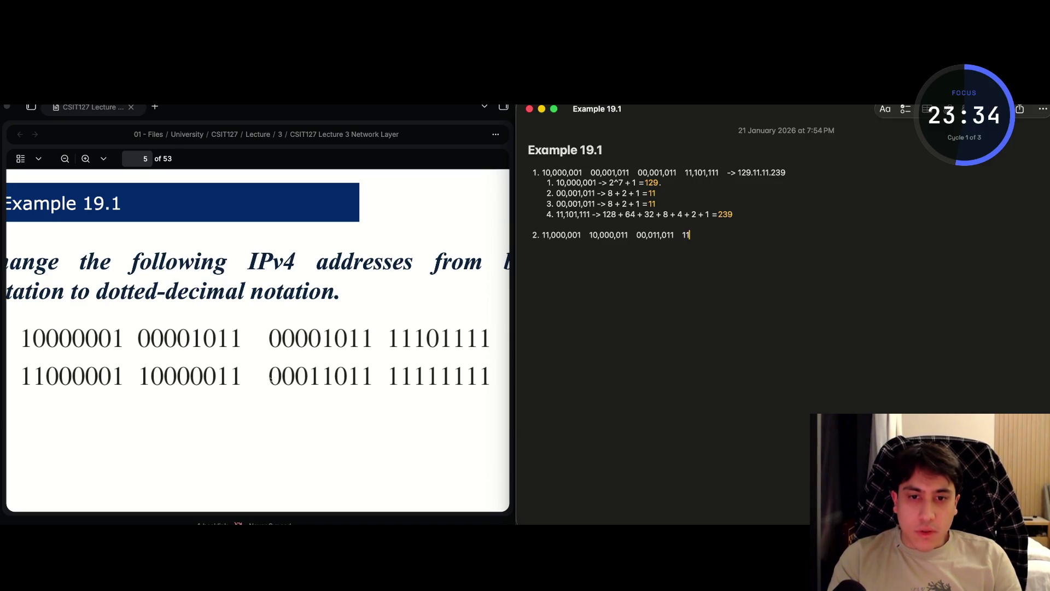
pyautogui.write('111111')
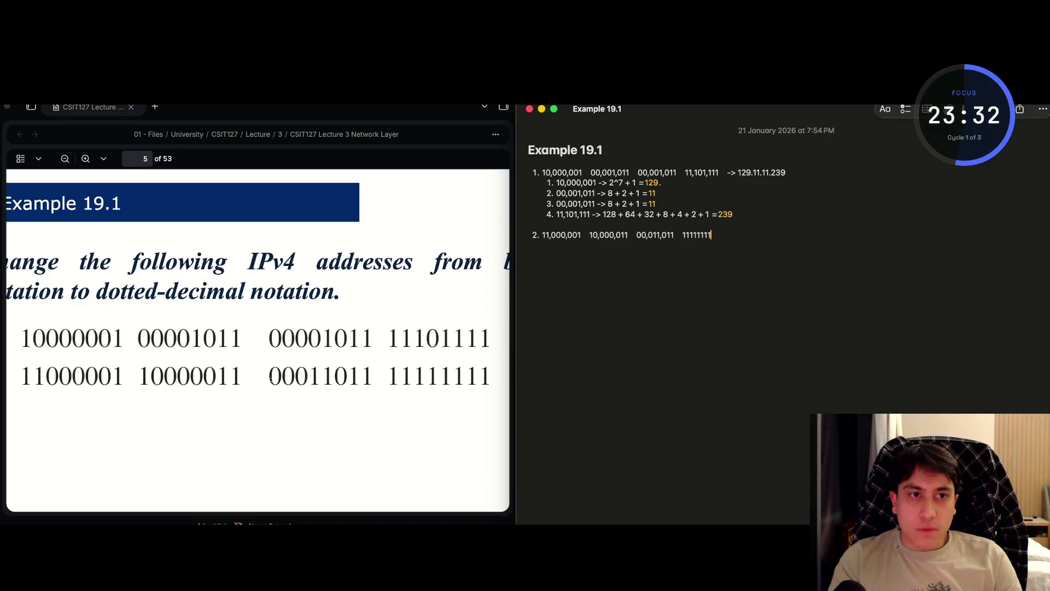
pyautogui.write(' ->')
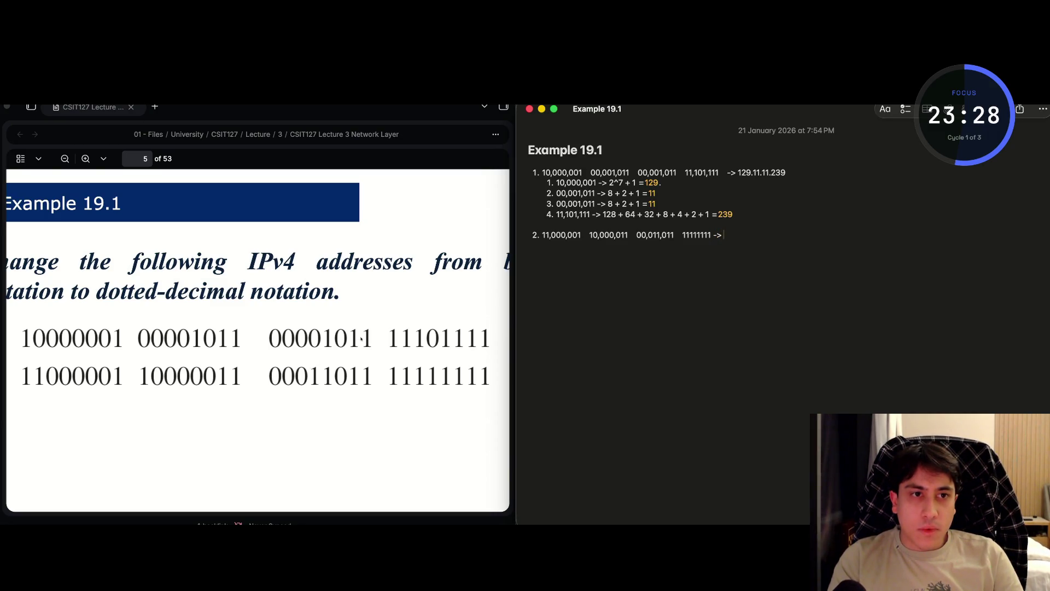
pyautogui.press('Left')
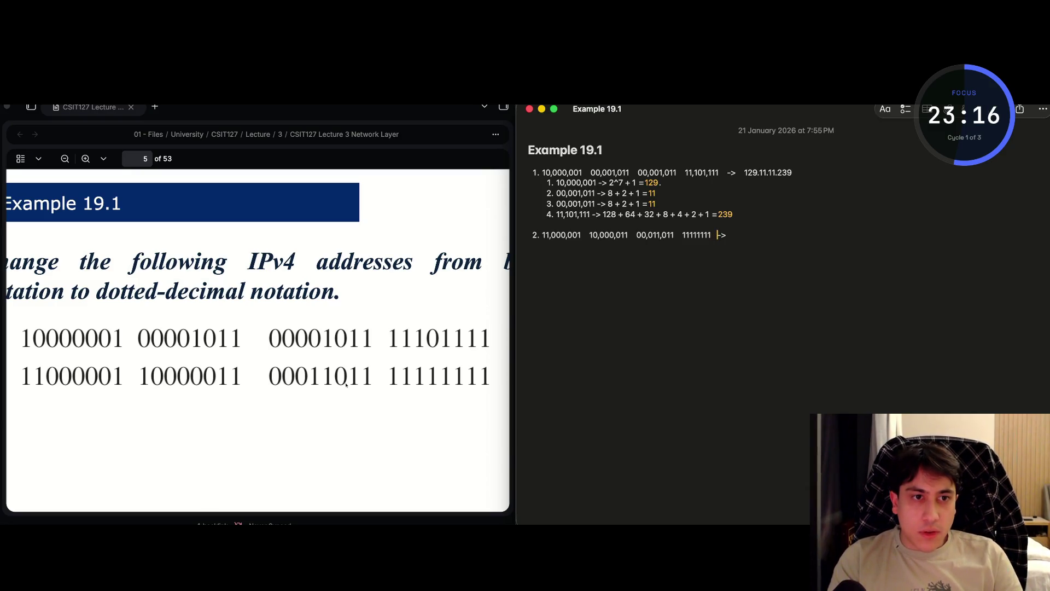
pyautogui.write('>')
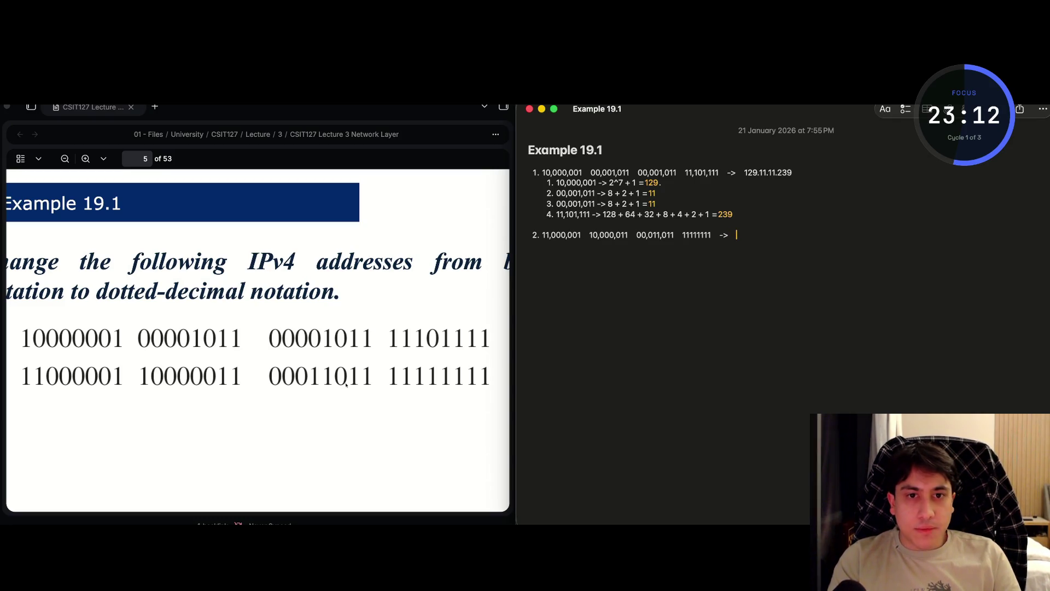
# - Under item 2, indent a sub-item reading 11,000,001 -> 128 + 64 + 1 = 193, then begin another
pyautogui.press('Return')
pyautogui.press('Tab')
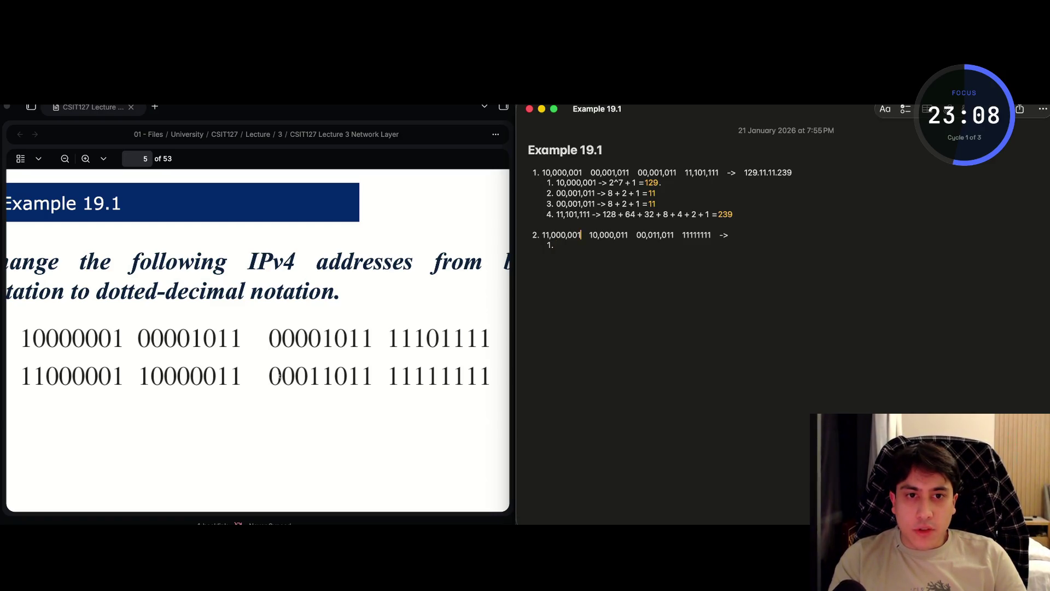
pyautogui.hotkey('shift', 'Left')
pyautogui.hotkey('shift', 'Left')
pyautogui.hotkey('shift', 'Left')
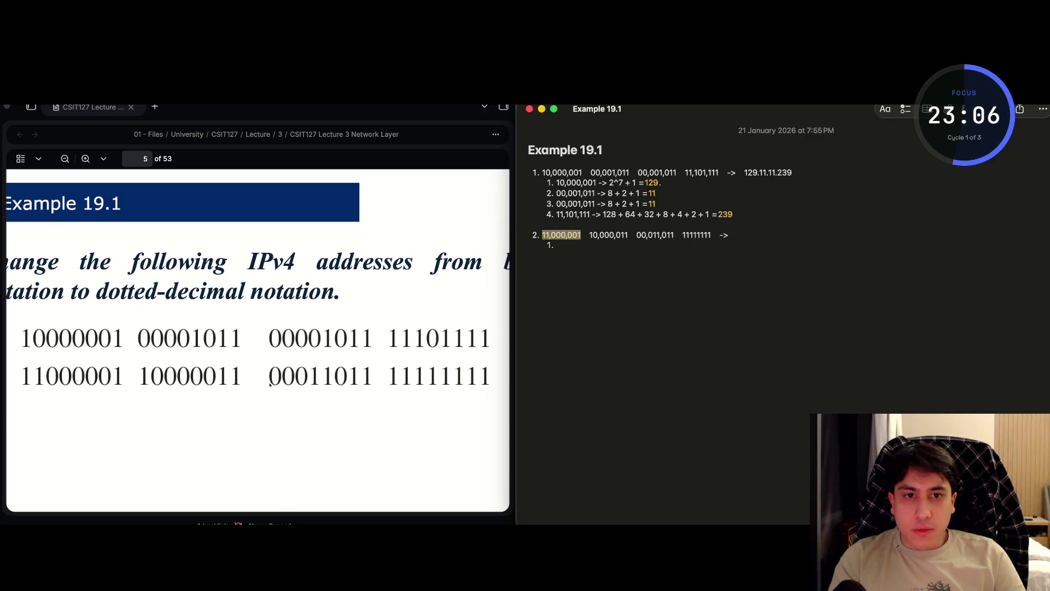
pyautogui.press('Down')
pyautogui.press('Down')
pyautogui.write('11,000,001')
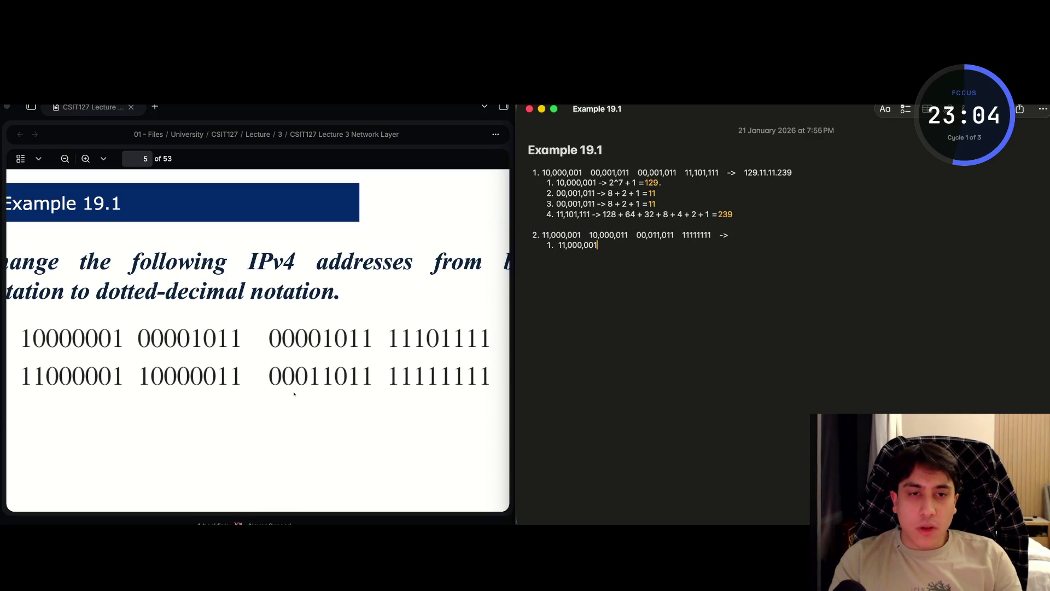
pyautogui.write('_')
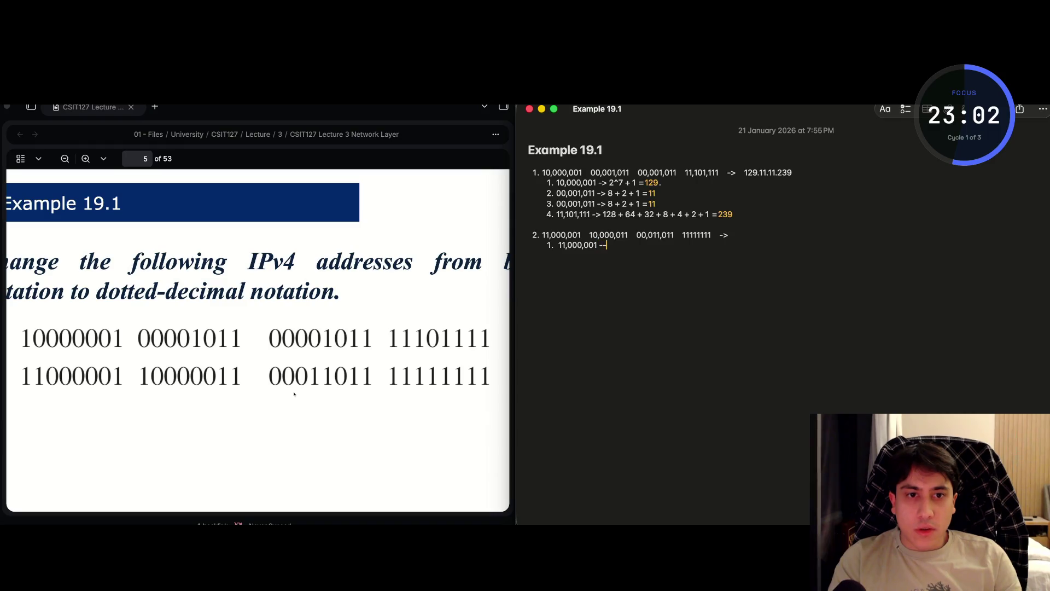
pyautogui.press('BackSpace')
pyautogui.write('->')
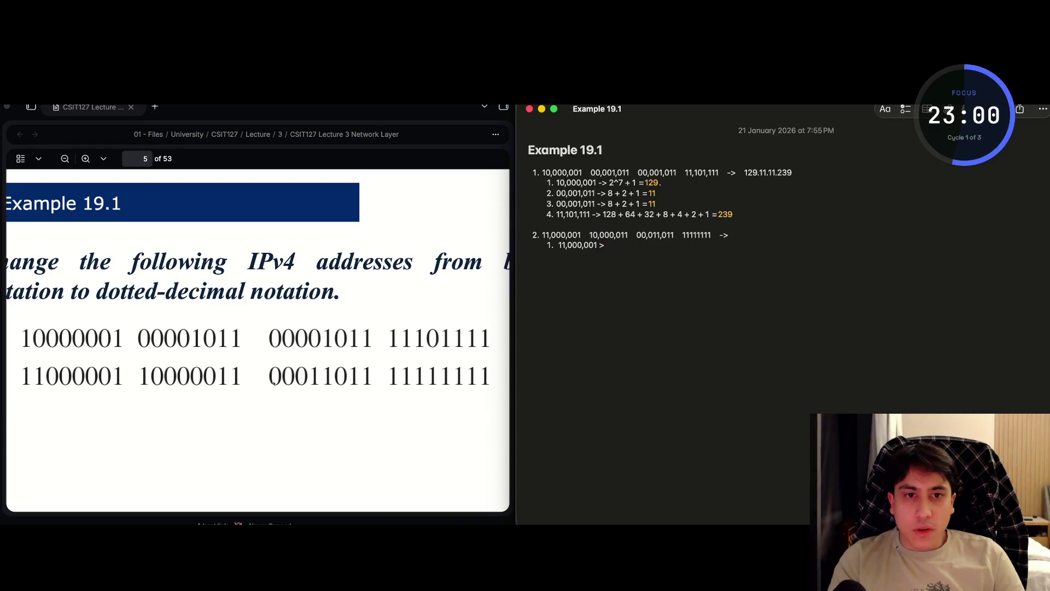
pyautogui.write('1')
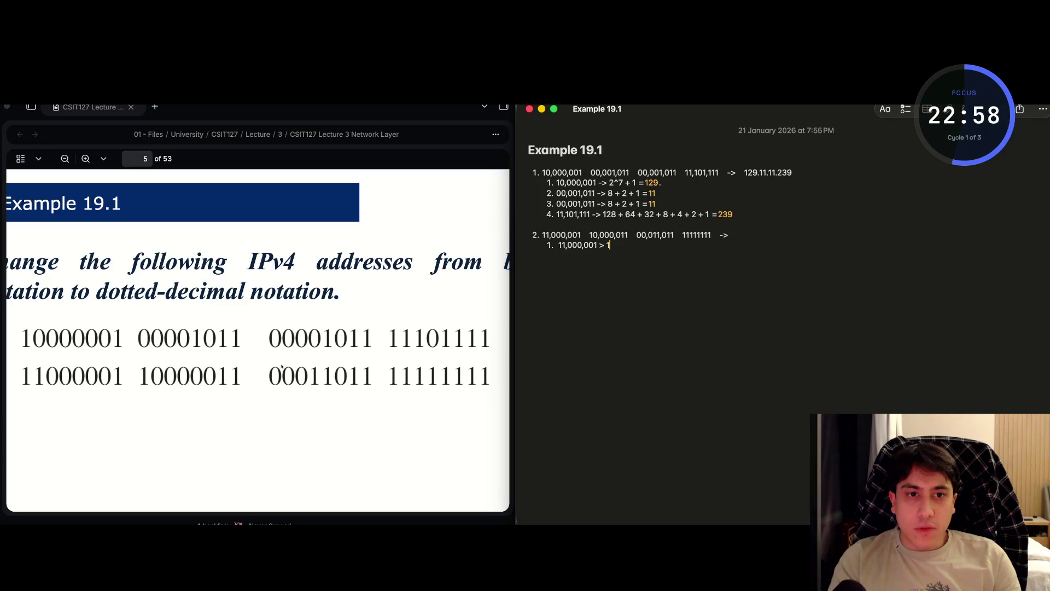
pyautogui.write('288')
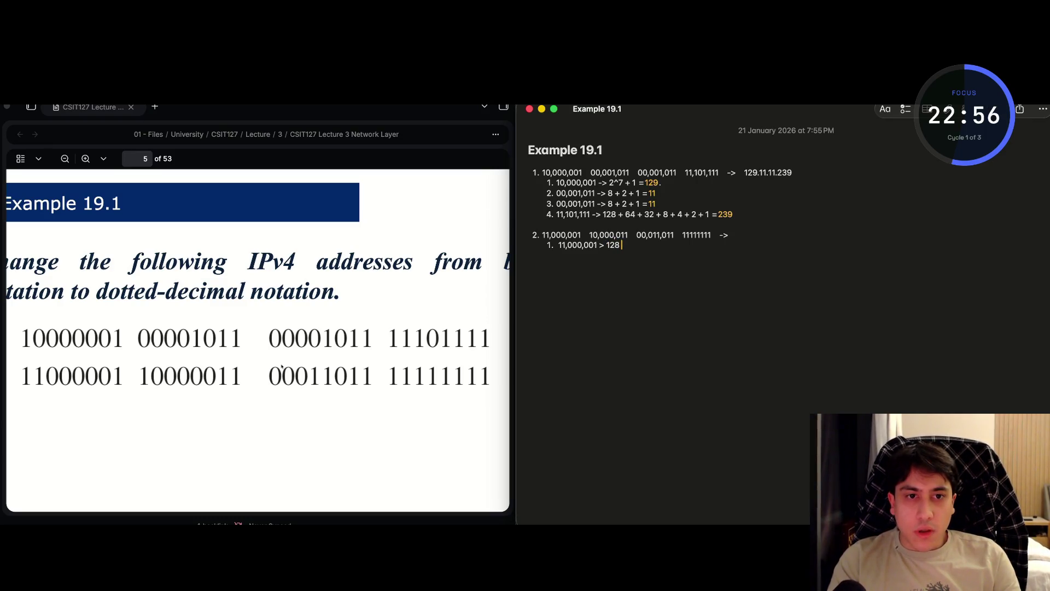
pyautogui.write(' + 65')
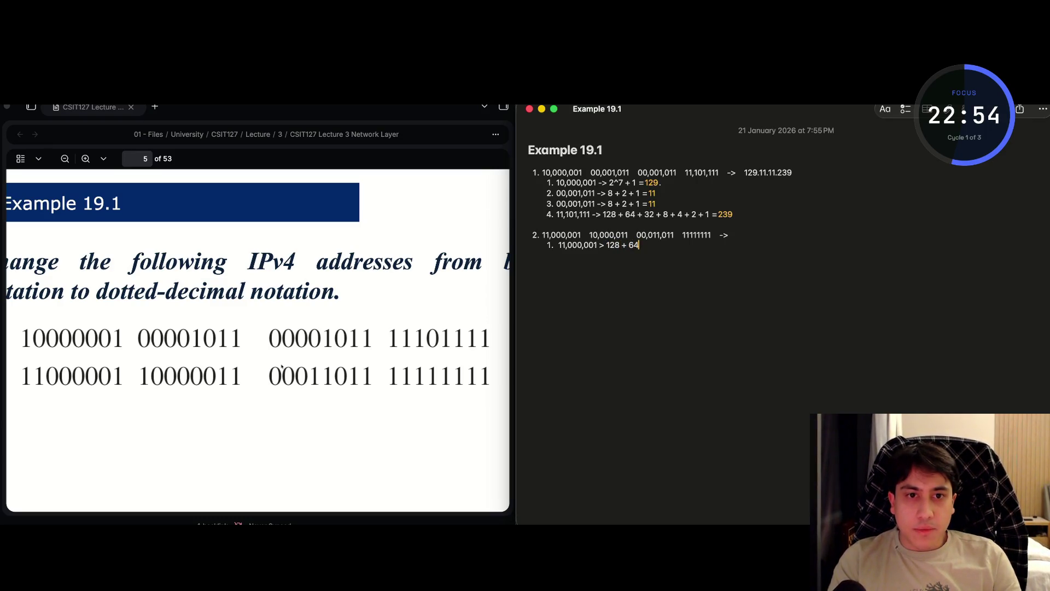
pyautogui.write(' + 1 =')
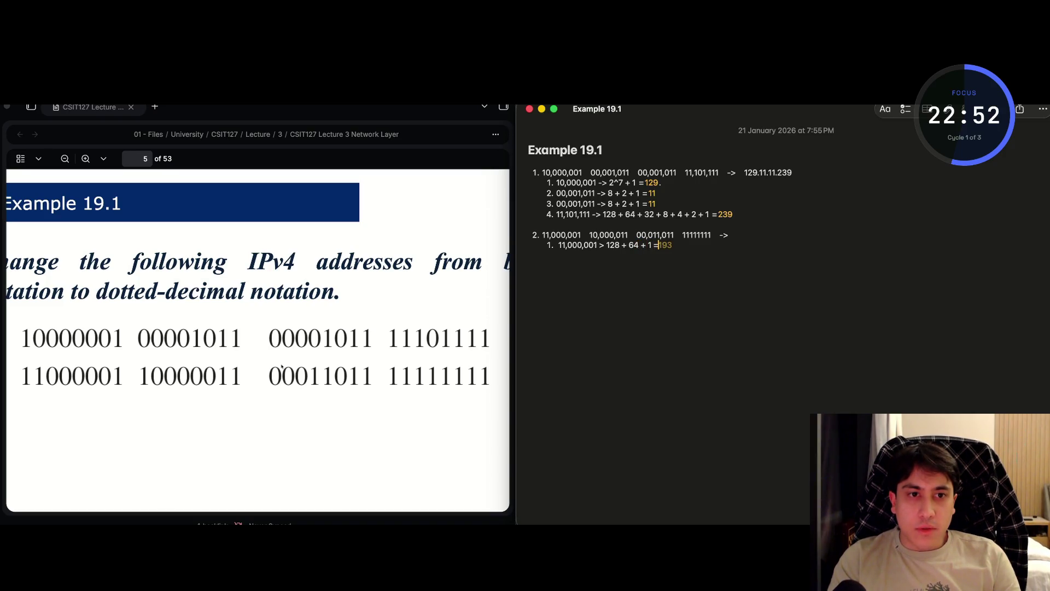
pyautogui.write('193')
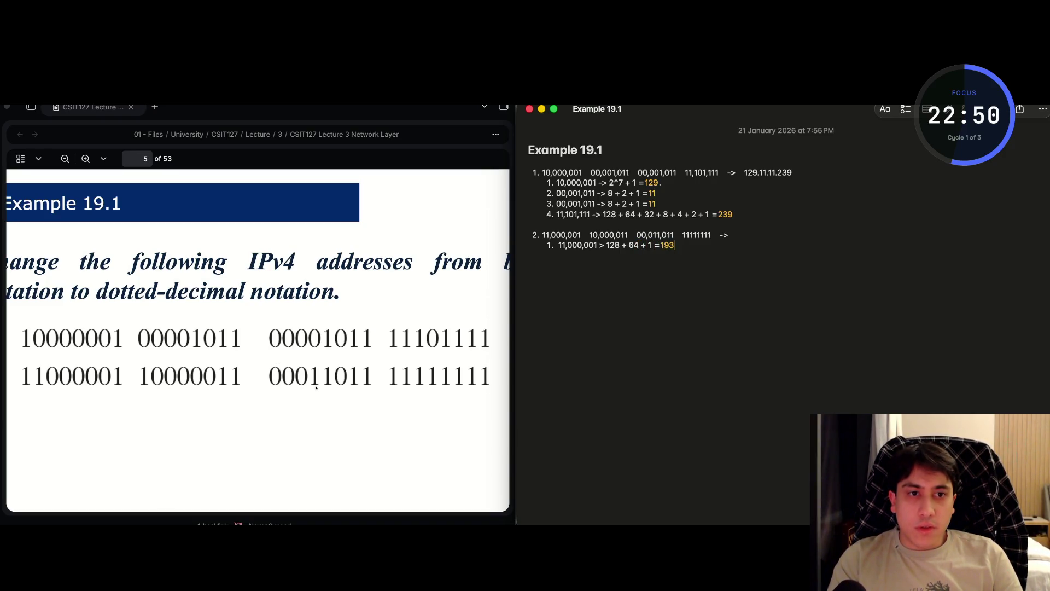
pyautogui.press('Left')
pyautogui.press('Left')
pyautogui.press('Left')
pyautogui.press('Right')
pyautogui.press('Right')
pyautogui.press('Right')
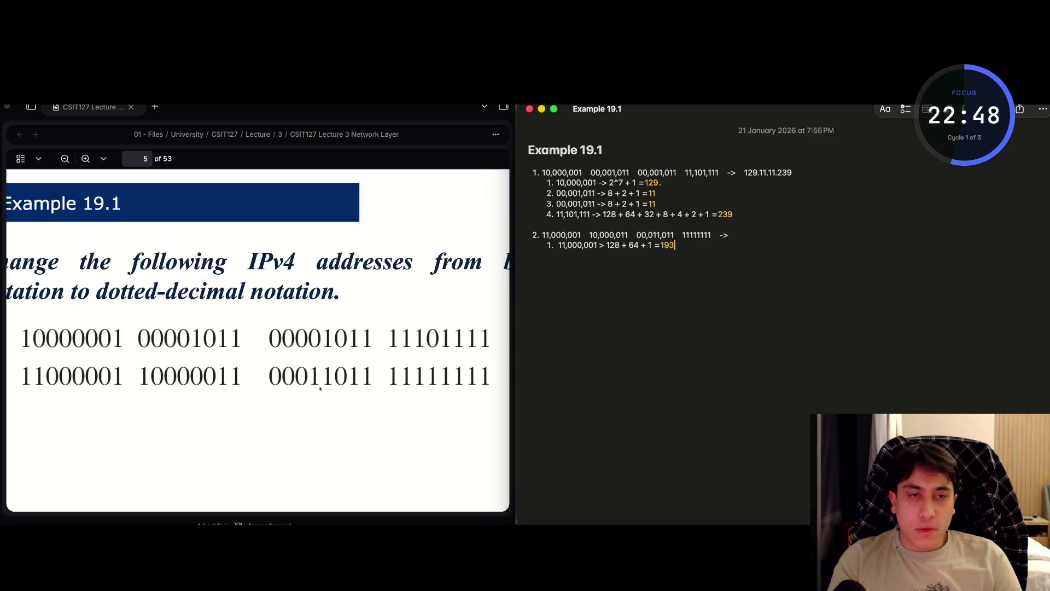
pyautogui.press('Return')
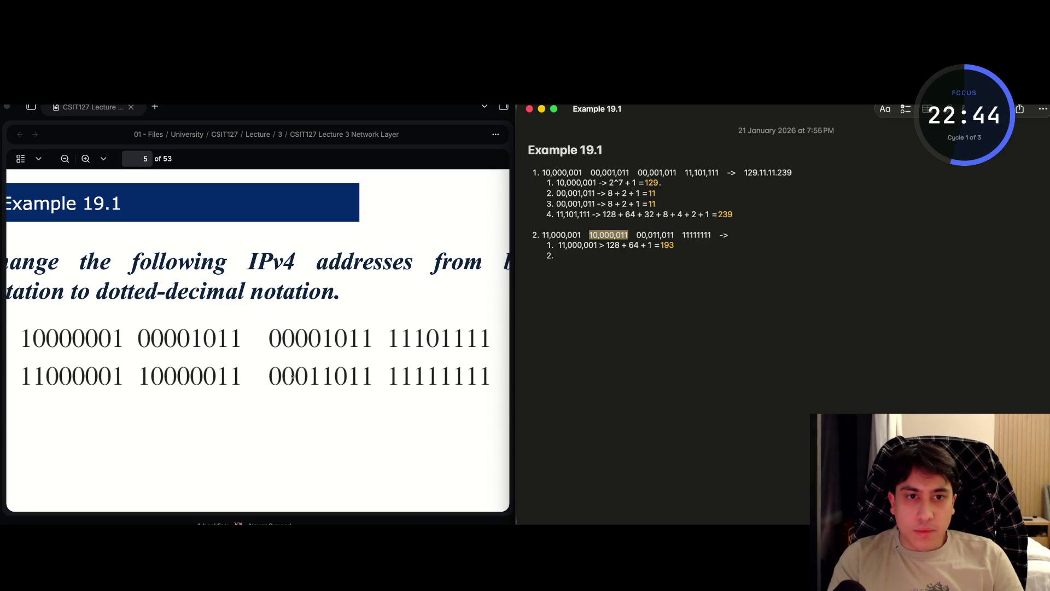
# - Fix sub-item 1's arrow and convert 10,000,011 to 128 + 2 + 1 = 131
pyautogui.press('Down')
pyautogui.press('Down')
pyautogui.write('10,000,011')
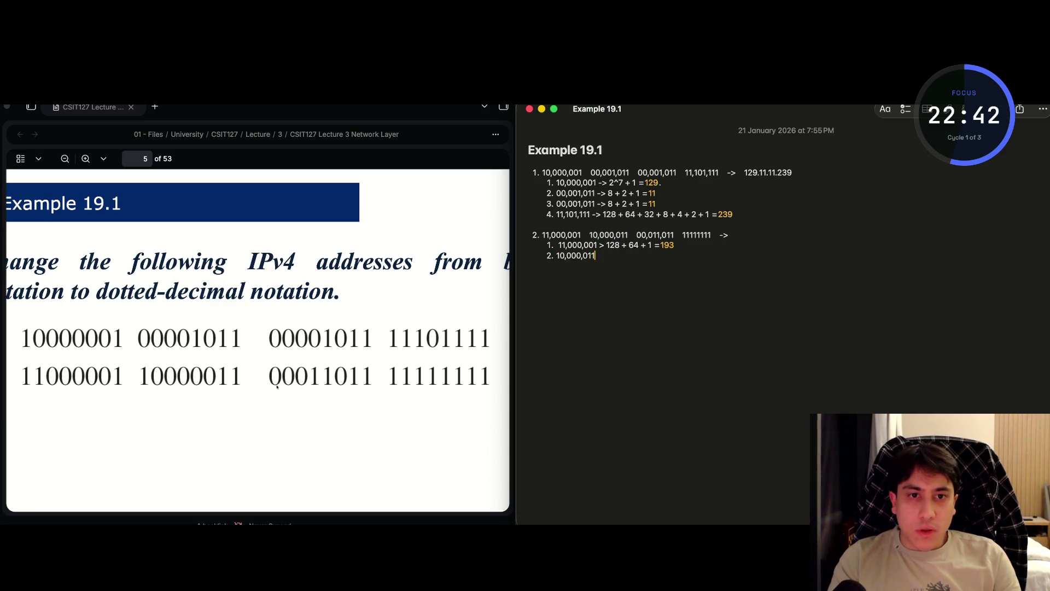
pyautogui.write(' ->')
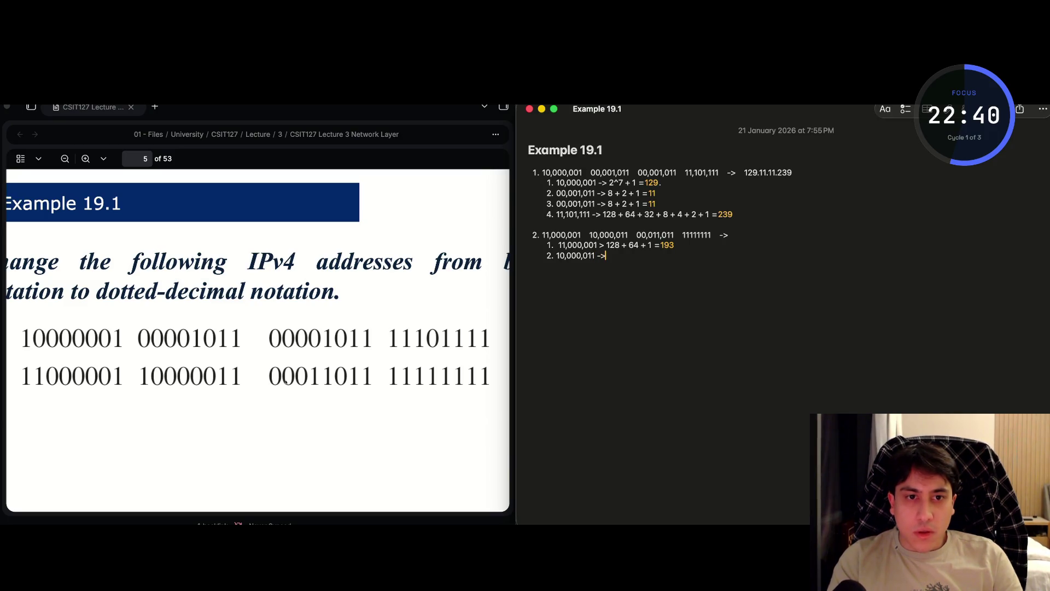
pyautogui.press('Up')
pyautogui.write('-')
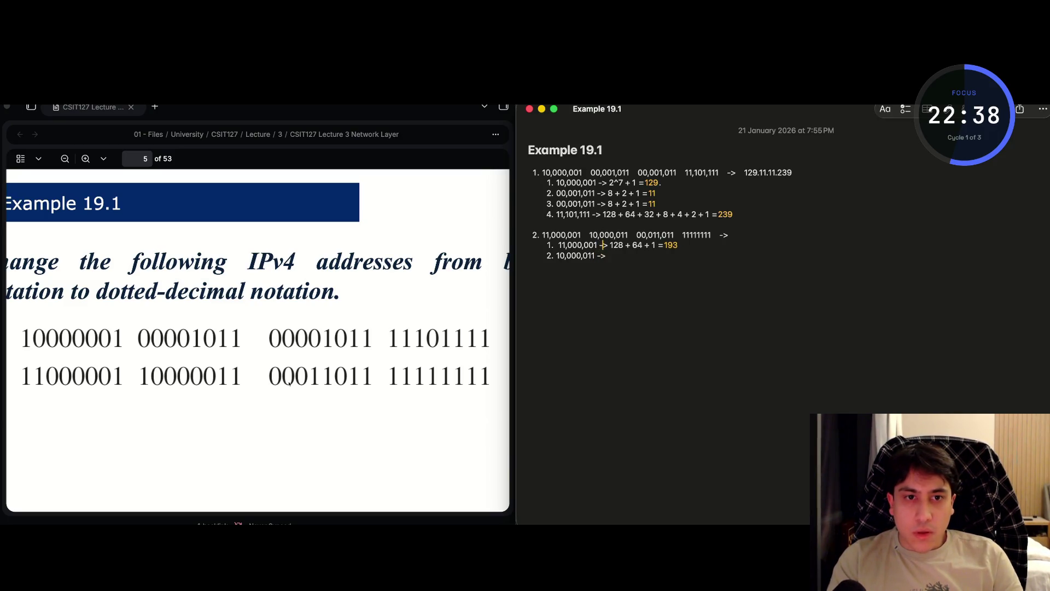
pyautogui.press('Down')
pyautogui.write('128')
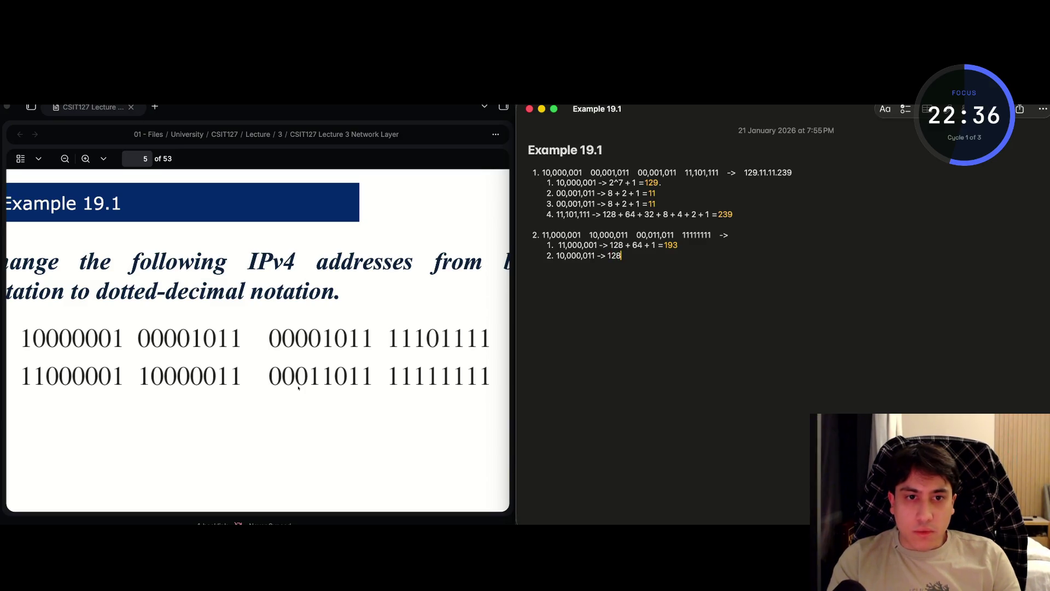
pyautogui.write(' + 2 + 1=131')
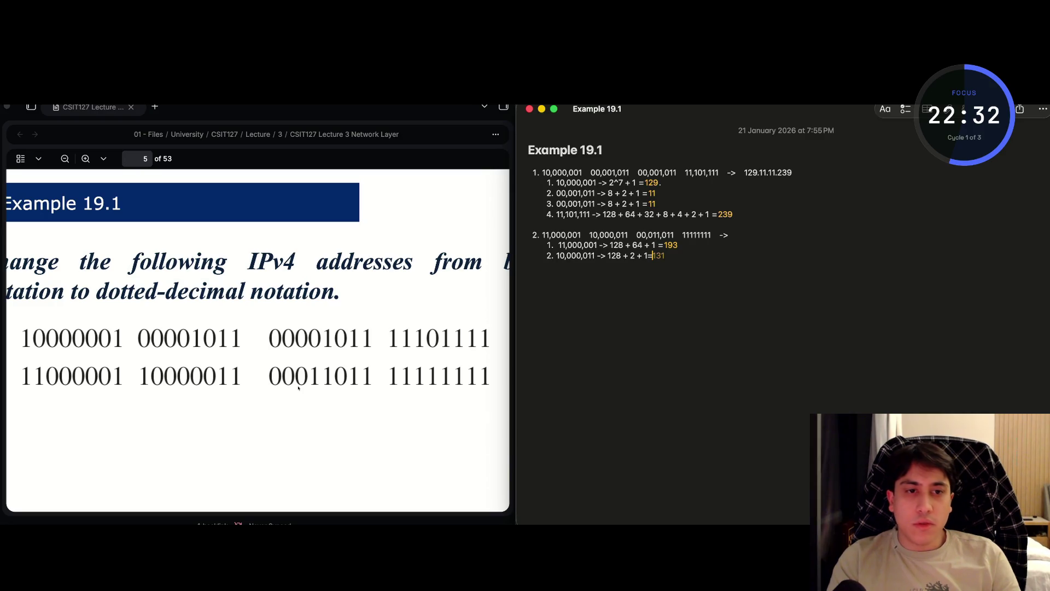
pyautogui.press('Return')
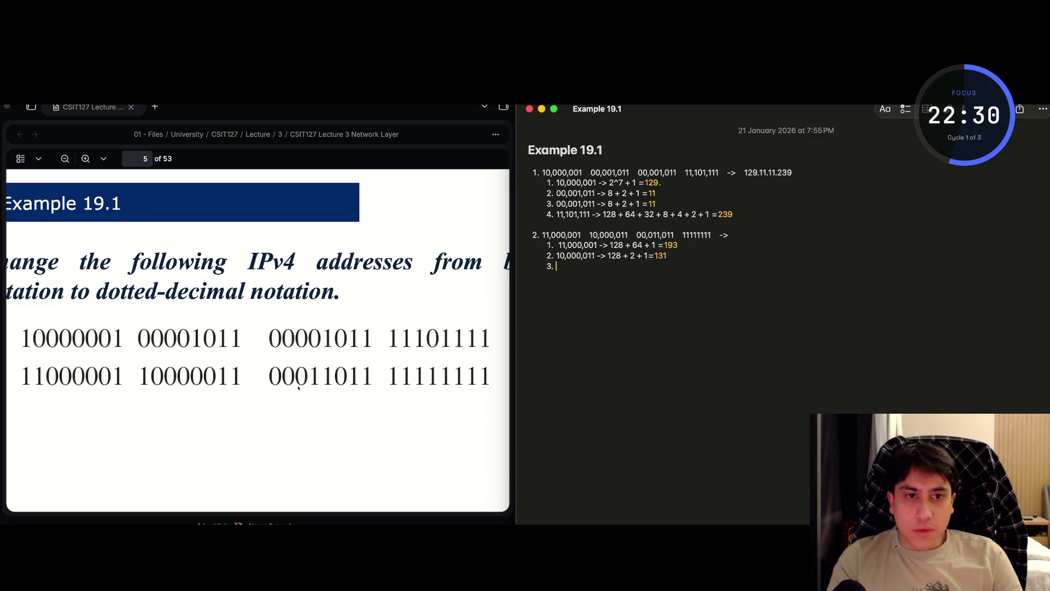
# - Convert 00,011,011 to 16 + 8 + 2 + 1 = 27 in the third sub-item
pyautogui.hotkey('alt', 'shift', 'Right')
pyautogui.press('super+c')
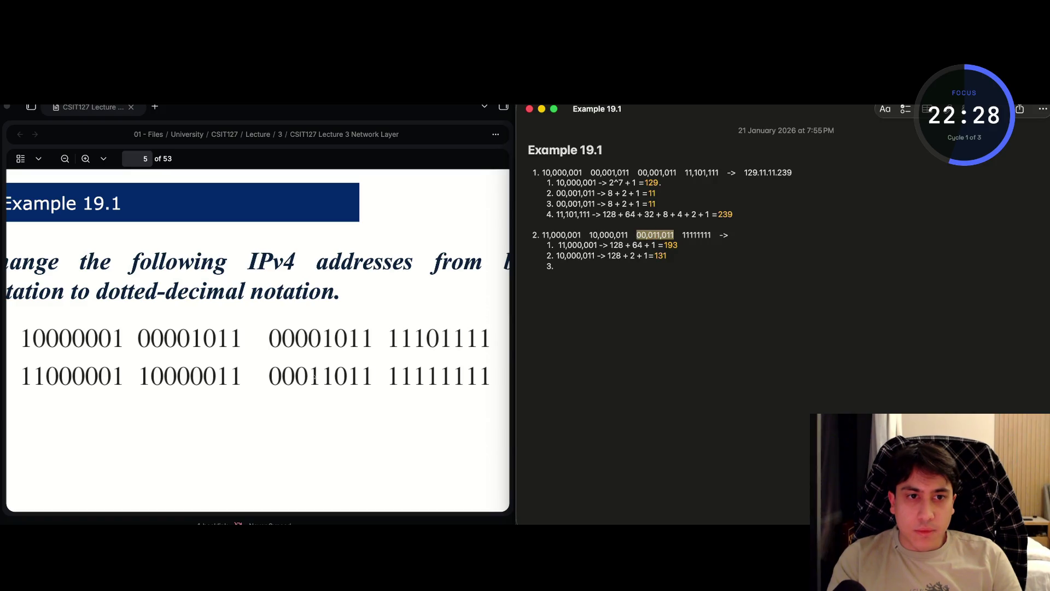
pyautogui.press('Down')
pyautogui.press('Down')
pyautogui.press('Down')
pyautogui.press('super+v')
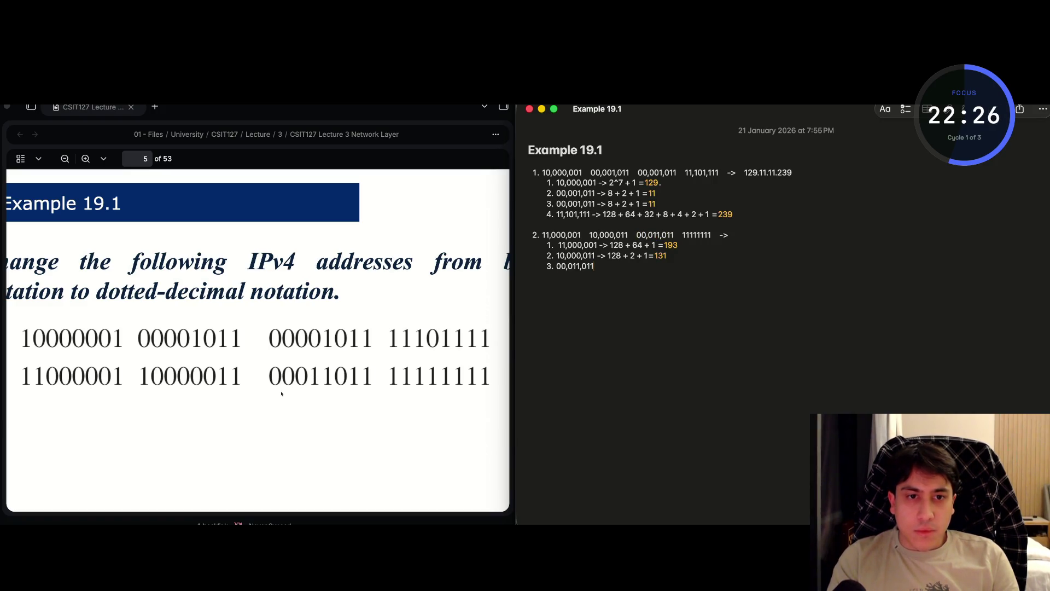
pyautogui.write(' ->')
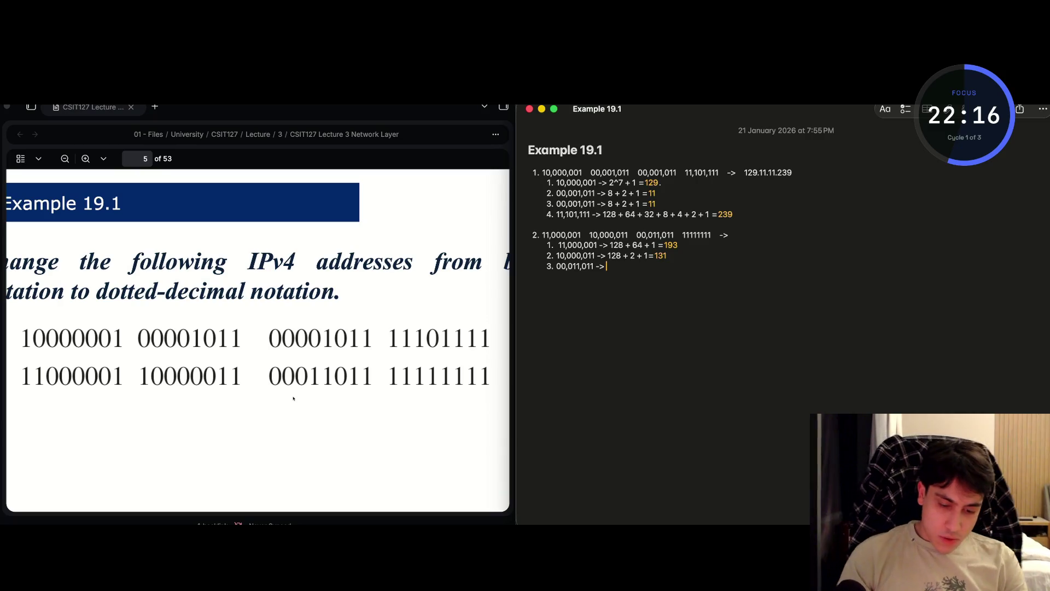
pyautogui.write('16')
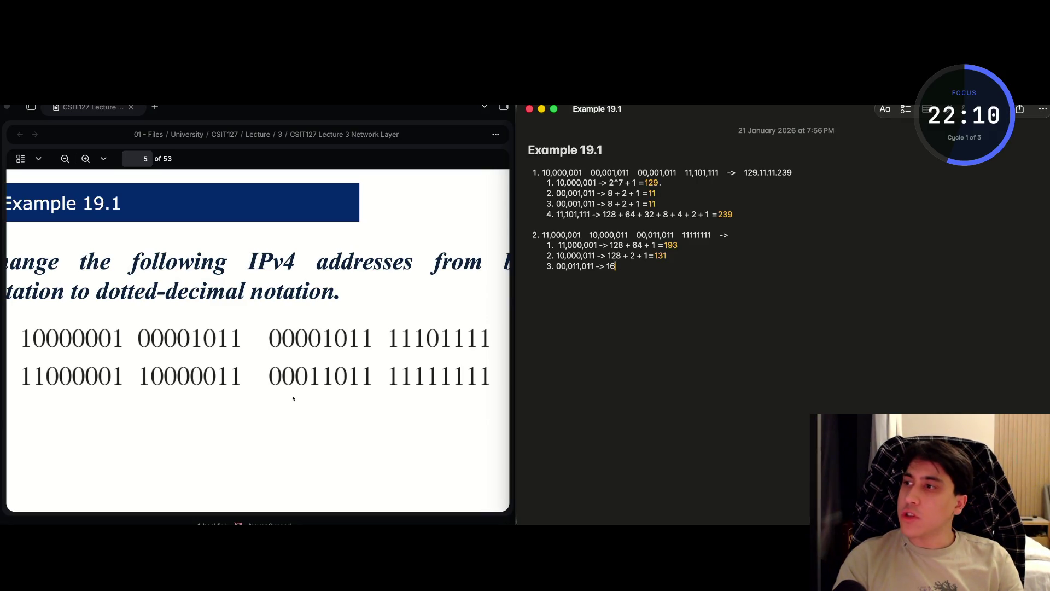
pyautogui.write(' +')
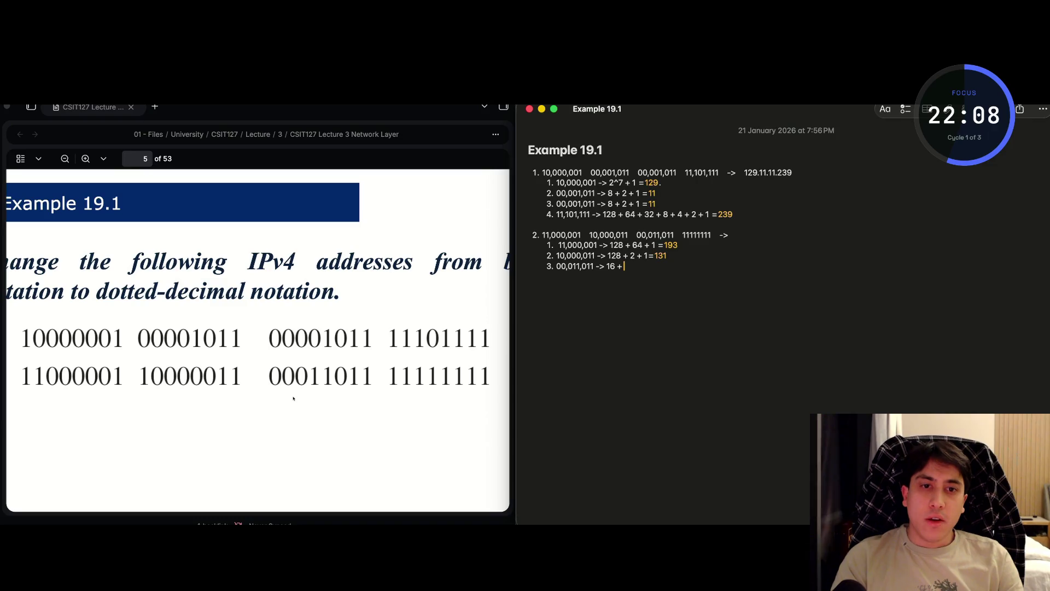
pyautogui.write(' 8')
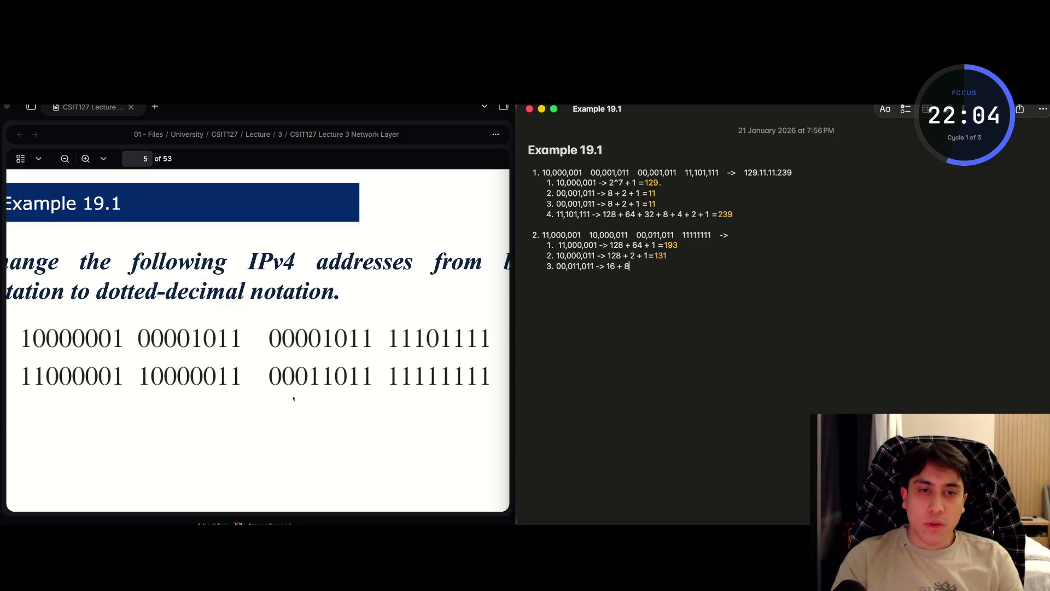
pyautogui.write(' + 2')
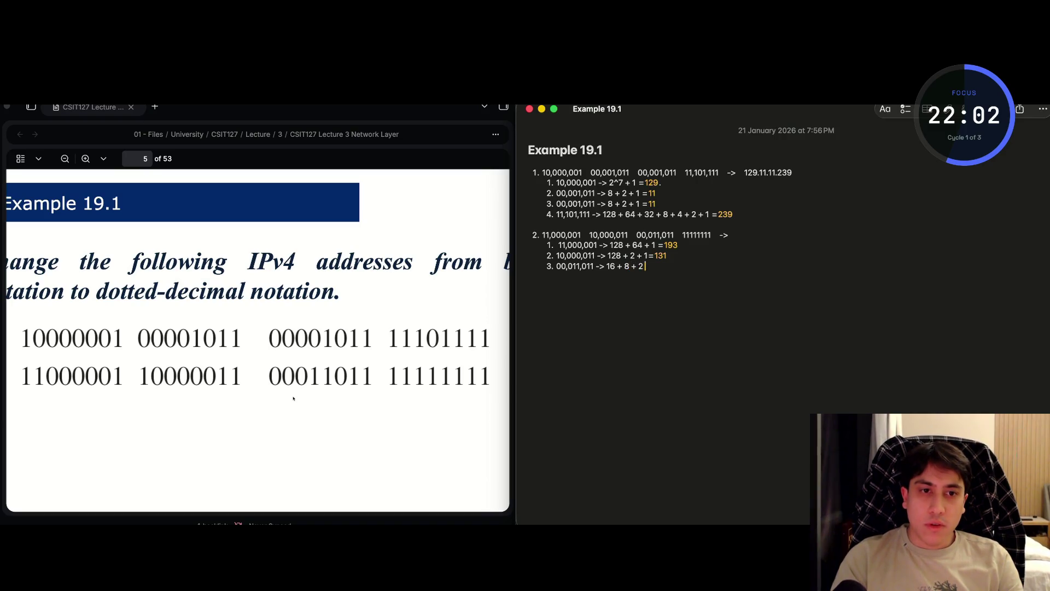
pyautogui.write(' + 1=')
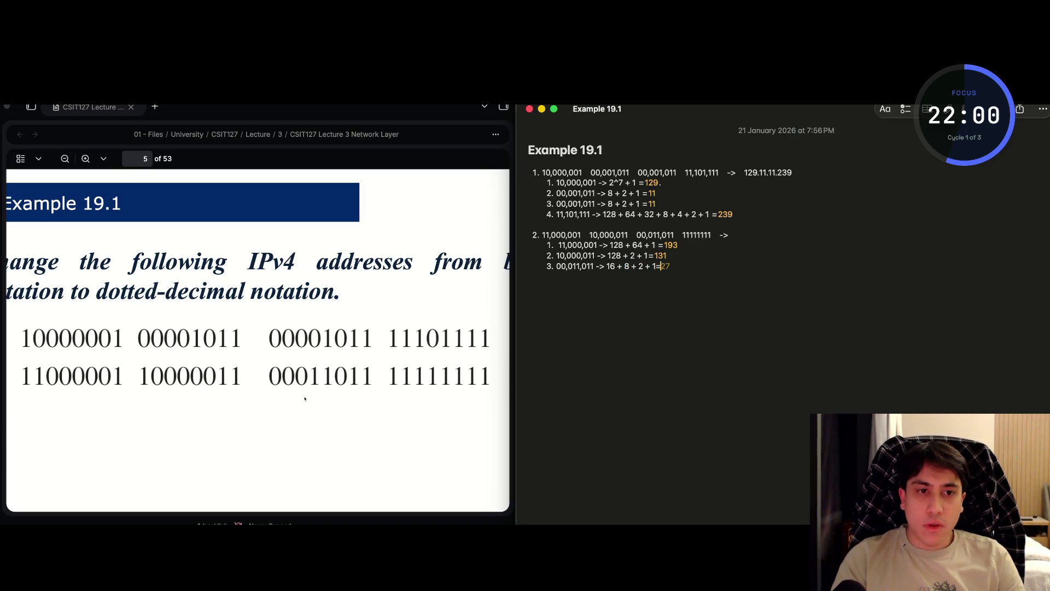
pyautogui.press('Return')
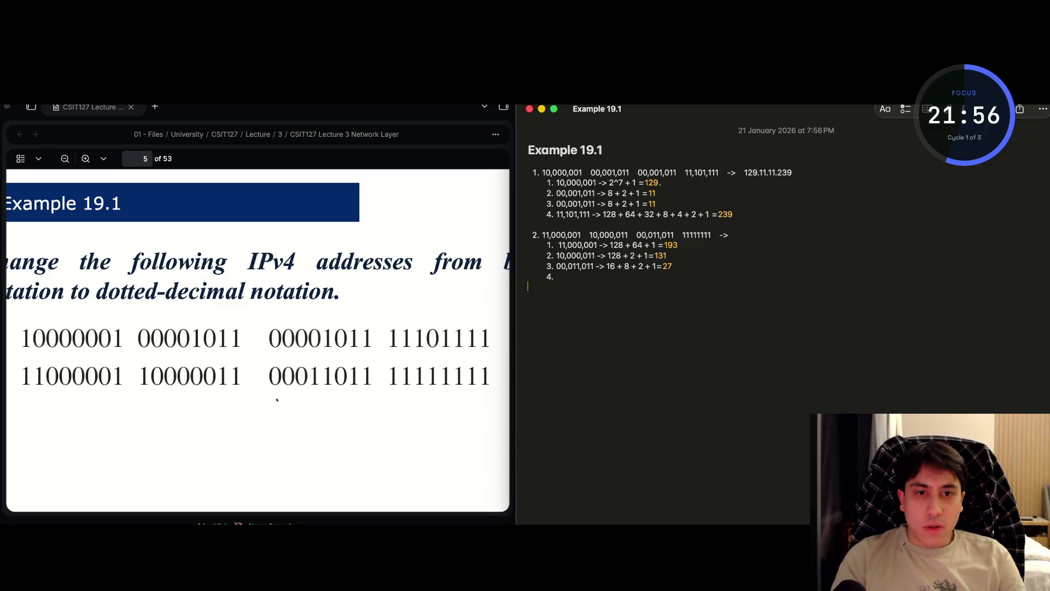
# - Convert 11111111 to 255 + 0 = 255 and write 193.131.27.255 after item 2's arrow
pyautogui.write('11111111')
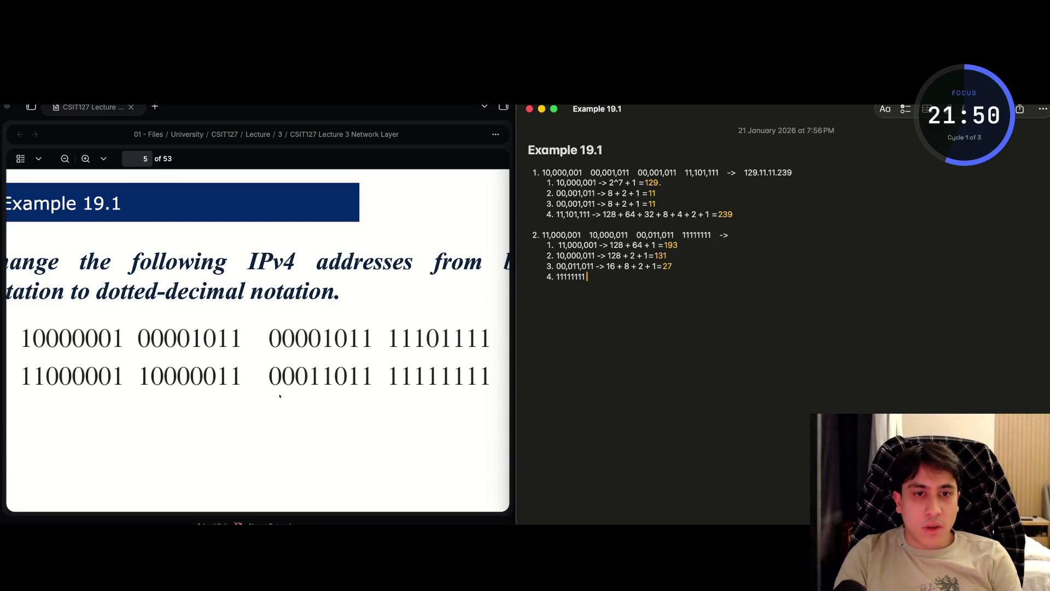
pyautogui.write(' -> 255')
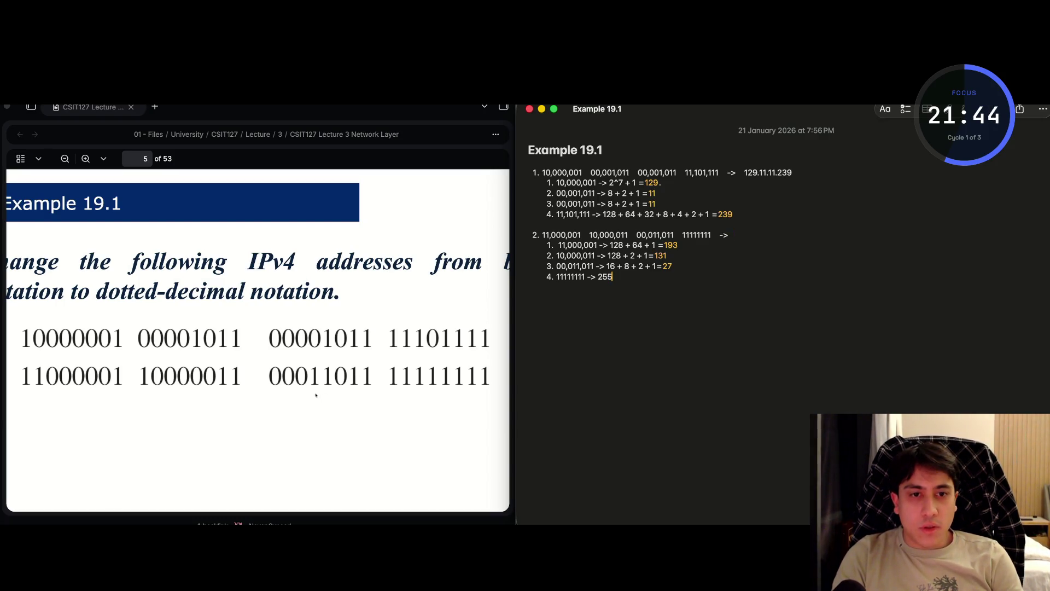
pyautogui.write(' + 0')
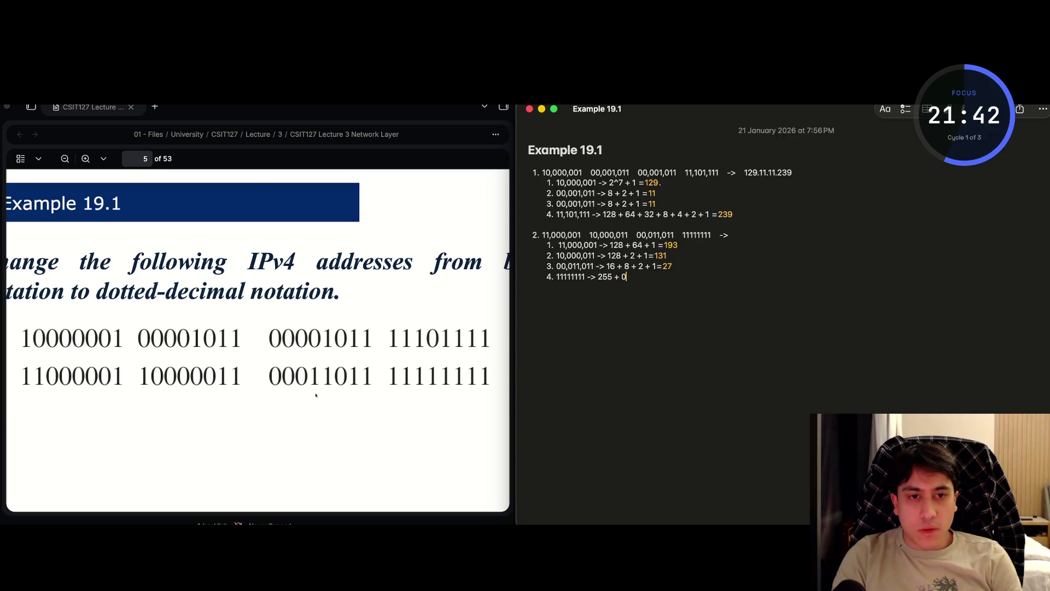
pyautogui.write('=')
pyautogui.press('Return')
pyautogui.press('Return')
pyautogui.press('Return')
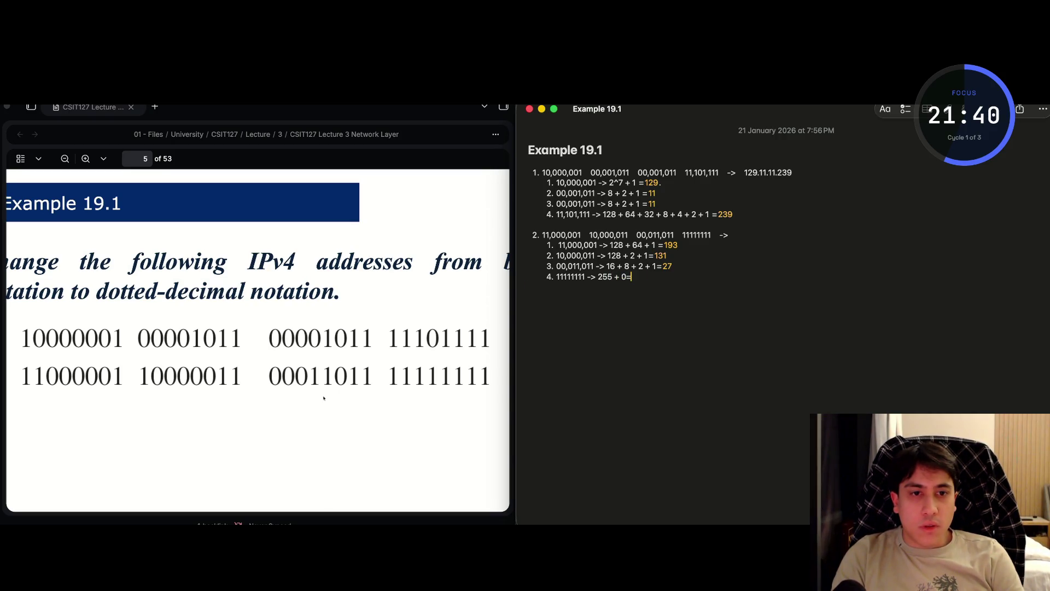
pyautogui.write('=255')
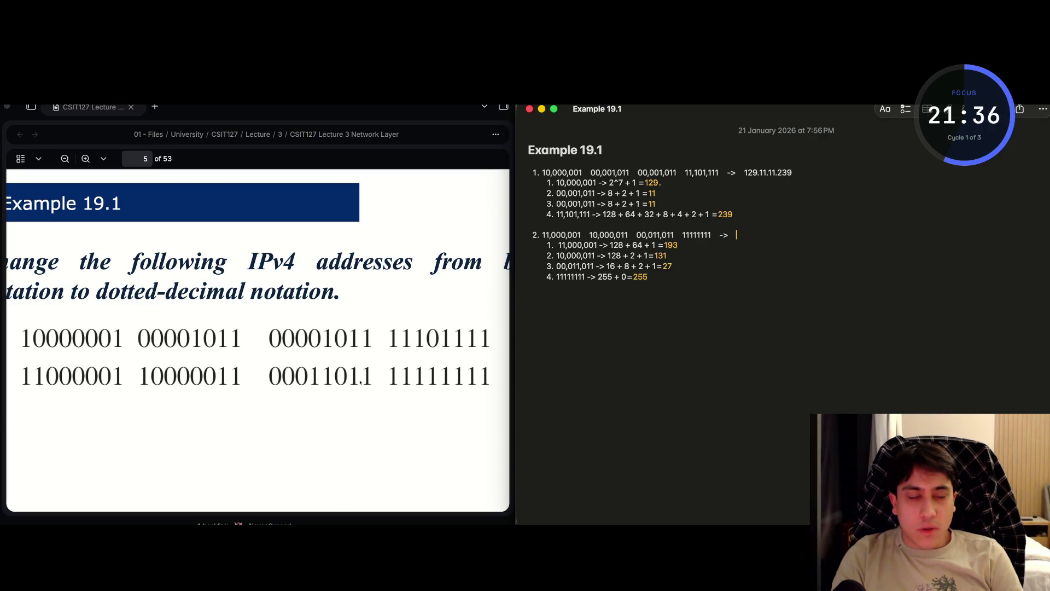
pyautogui.press('BackSpace')
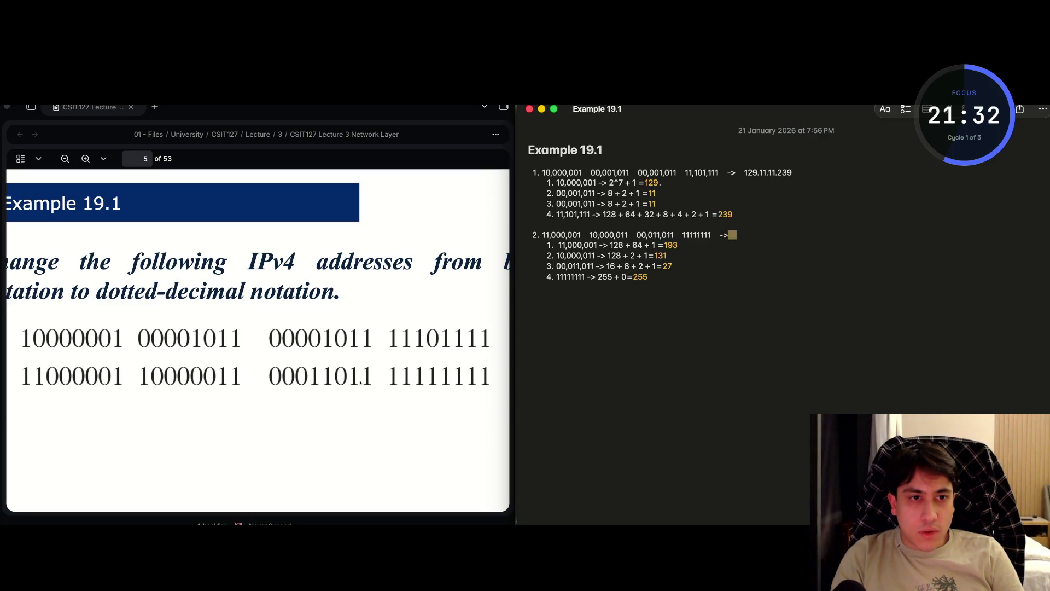
pyautogui.write('19')
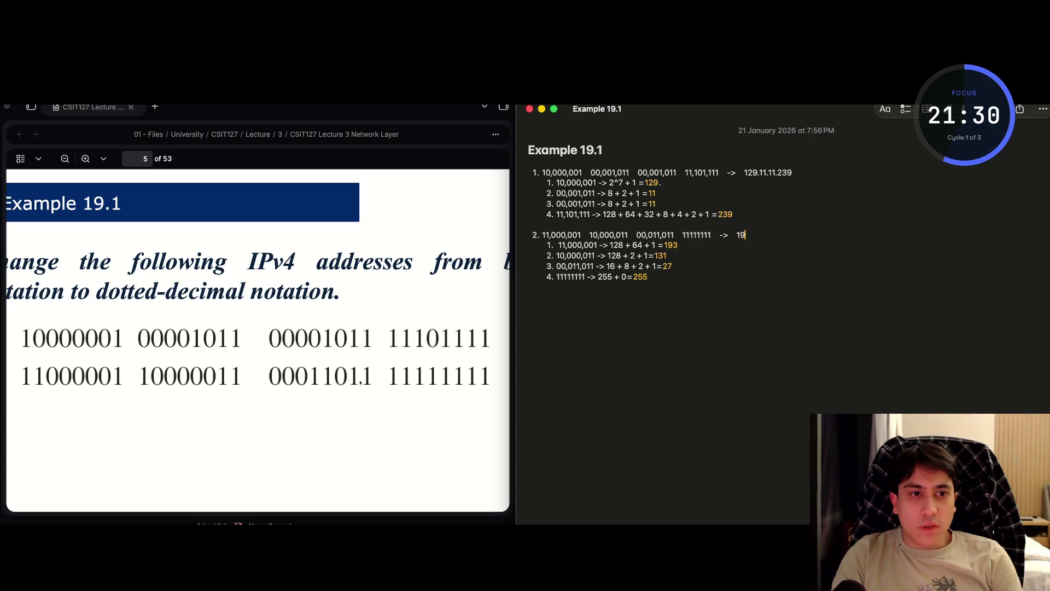
pyautogui.write('3.13')
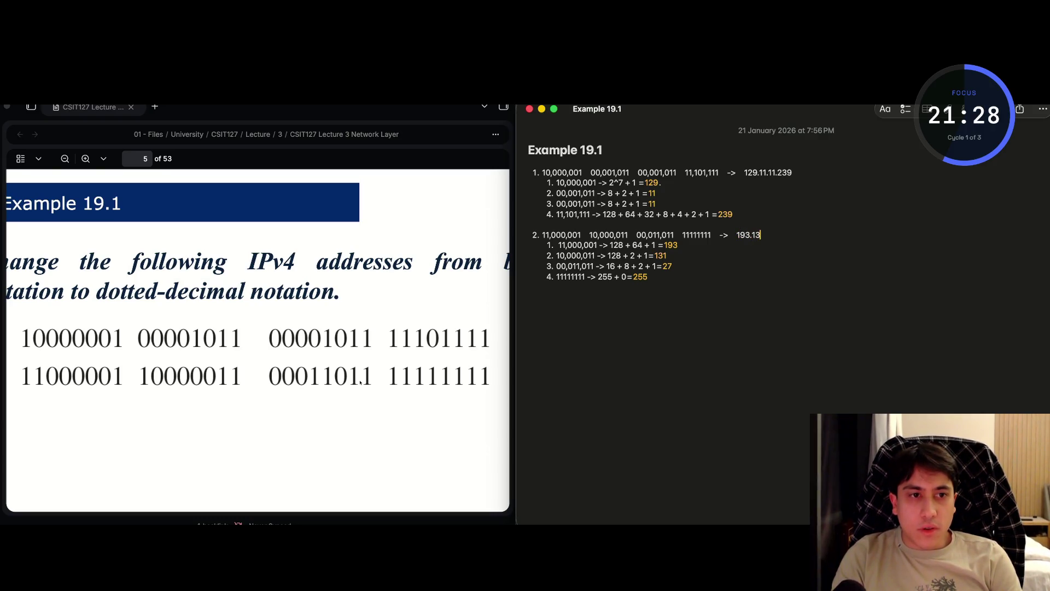
pyautogui.write('1.27.25')
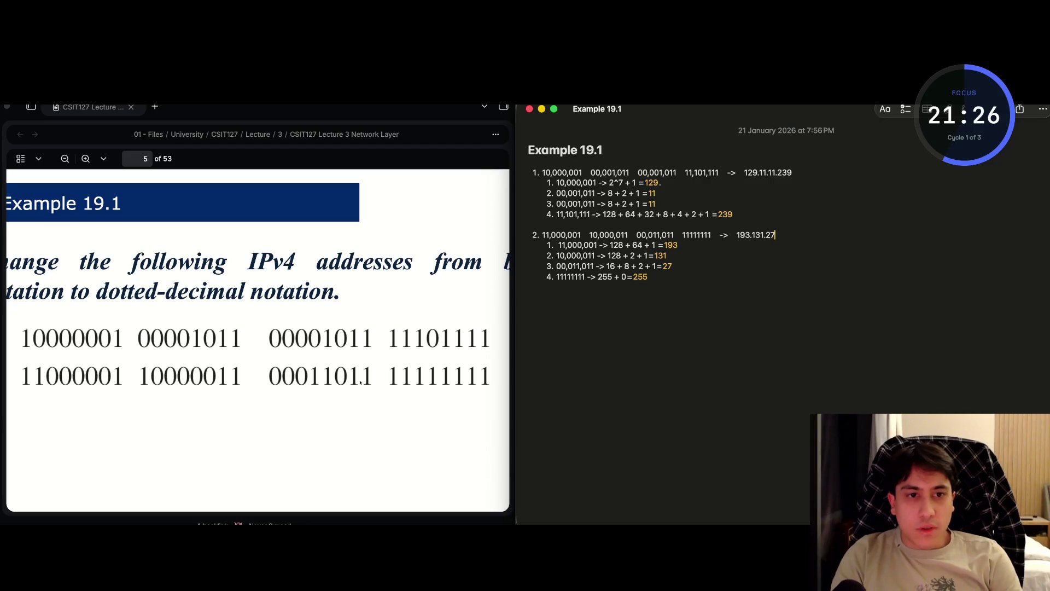
pyautogui.write('5')
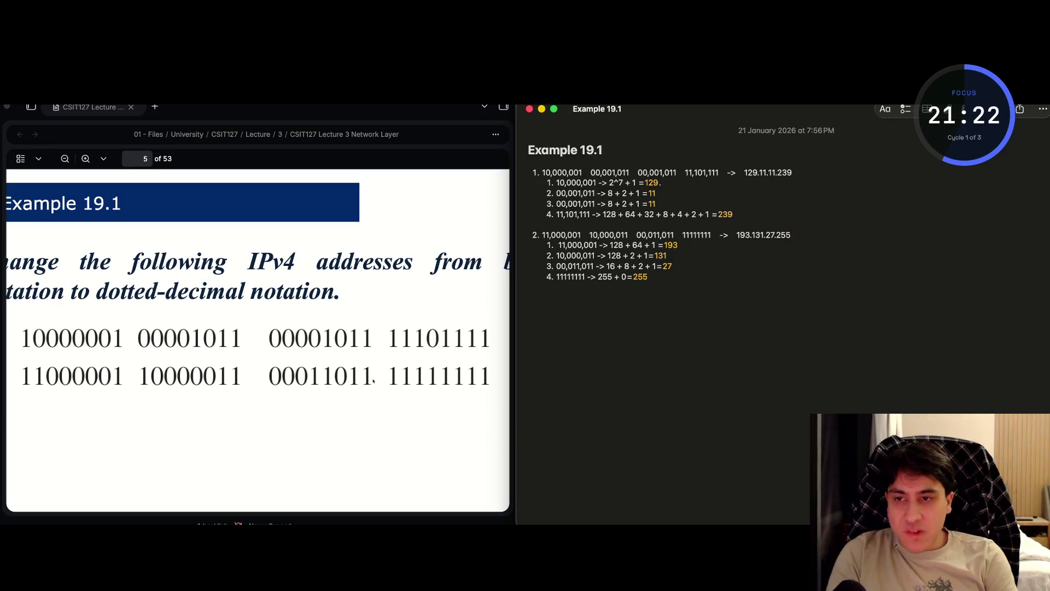
# - Screenshot the slide's second binary row and have ChatGPT confirm it converts to 193.131.27.255
pyautogui.press('super+shift+5')
pyautogui.moveTo(257, 413); pyautogui.dragTo(257, 375)
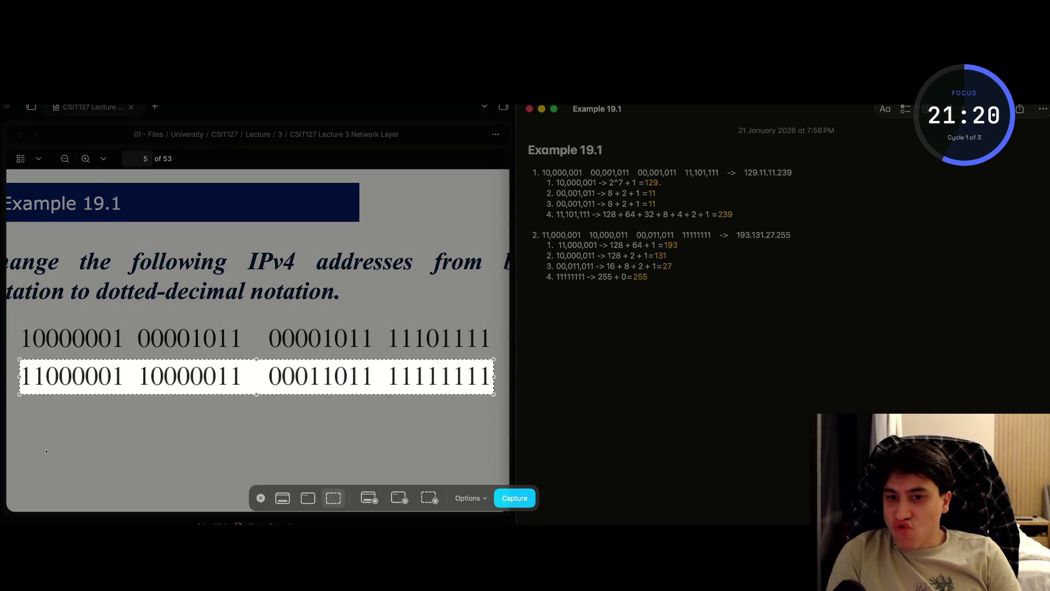
pyautogui.press('Return')
pyautogui.press('super+Tab')
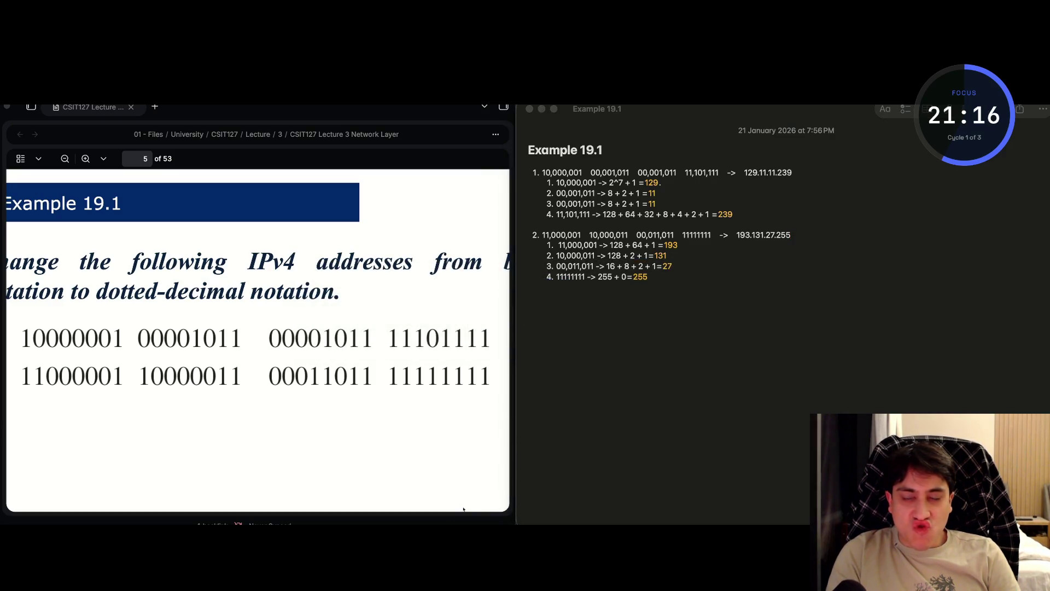
pyautogui.press('super+Tab')
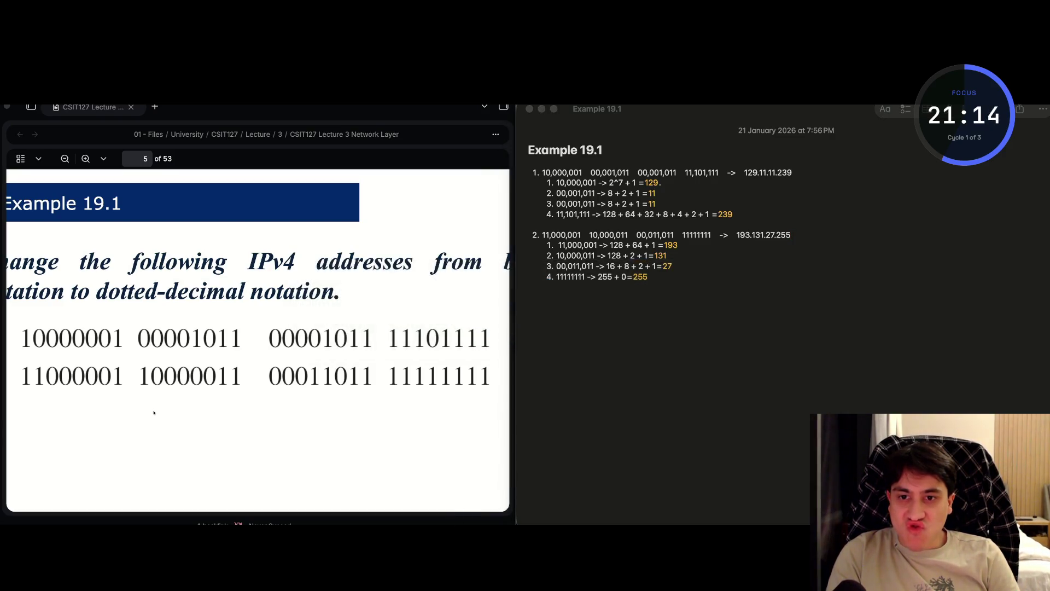
pyautogui.press('super+space')
pyautogui.press('Return')
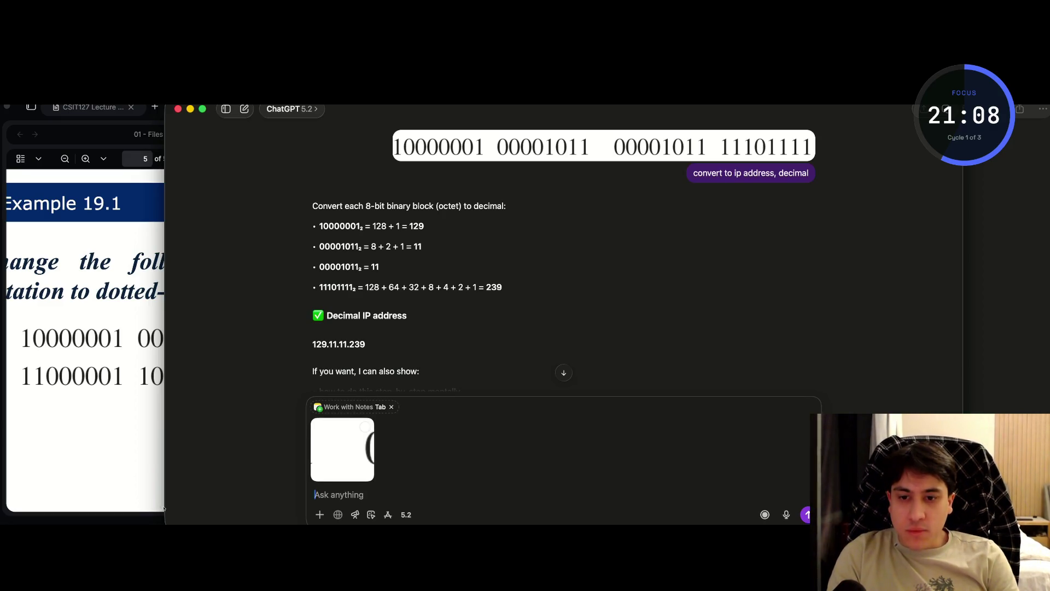
pyautogui.press('Return')
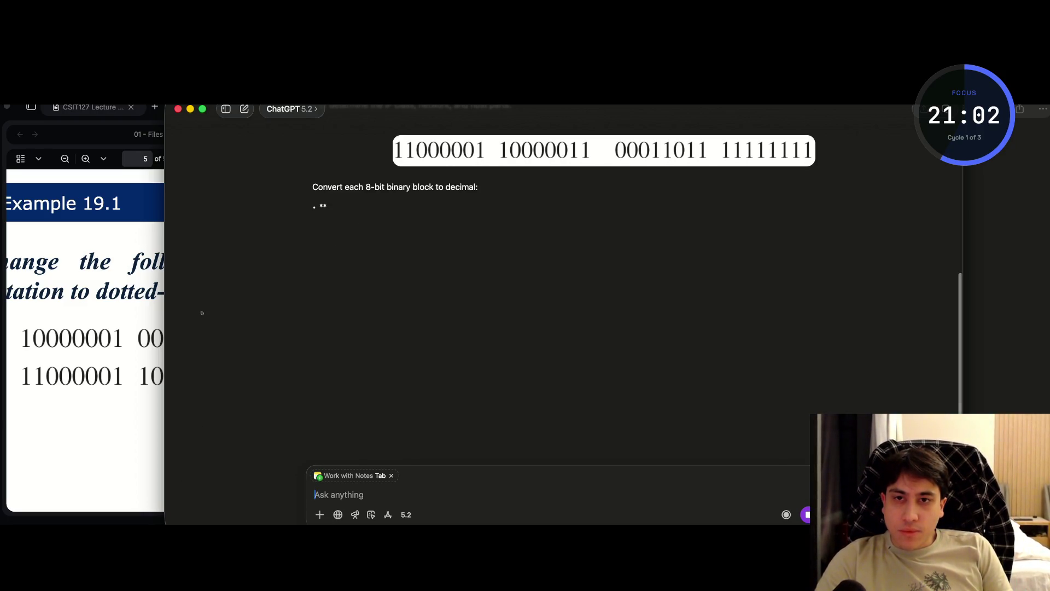
pyautogui.hotkey('ctrl', 'alt', 'Down')
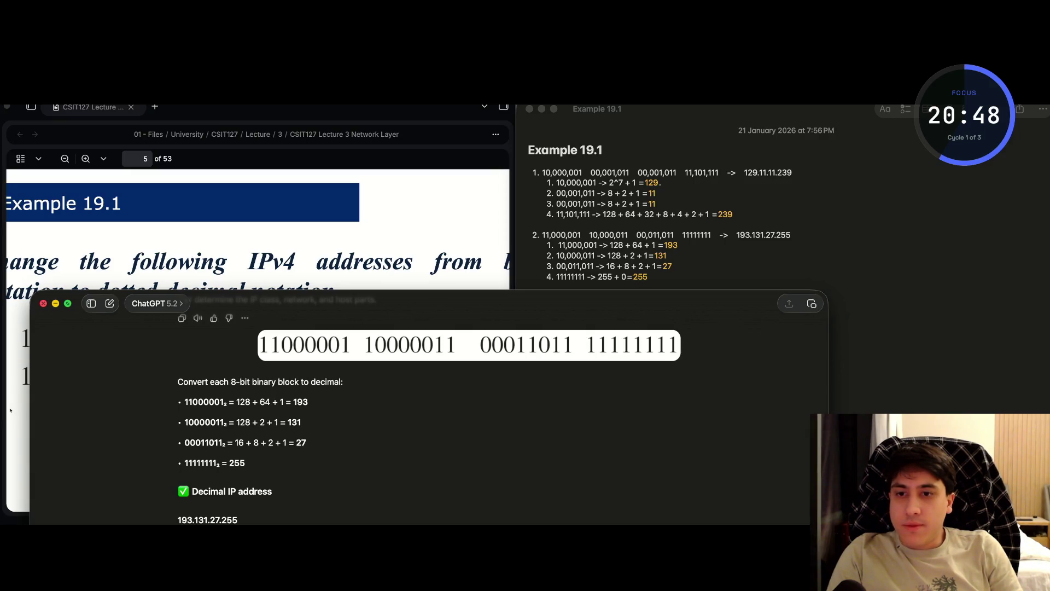
pyautogui.press('super+h')
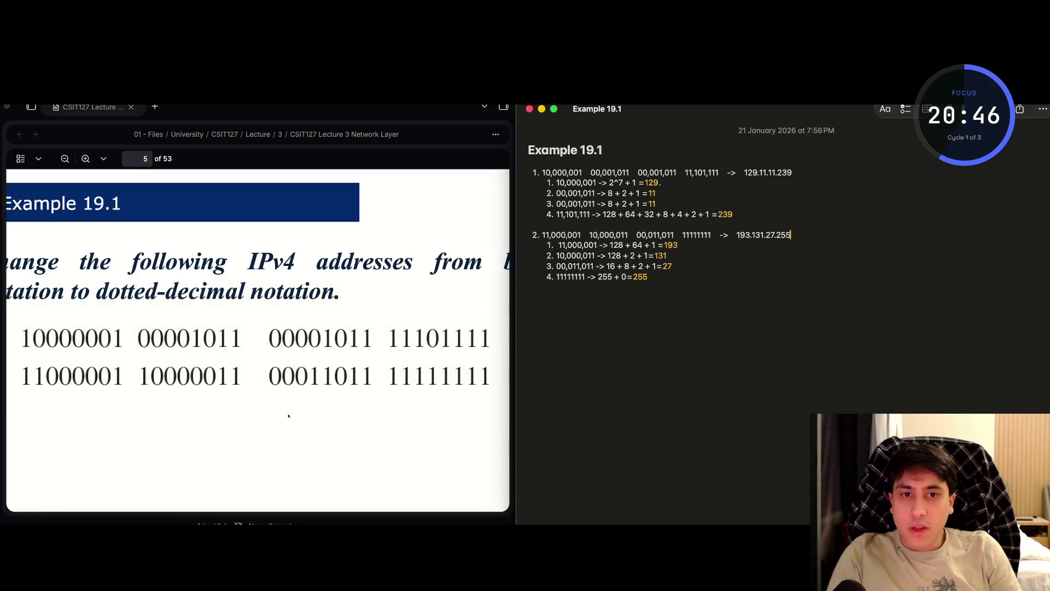
# - Expand the lecture PDF in Obsidian to fill the window
pyautogui.scroll(-5, 115, 441)
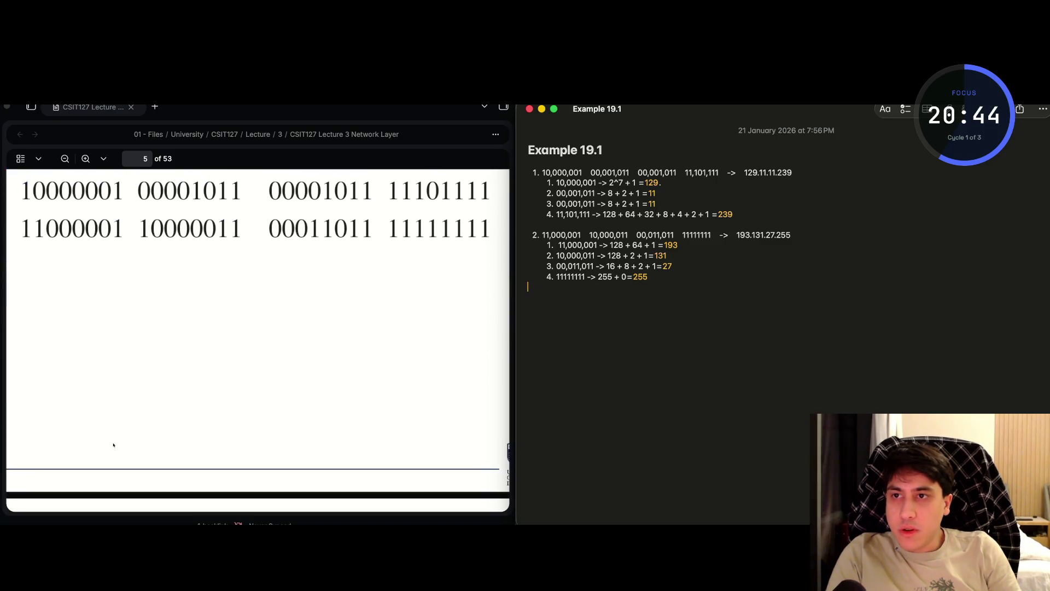
pyautogui.click(214, 312)
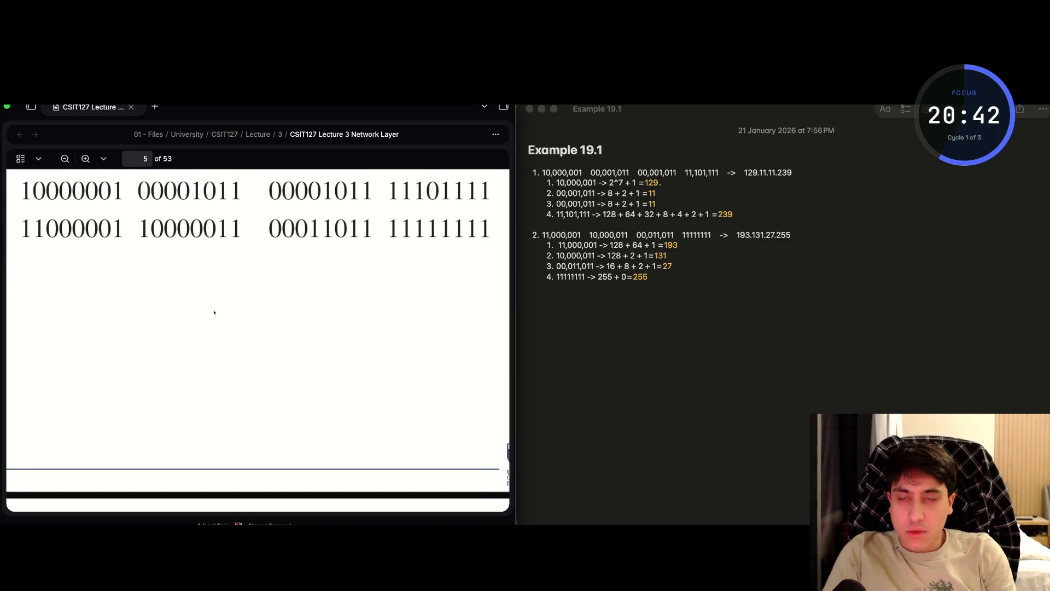
pyautogui.press('ctrl+super+f')
# - Scroll through Example 19.1 and its solution to page 7 on classful addressing
pyautogui.scroll(4, 232, 434)
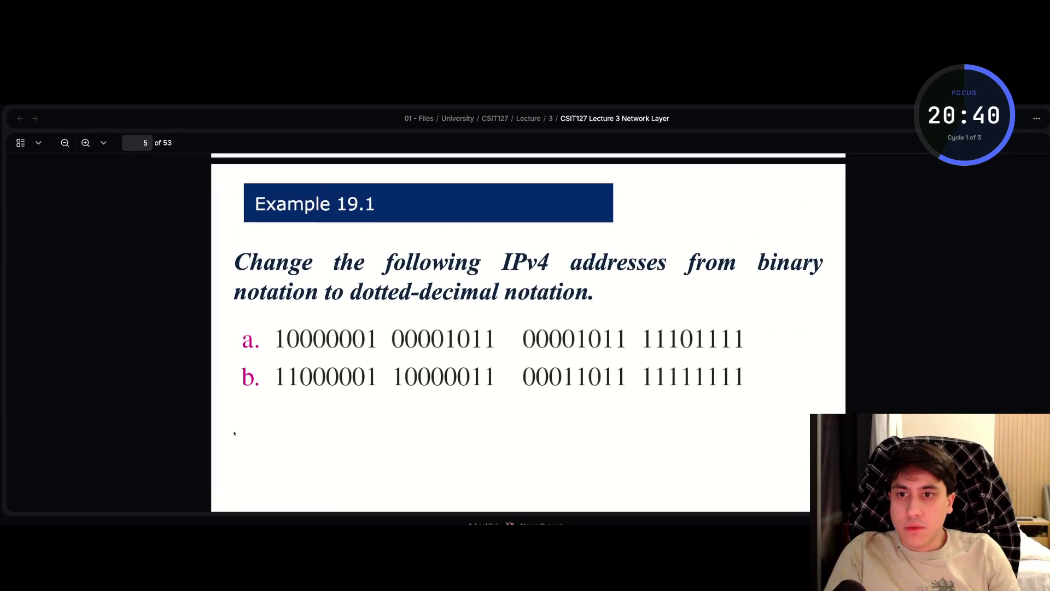
pyautogui.scroll(-1, 234, 433)
pyautogui.scroll(-10, 235, 433)
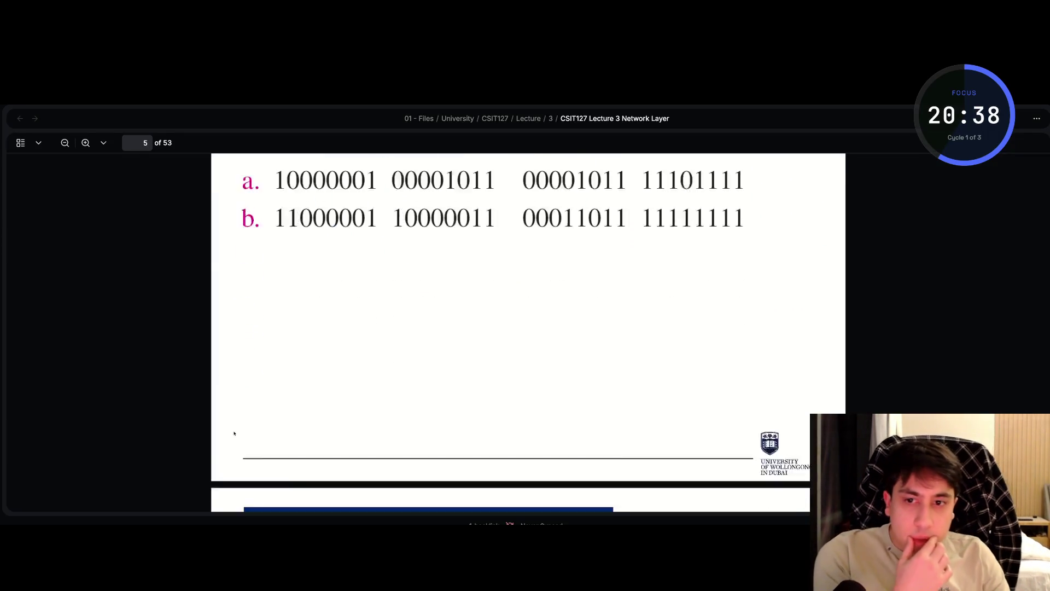
pyautogui.scroll(-10, 234, 433)
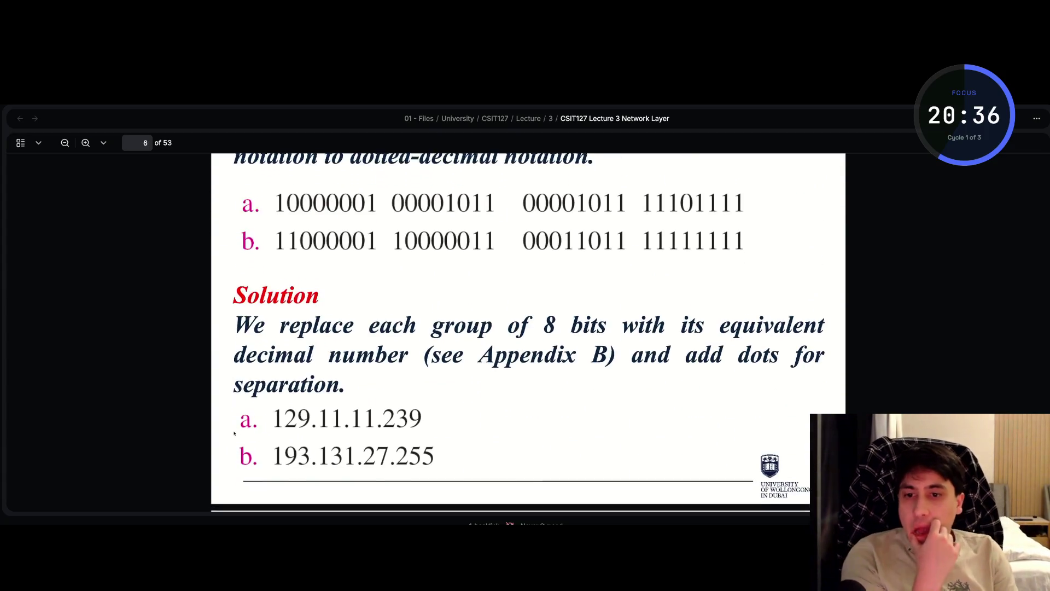
pyautogui.scroll(3, 234, 433)
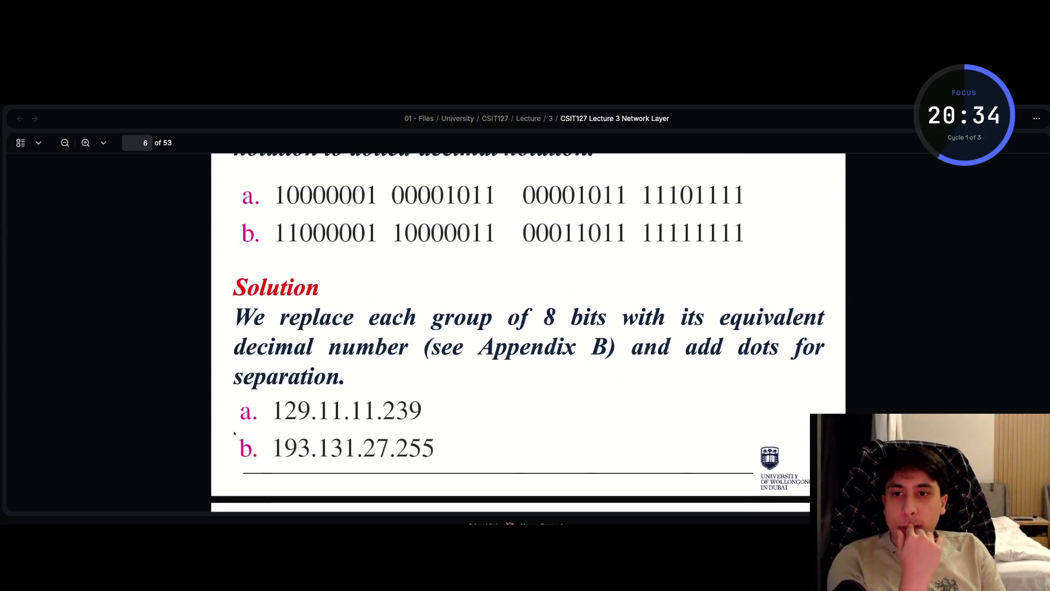
pyautogui.scroll(-10, 234, 433)
pyautogui.scroll(-1, 234, 433)
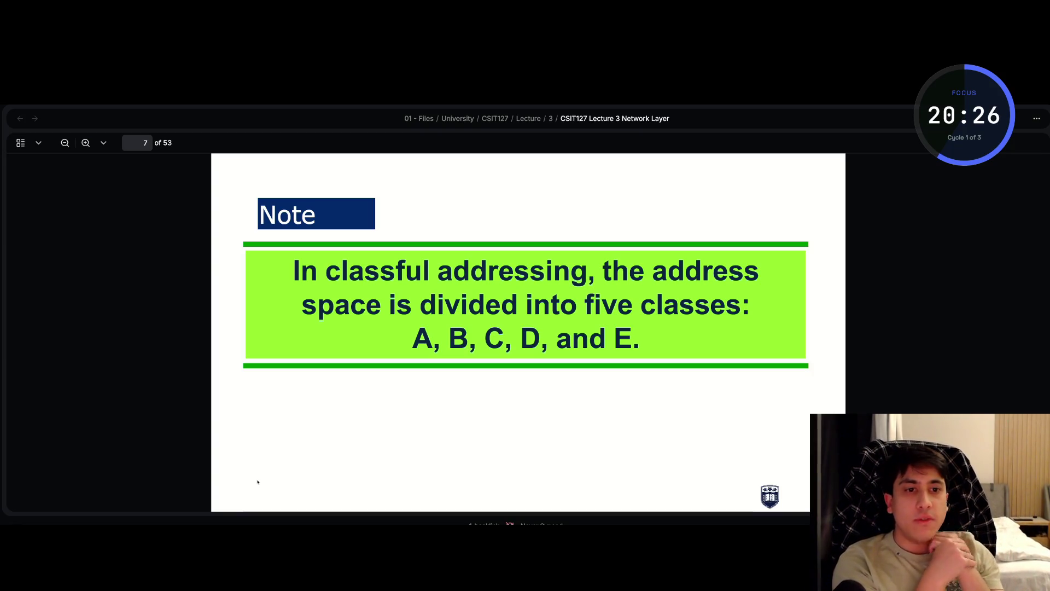
# - Scroll the lecture PDF to page 8, Figure 19.2 on finding address classes
pyautogui.scroll(-5, 257, 481)
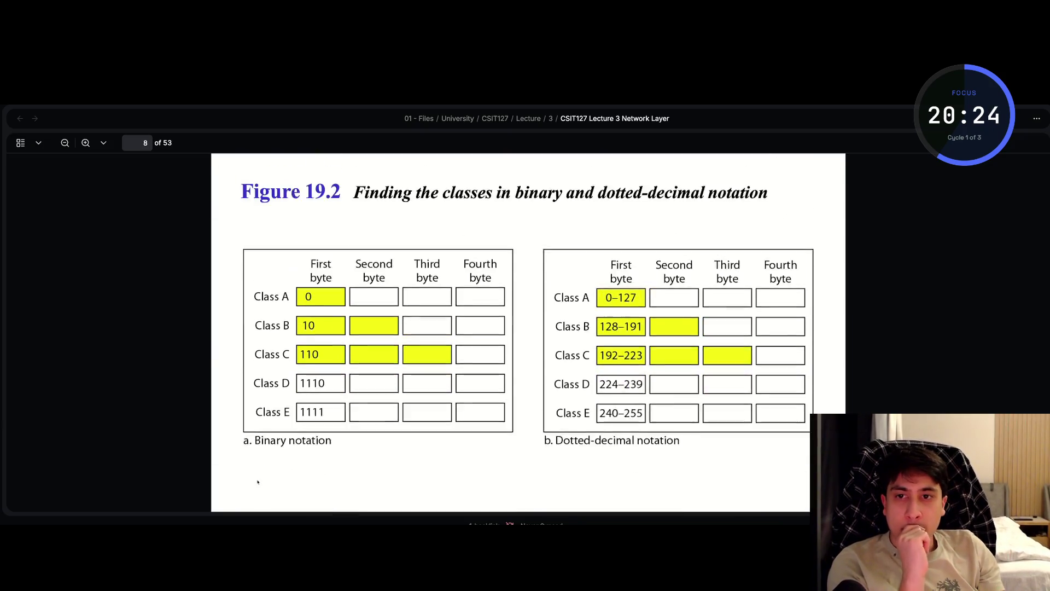
pyautogui.scroll(1, 257, 482)
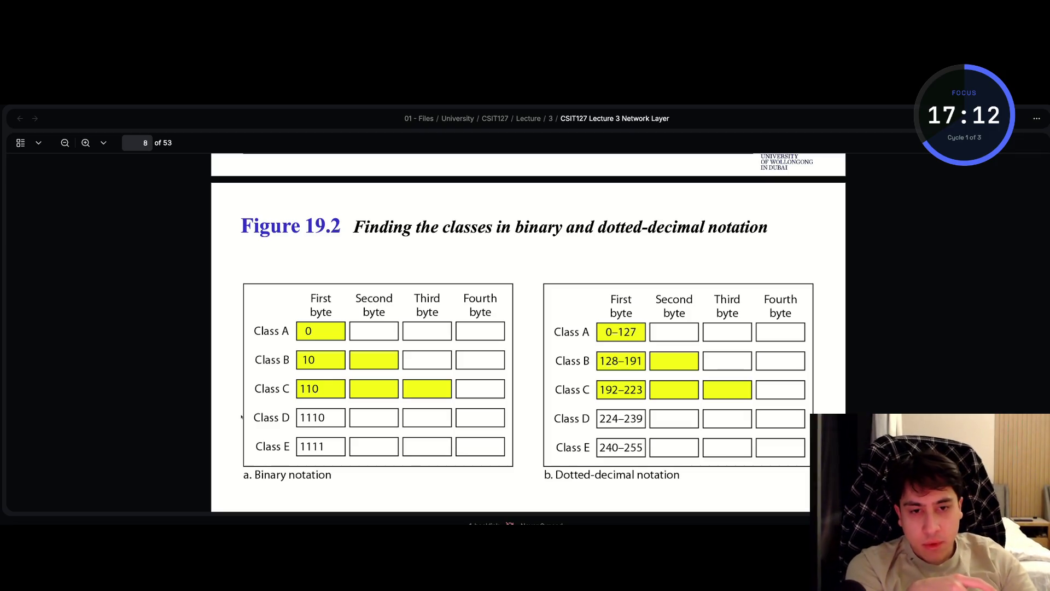
# - Read Example 19.4 and its solution on pages 9–10, continuing to Table 19.1 on page 11
pyautogui.scroll(-6, 630, 358)
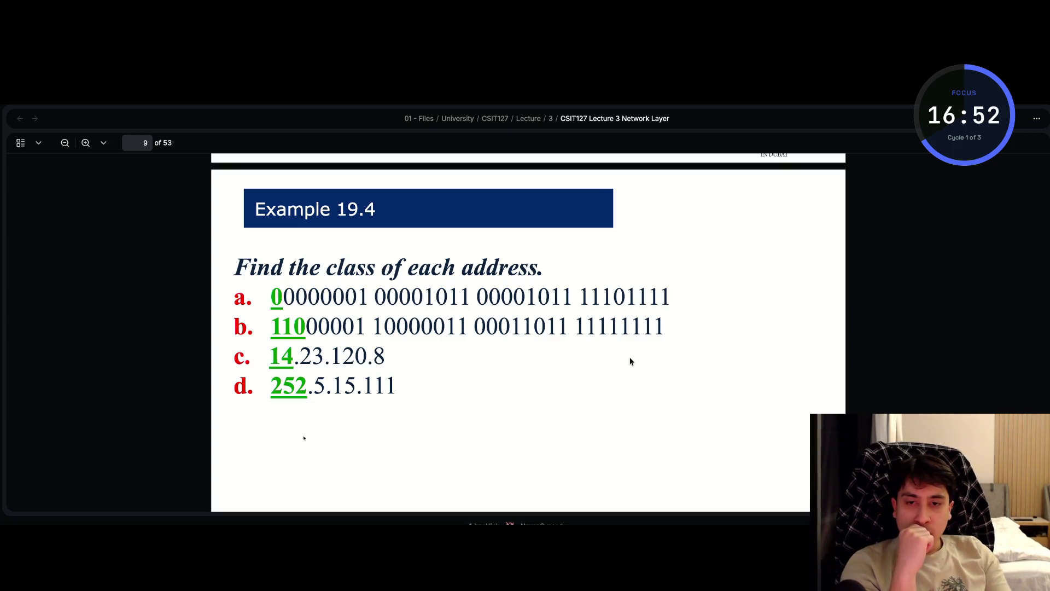
pyautogui.scroll(-10, 242, 448)
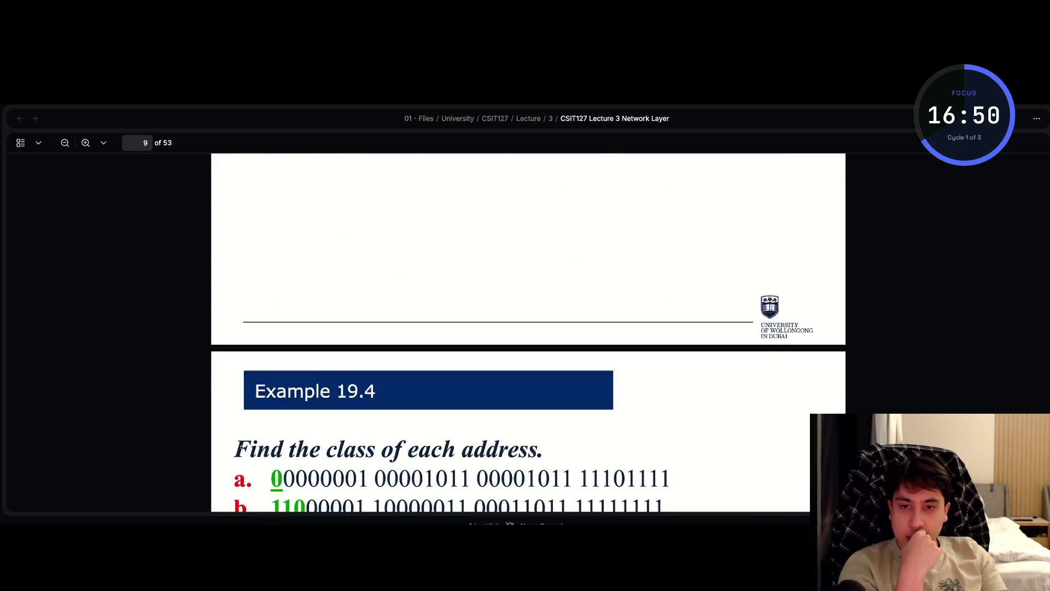
pyautogui.scroll(-3, 503, 377)
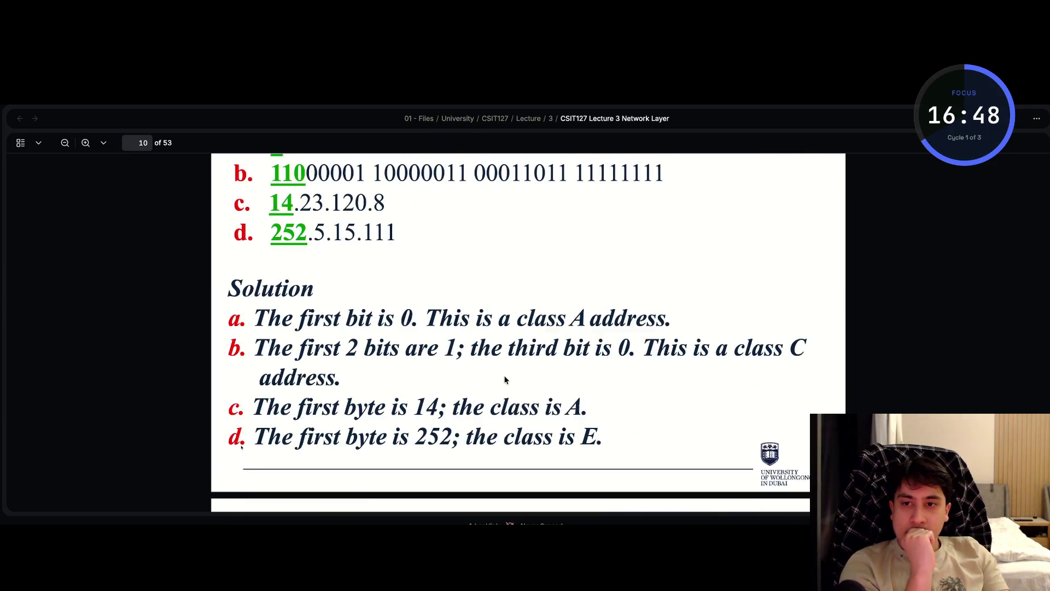
pyautogui.scroll(5, 504, 377)
pyautogui.scroll(-4, 504, 377)
pyautogui.scroll(2, 504, 377)
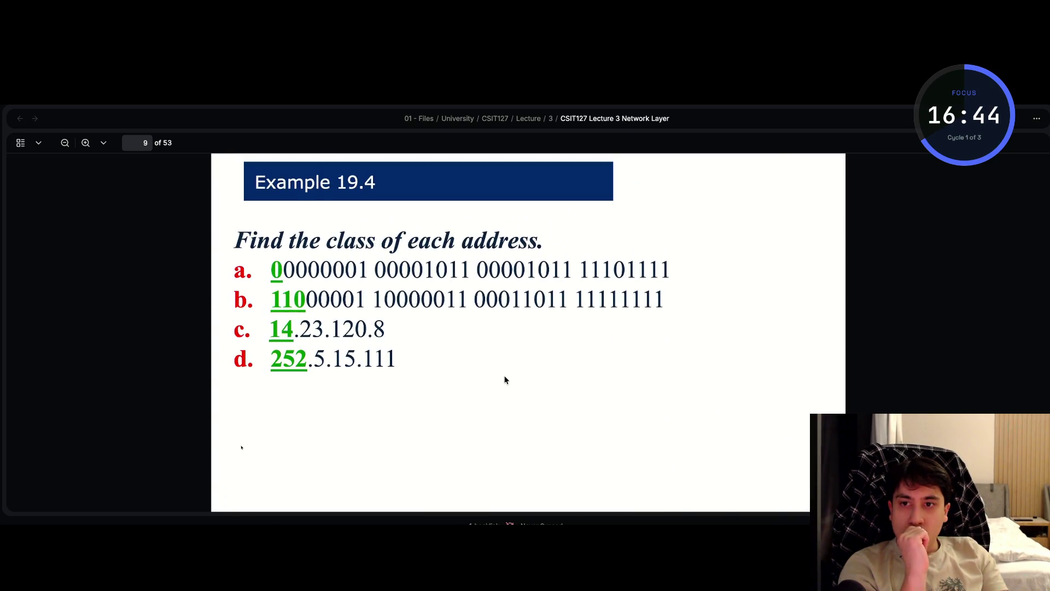
pyautogui.scroll(1, 504, 380)
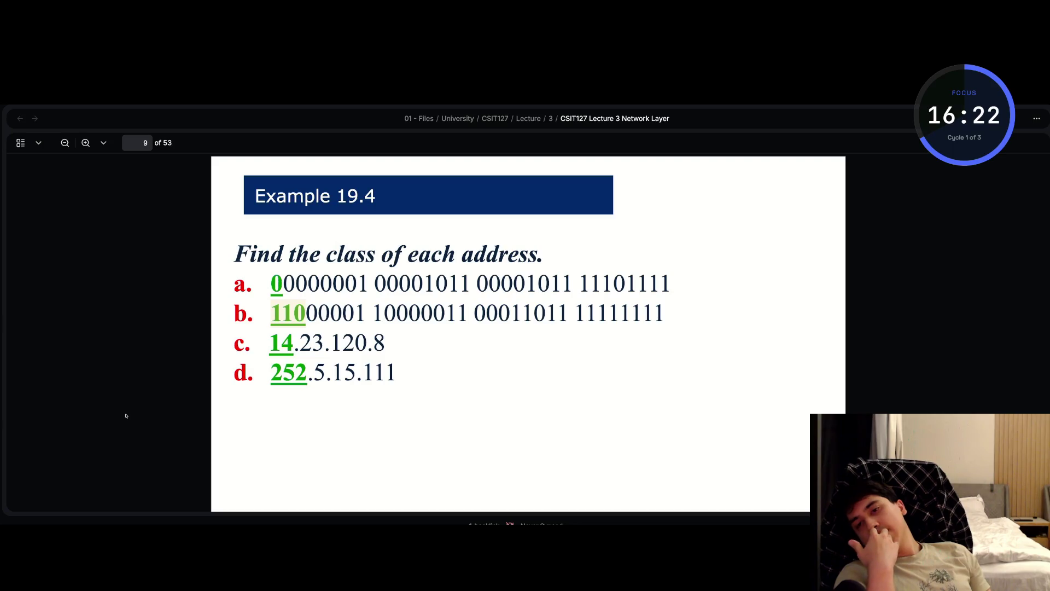
pyautogui.scroll(5, 125, 416)
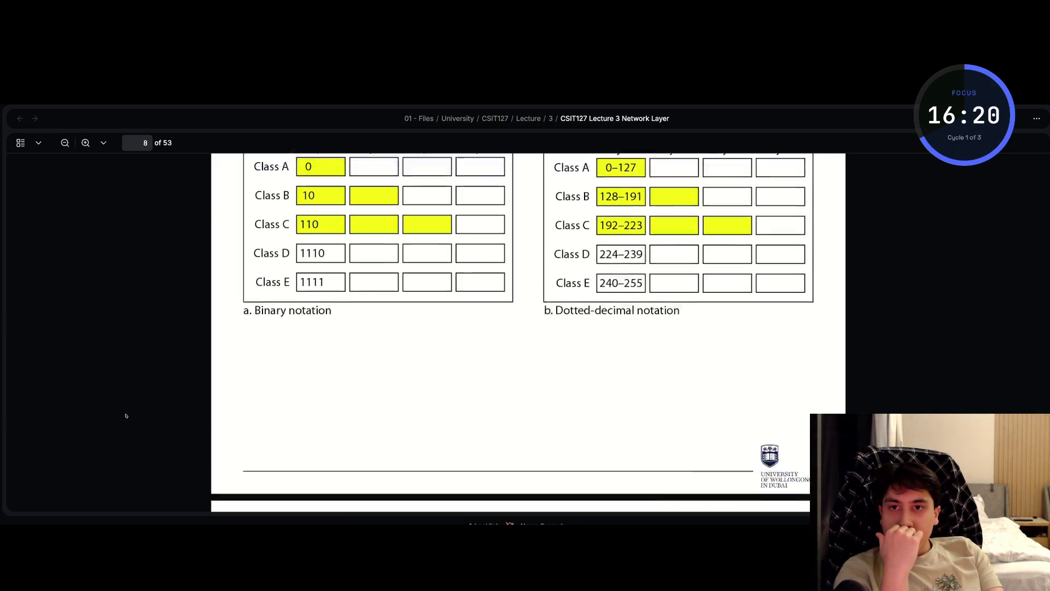
pyautogui.scroll(2, 126, 416)
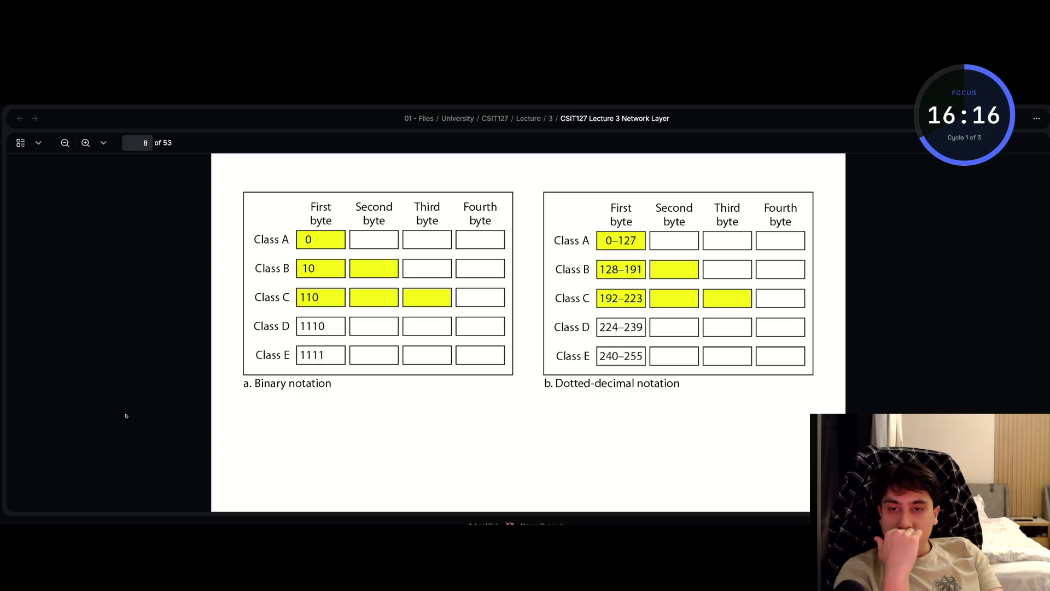
pyautogui.scroll(-1, 126, 415)
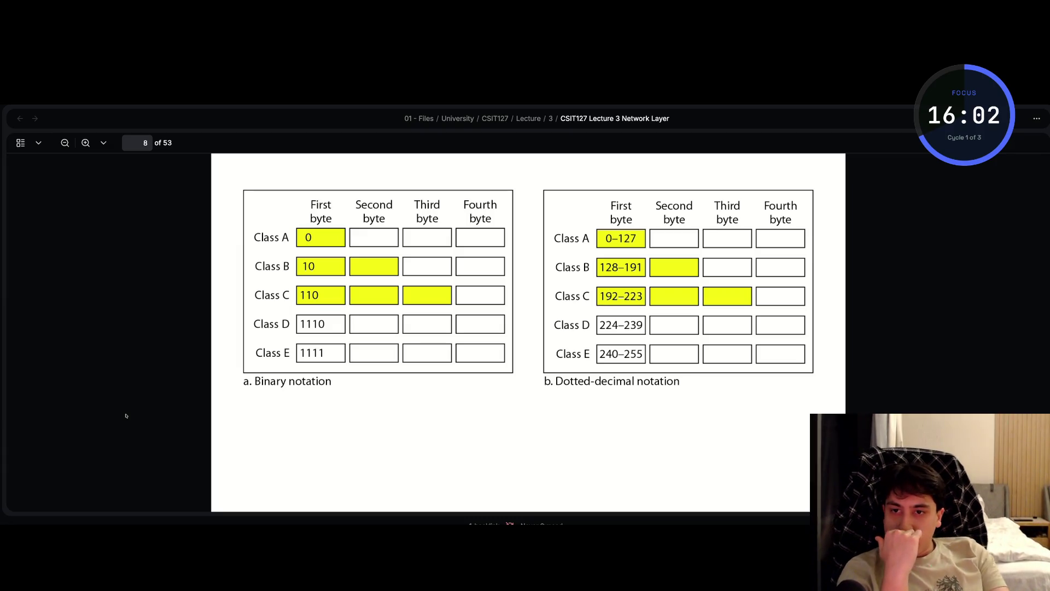
pyautogui.scroll(-10, 126, 419)
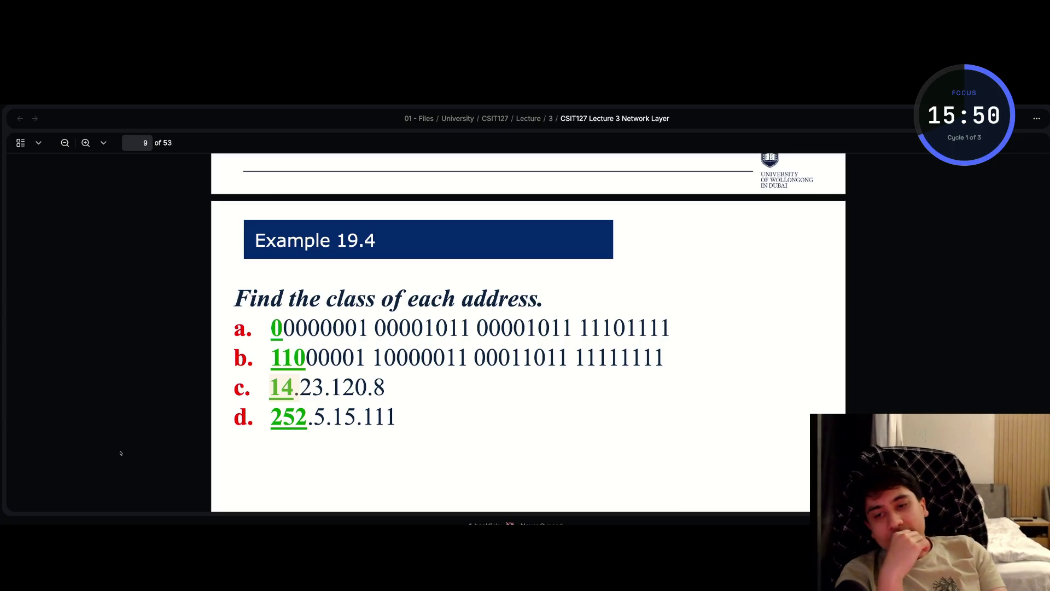
pyautogui.scroll(-2, 152, 466)
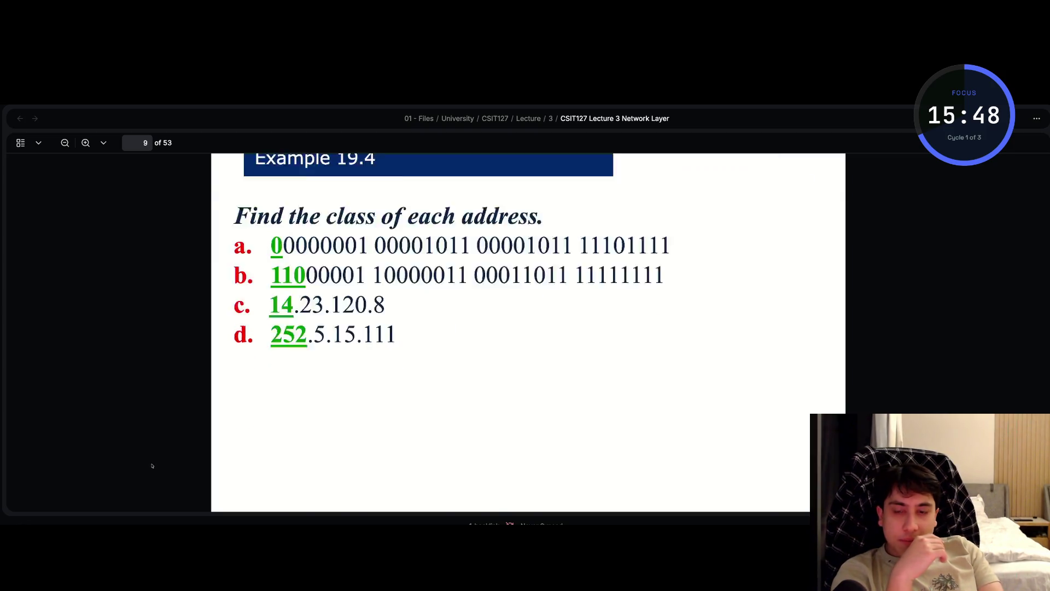
pyautogui.scroll(-8, 152, 466)
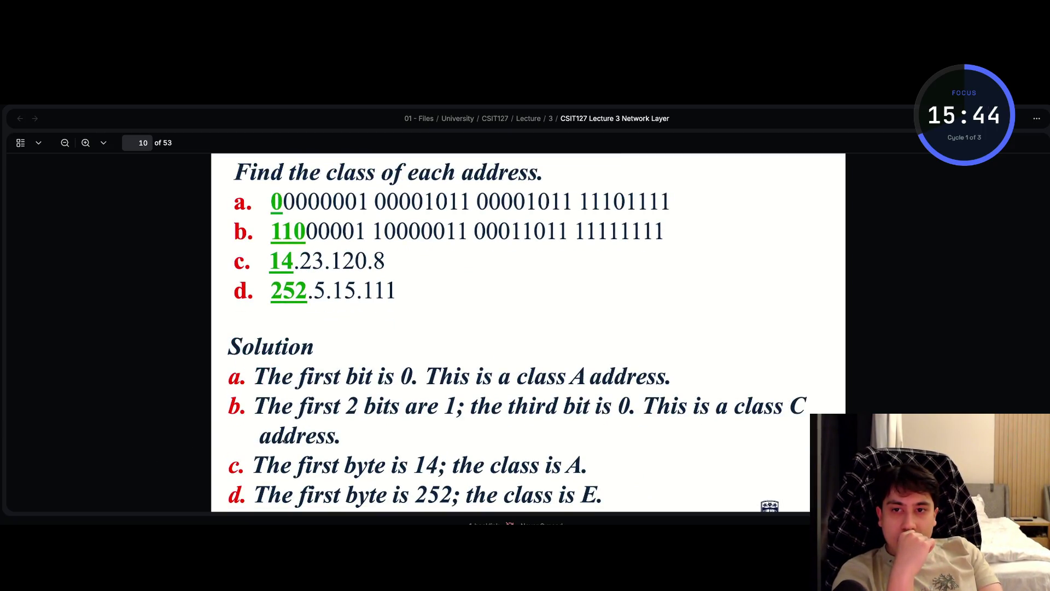
pyautogui.scroll(8, 269, 444)
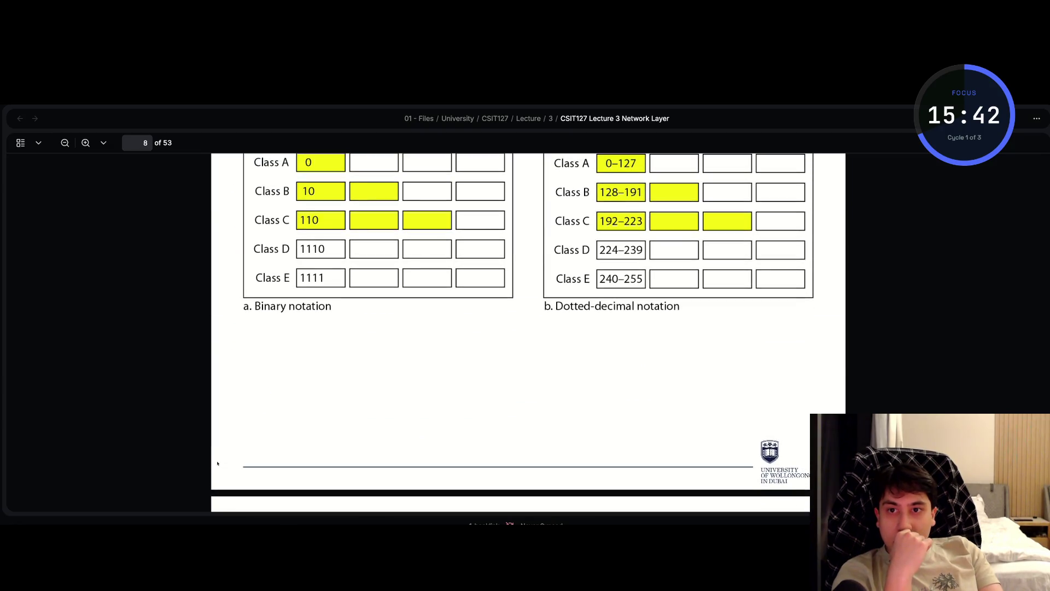
pyautogui.scroll(-4, 218, 464)
pyautogui.scroll(-7, 218, 463)
pyautogui.scroll(2, 218, 464)
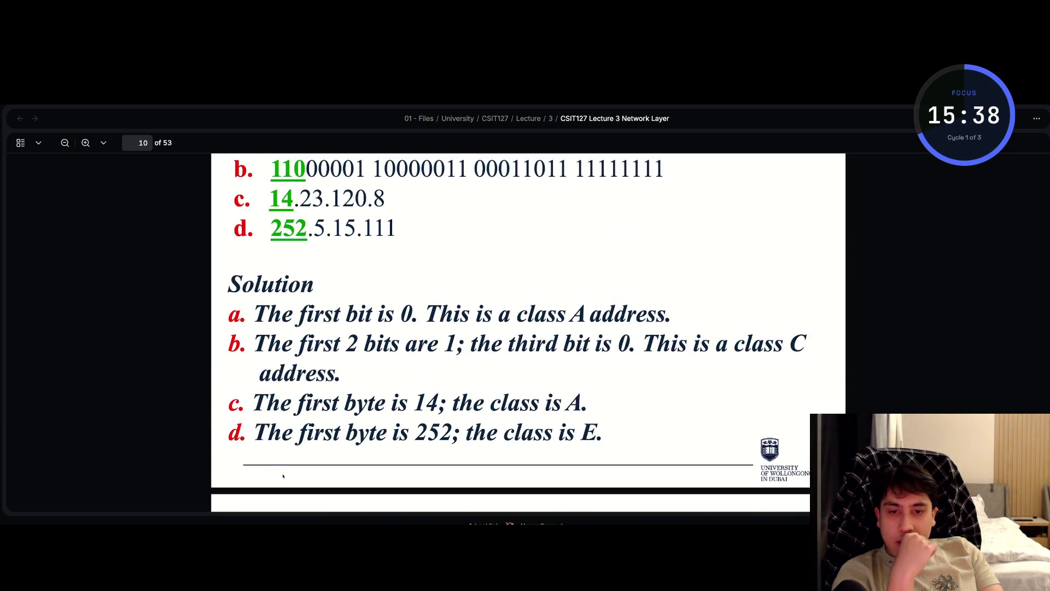
pyautogui.scroll(-10, 282, 476)
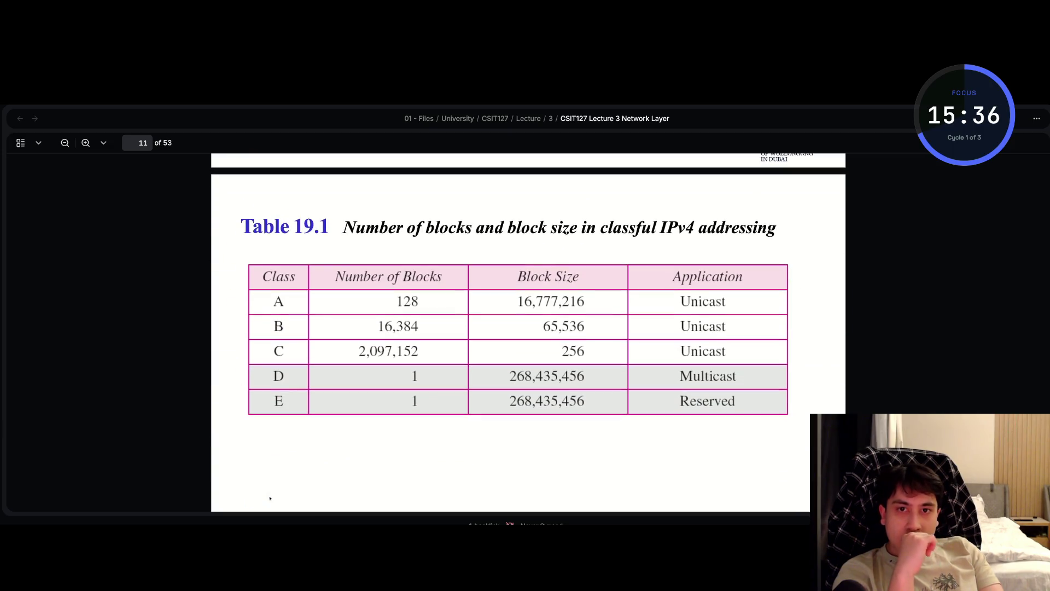
# - Scroll the lecture PDF from page 15 to page 16's Example 19.6 on block 205.16.37.39/28
pyautogui.scroll(1, 270, 497)
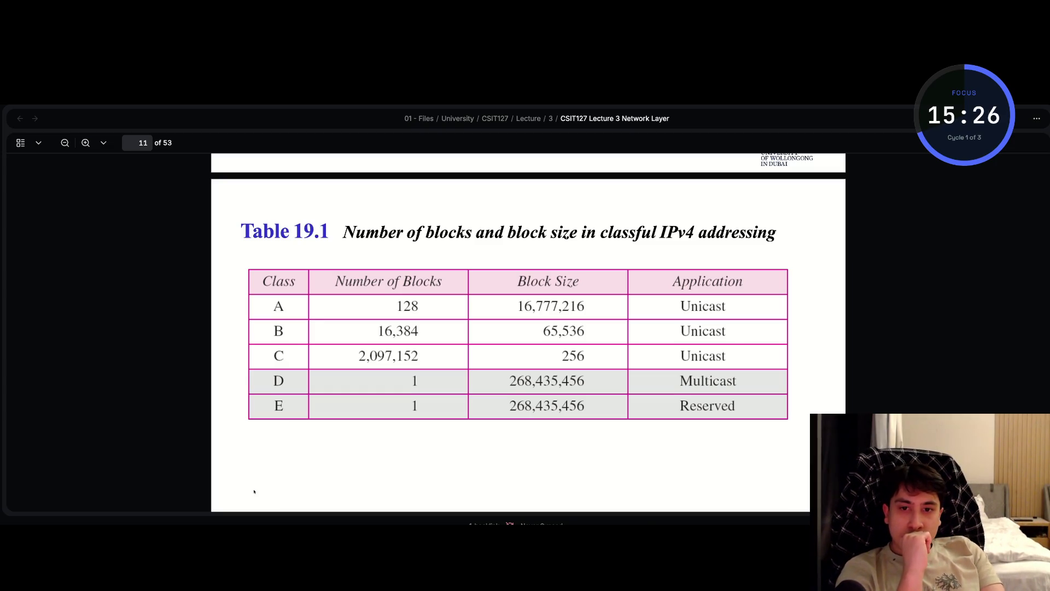
pyautogui.scroll(-10, 254, 491)
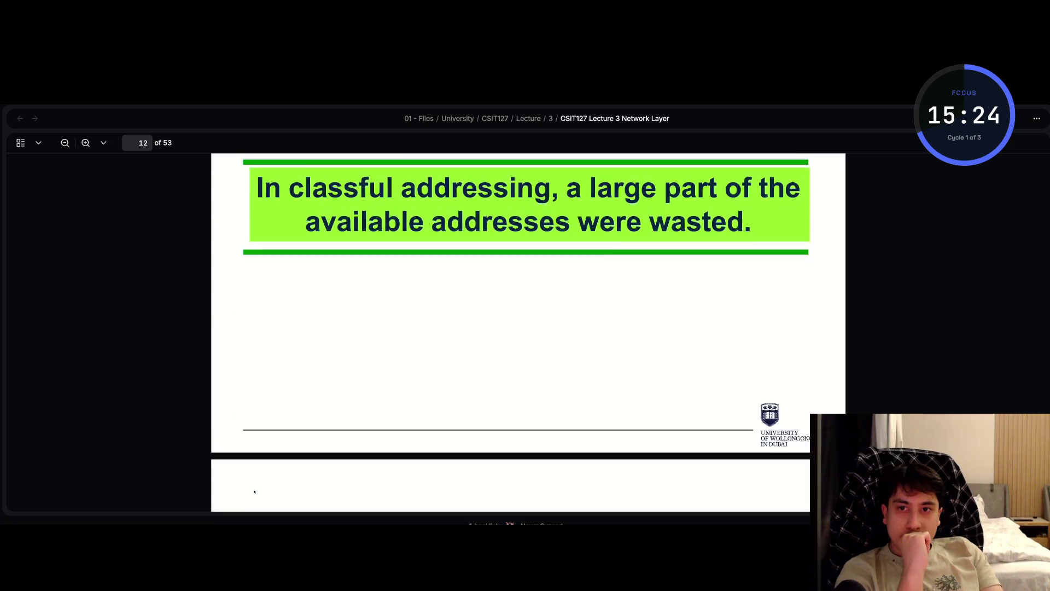
pyautogui.scroll(3, 254, 491)
pyautogui.scroll(-1, 254, 491)
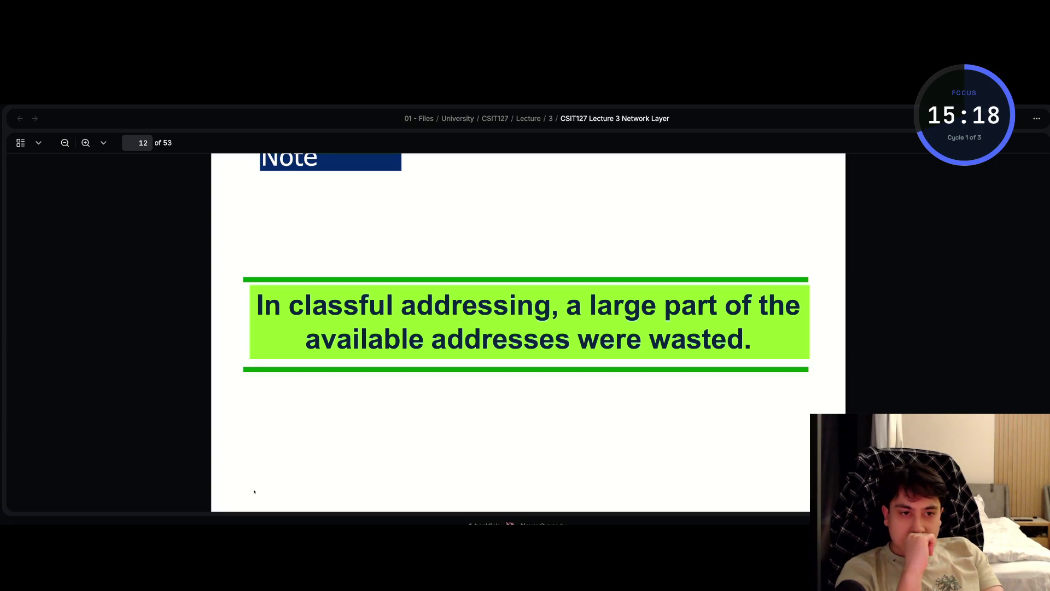
pyautogui.scroll(-5, 254, 492)
pyautogui.scroll(-1, 253, 491)
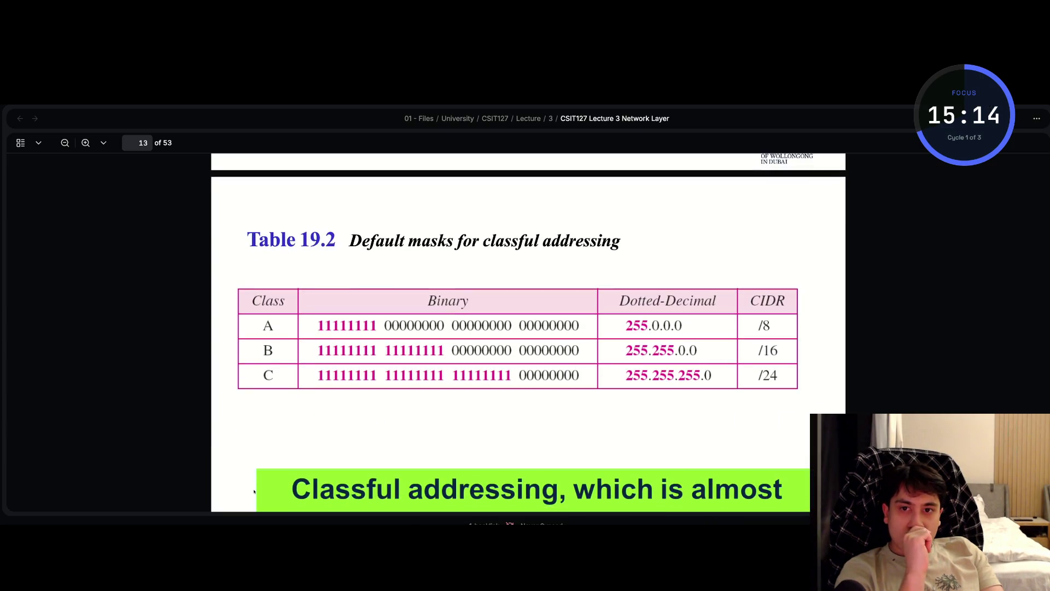
pyautogui.scroll(5, 254, 492)
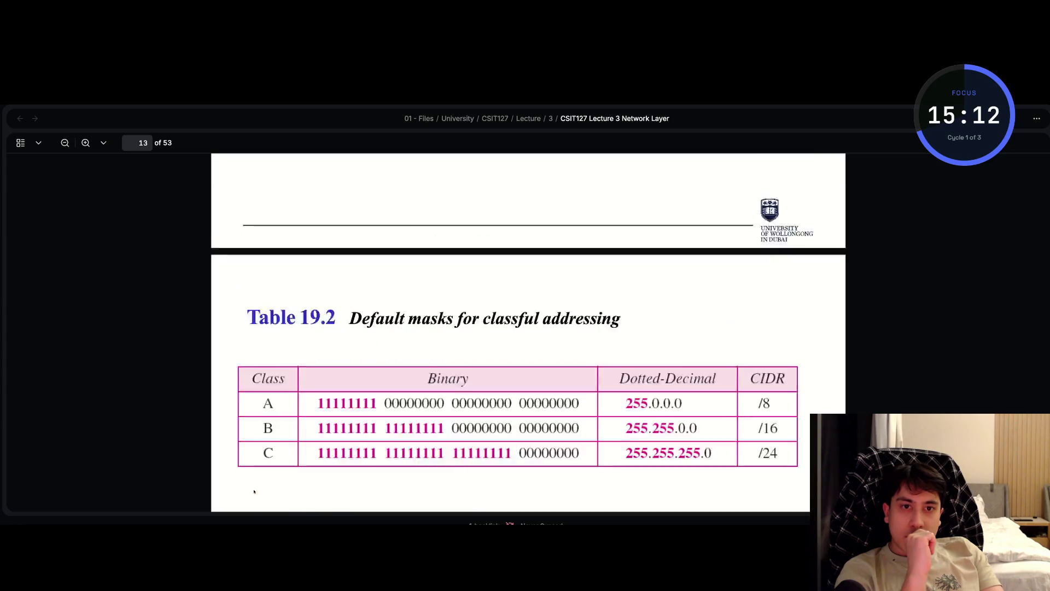
pyautogui.scroll(-2, 530, 468)
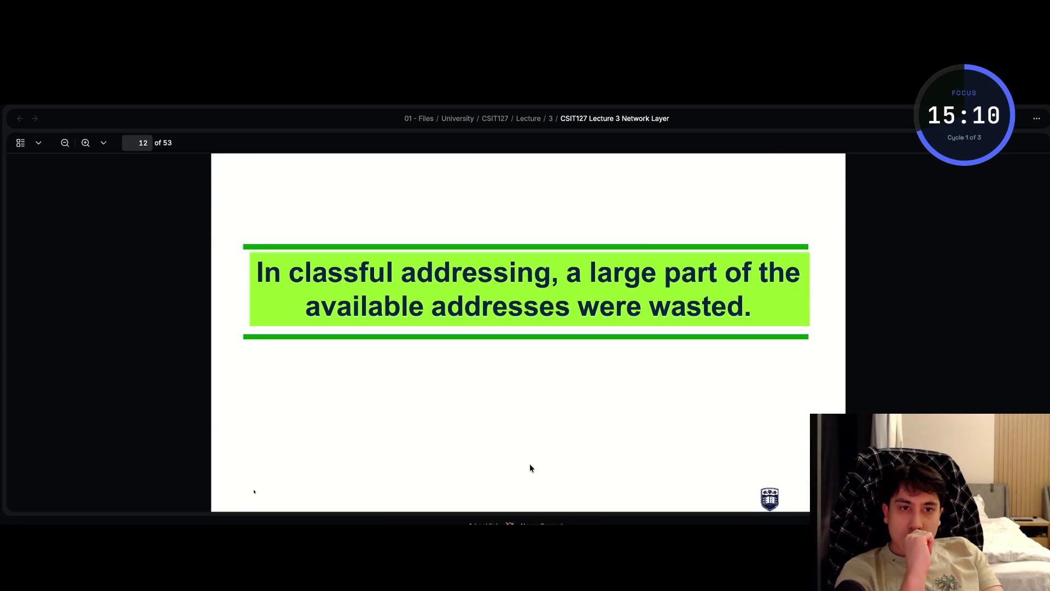
pyautogui.scroll(-5, 530, 465)
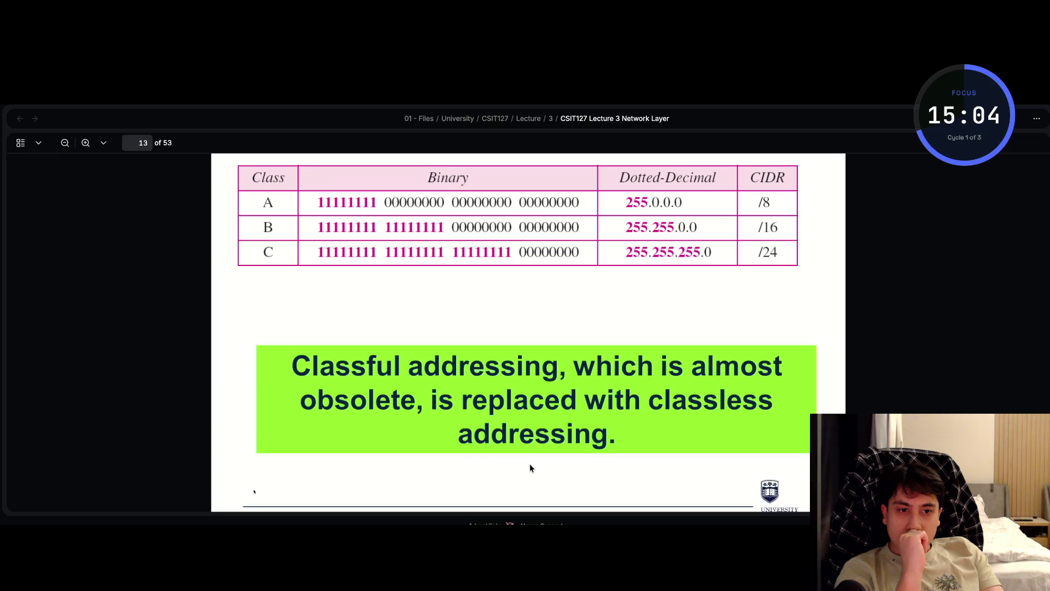
pyautogui.scroll(-5, 530, 466)
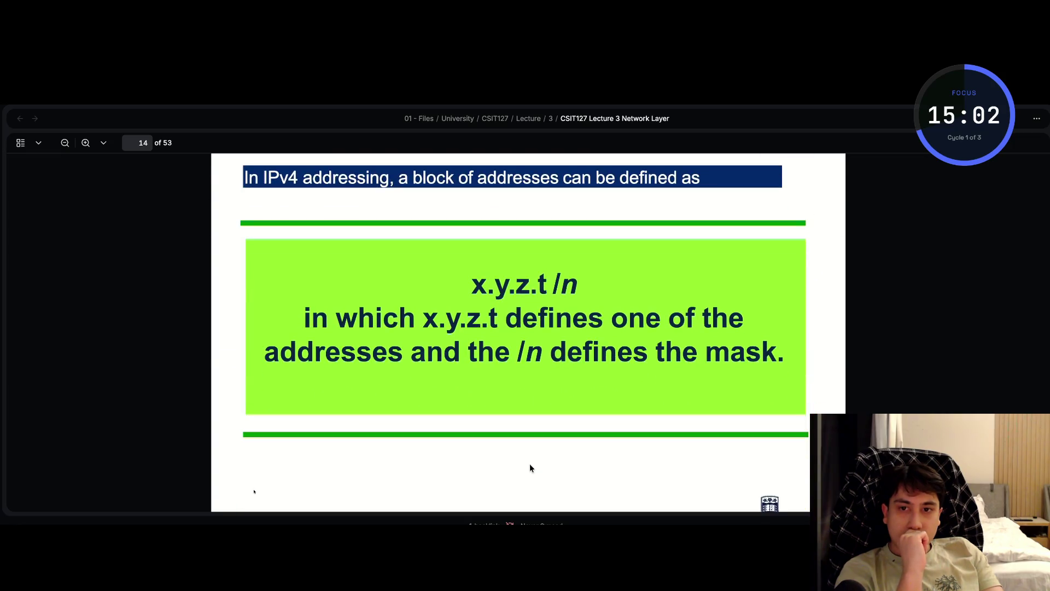
pyautogui.scroll(-1, 530, 465)
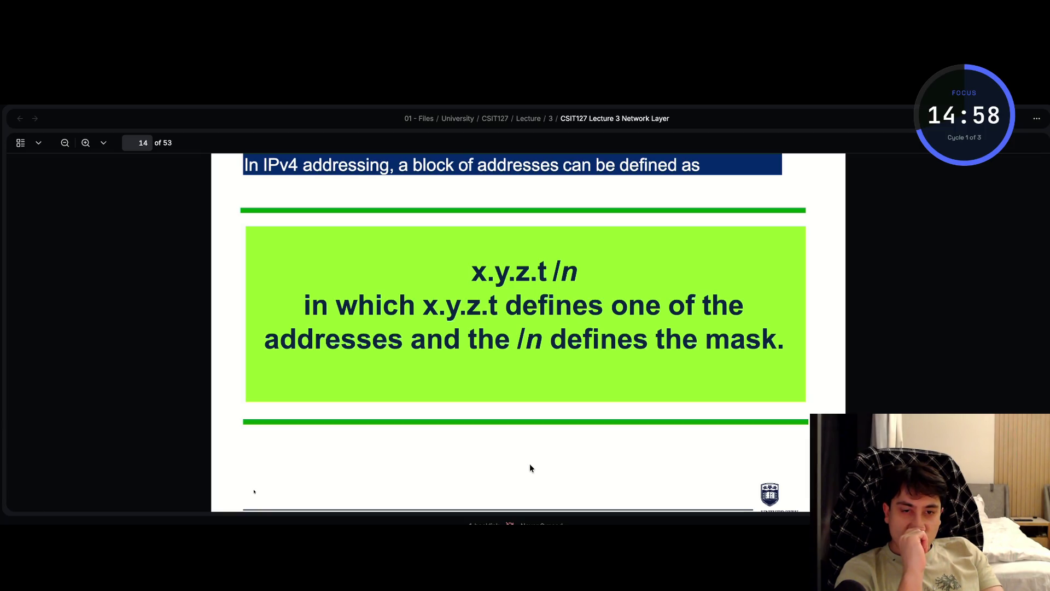
pyautogui.scroll(-10, 530, 465)
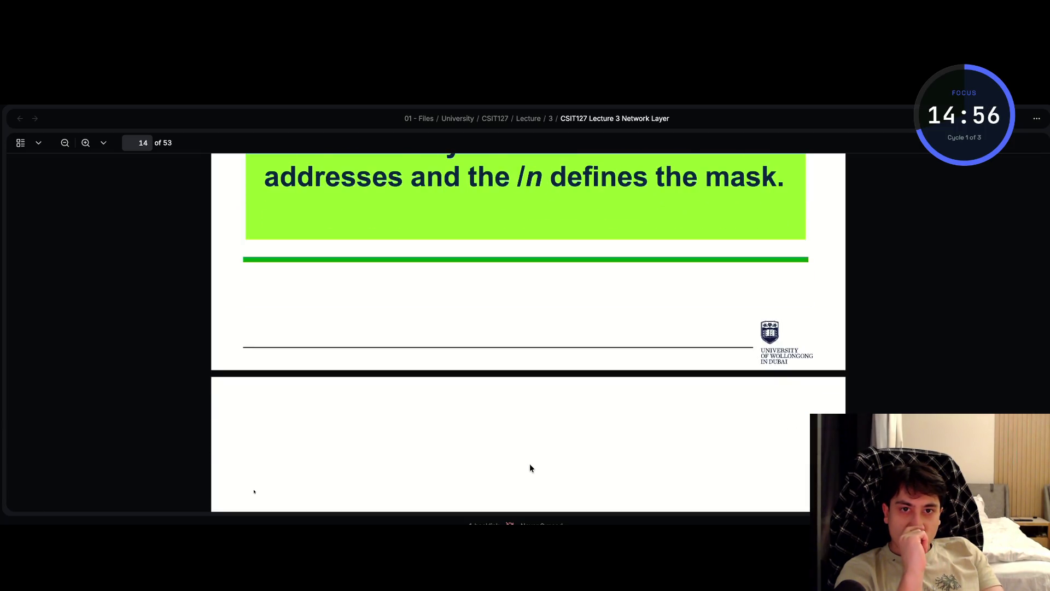
pyautogui.scroll(-5, 529, 464)
pyautogui.scroll(1, 530, 464)
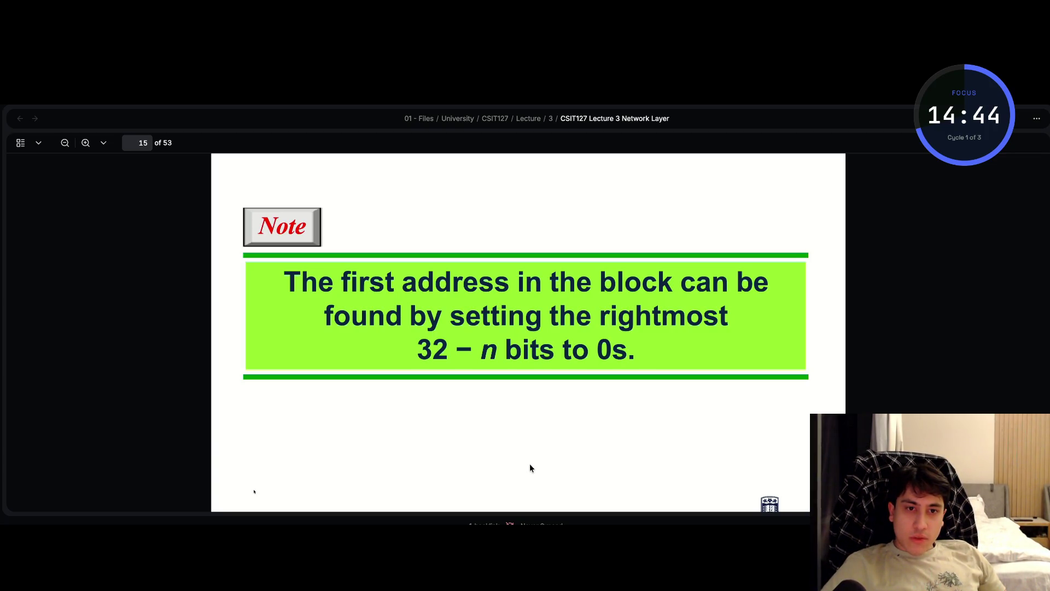
pyautogui.scroll(-8, 531, 466)
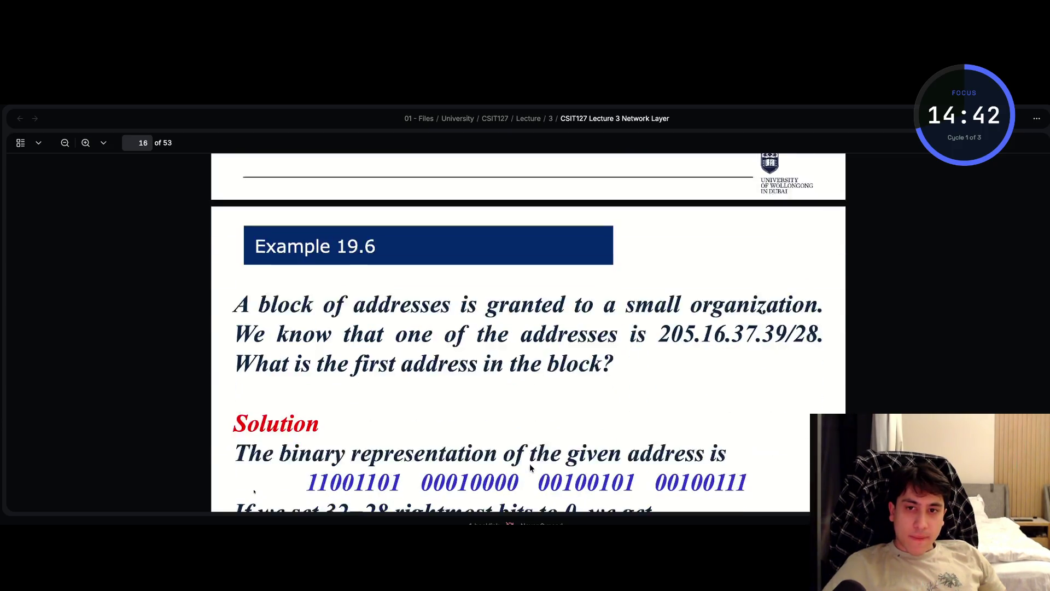
pyautogui.scroll(-2, 531, 466)
pyautogui.scroll(3, 530, 466)
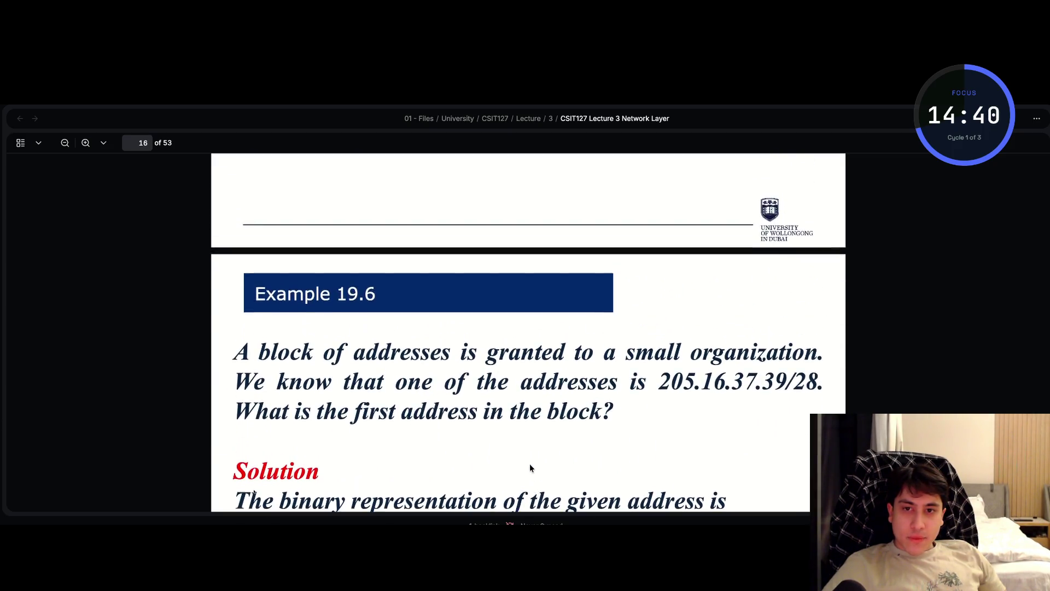
pyautogui.scroll(1, 530, 468)
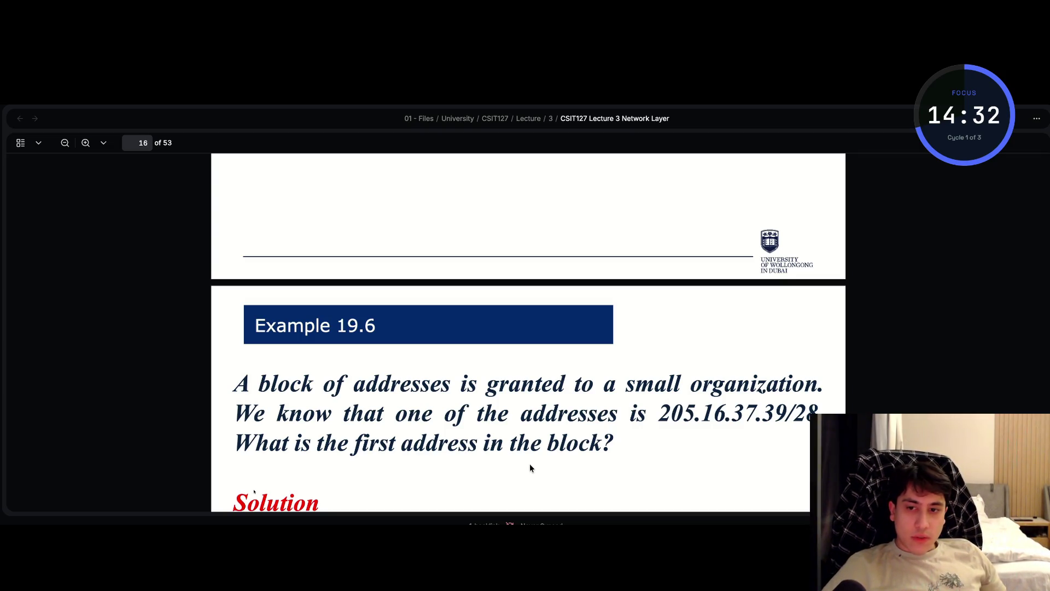
pyautogui.scroll(-3, 529, 467)
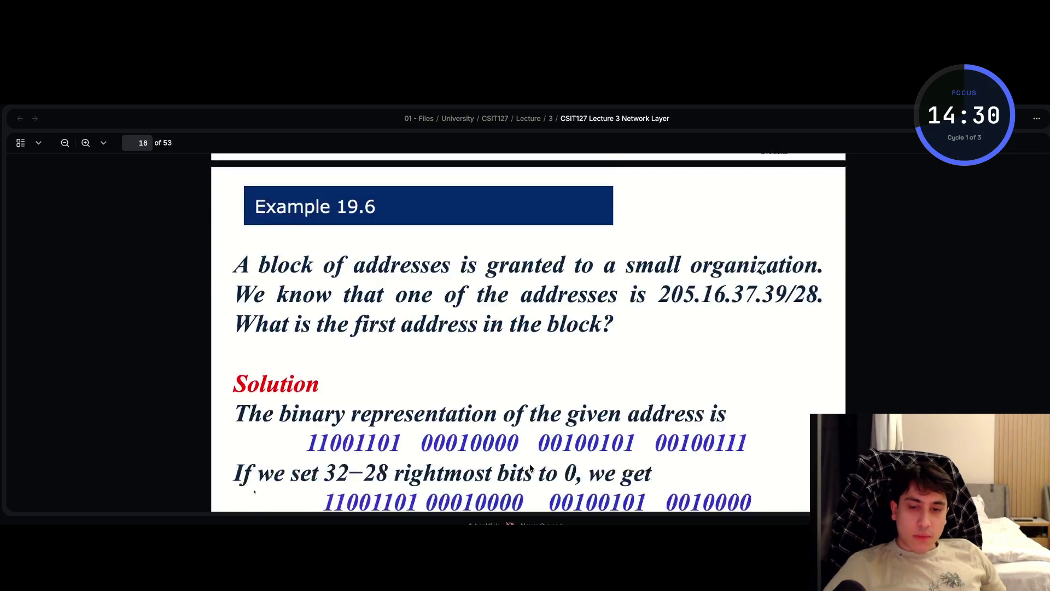
# - Review the Example 19.6 solution, then tile Notes beside the lecture PDF
pyautogui.scroll(-3, 529, 465)
pyautogui.scroll(5, 529, 464)
pyautogui.scroll(-2, 530, 464)
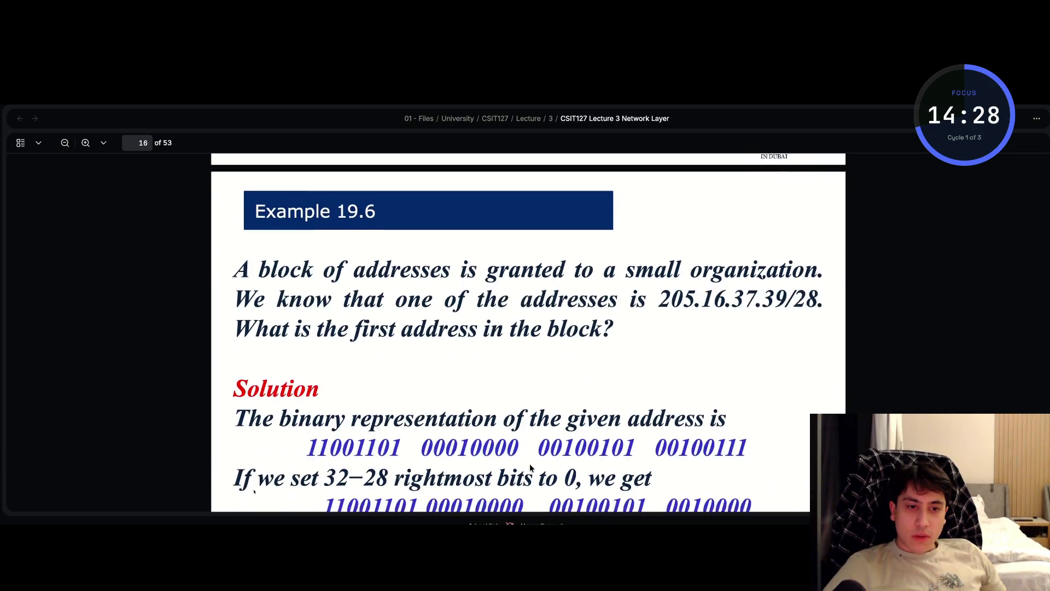
pyautogui.scroll(-3, 530, 464)
pyautogui.scroll(2, 529, 464)
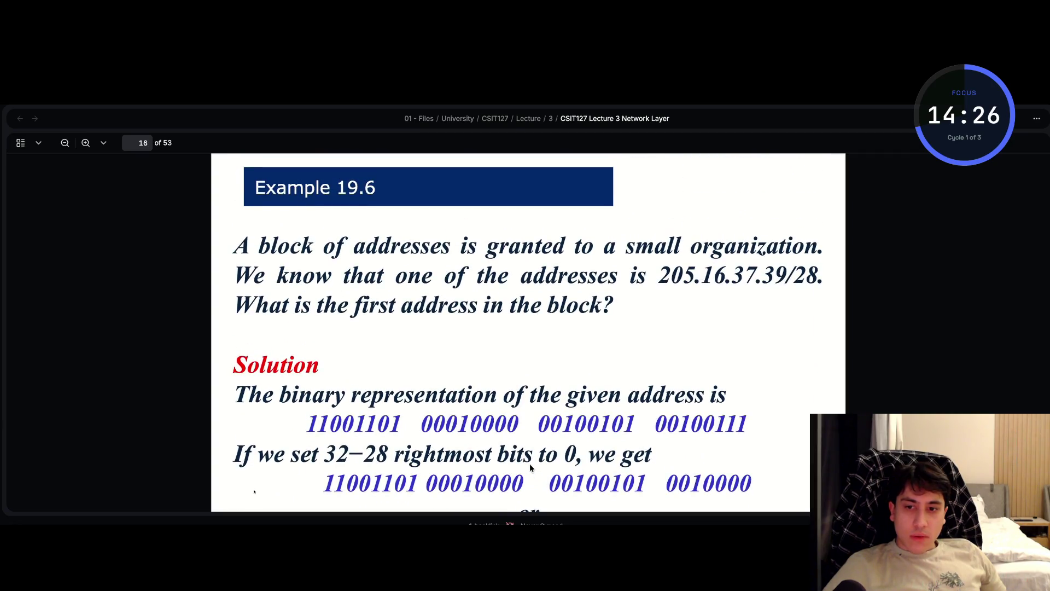
pyautogui.scroll(-1, 530, 464)
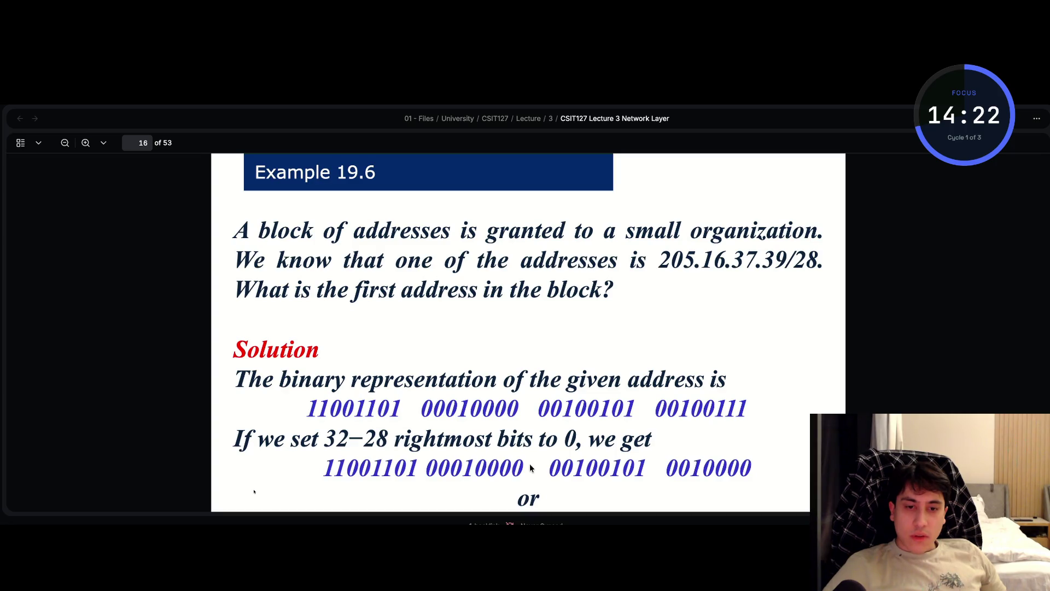
pyautogui.scroll(-3, 530, 464)
pyautogui.scroll(5, 530, 464)
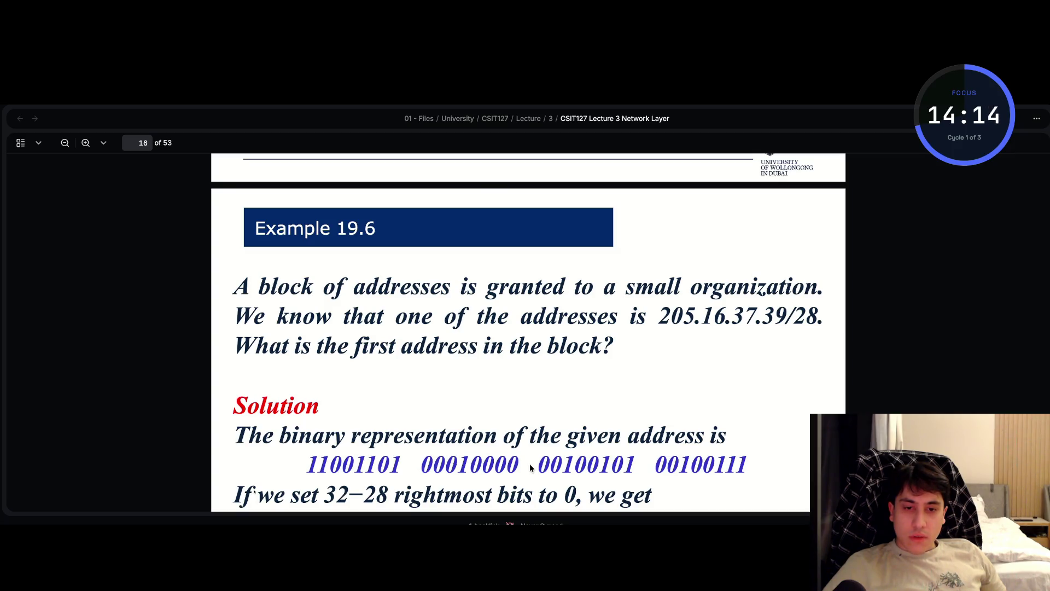
pyautogui.scroll(3, 529, 464)
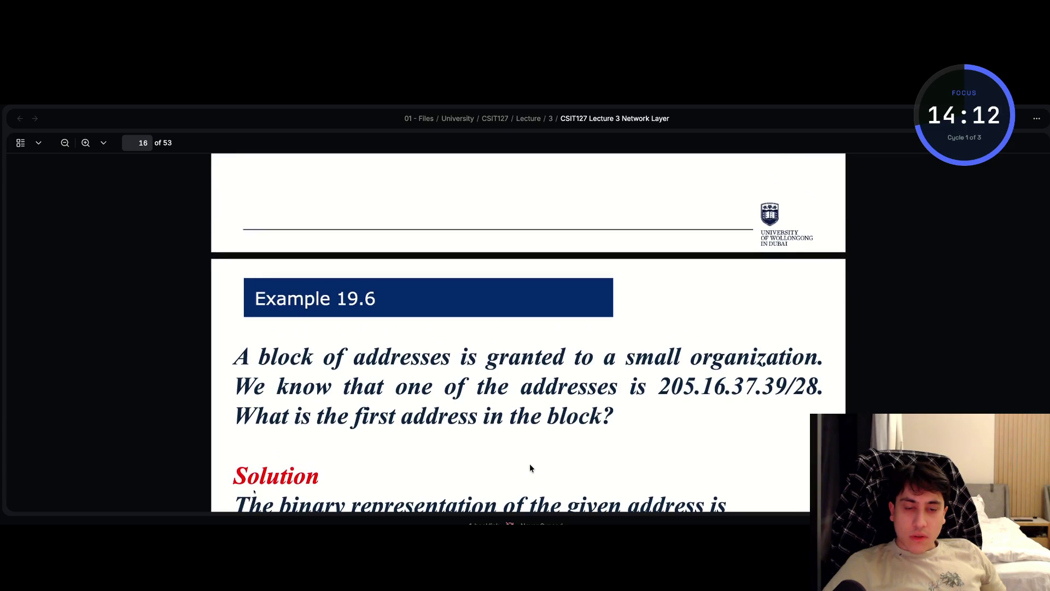
pyautogui.scroll(1, 530, 468)
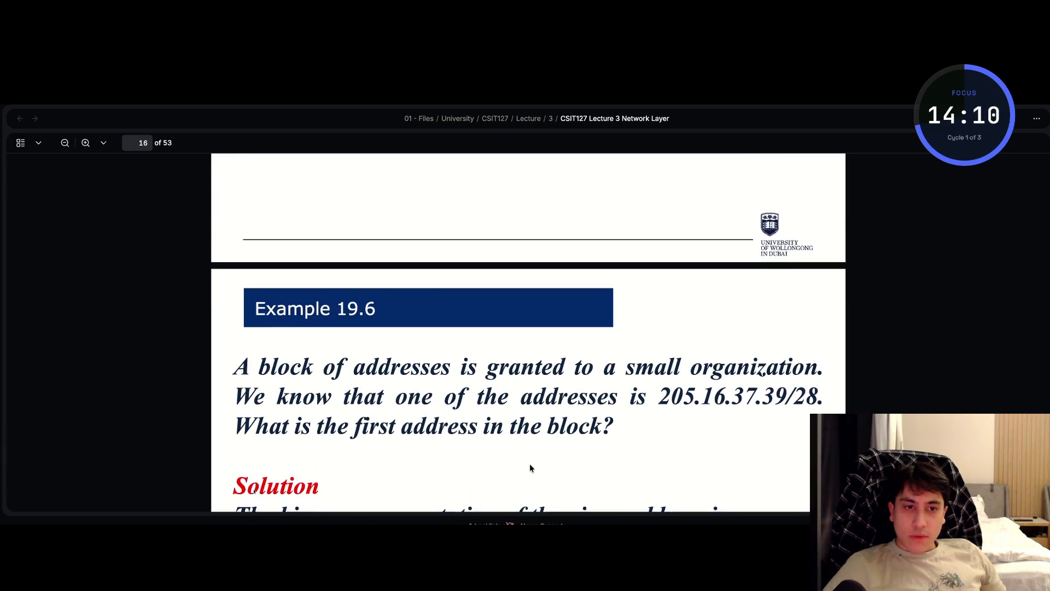
pyautogui.scroll(1, 529, 468)
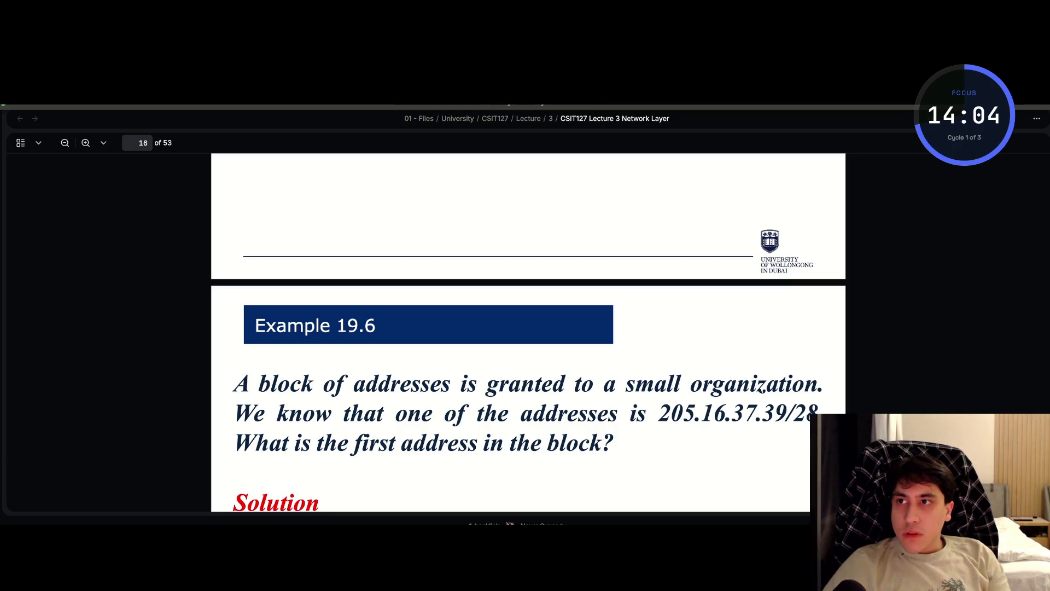
pyautogui.hotkey('ctrl', 'Right')
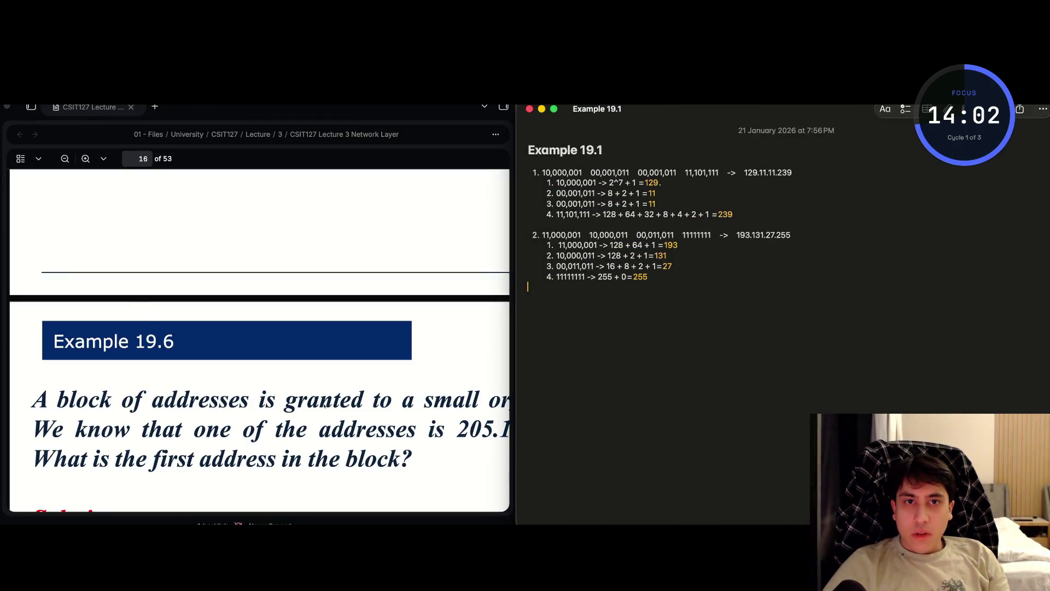
# - Add a blank line at the note's end and remove the empty line above Example 19.1
pyautogui.press('Return')
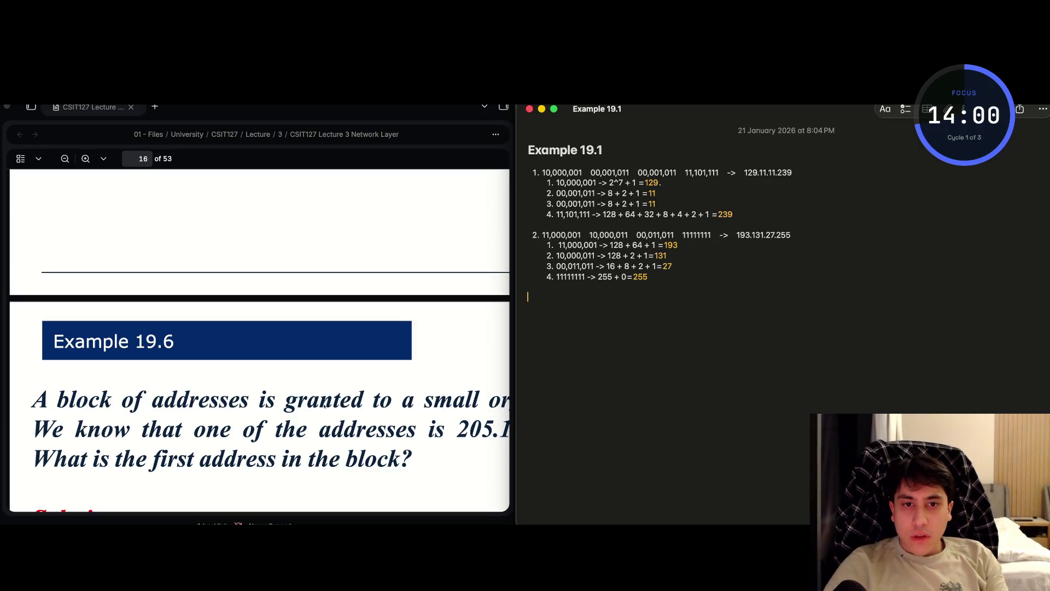
pyautogui.write('E')
pyautogui.press('BackSpace')
pyautogui.press('BackSpace')
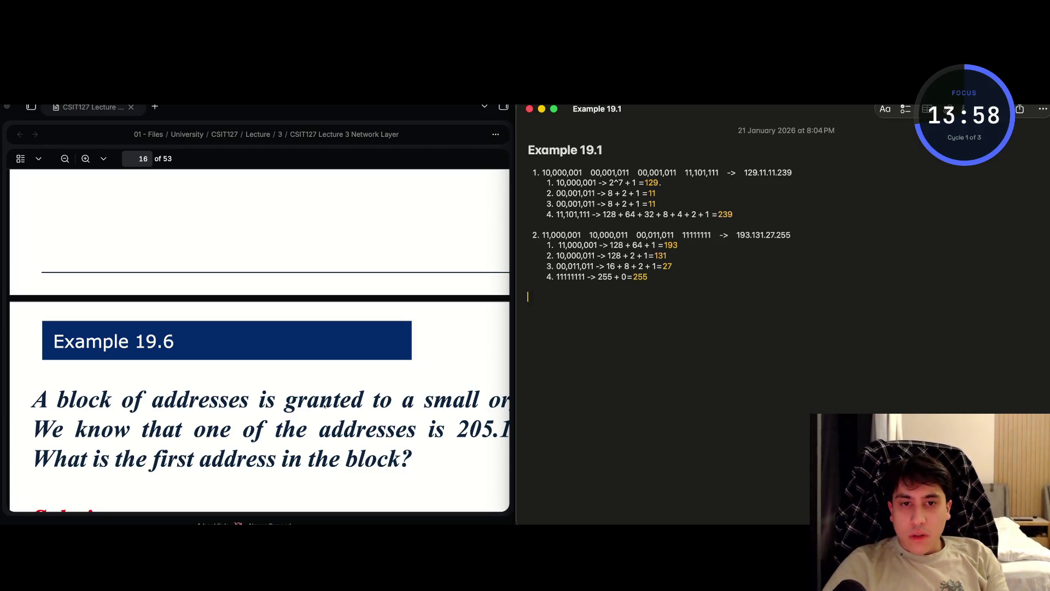
pyautogui.press('Return')
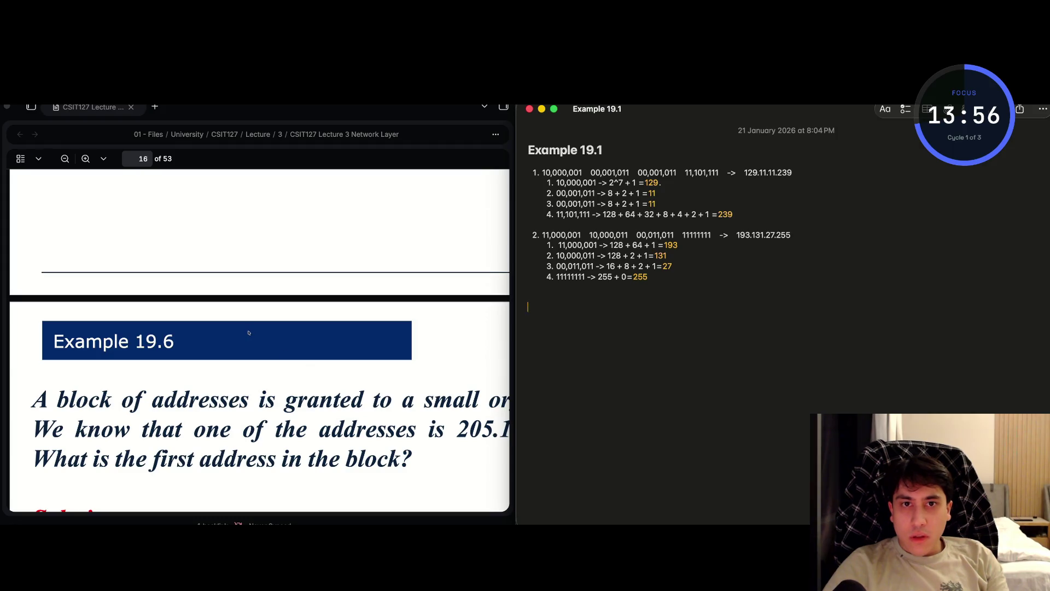
pyautogui.press('super+Up')
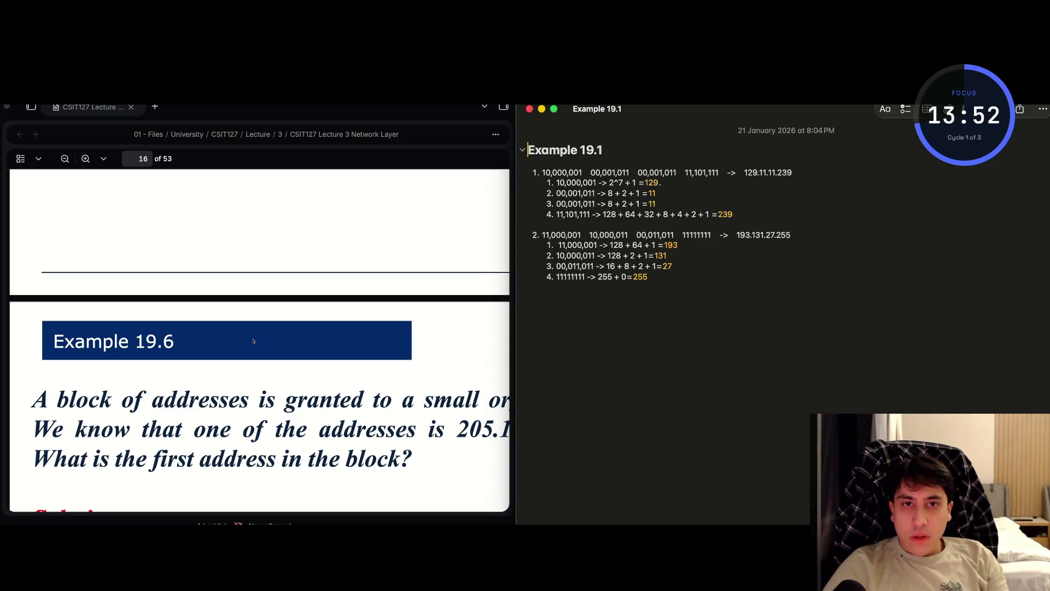
pyautogui.press('Delete')
pyautogui.press('super+Down')
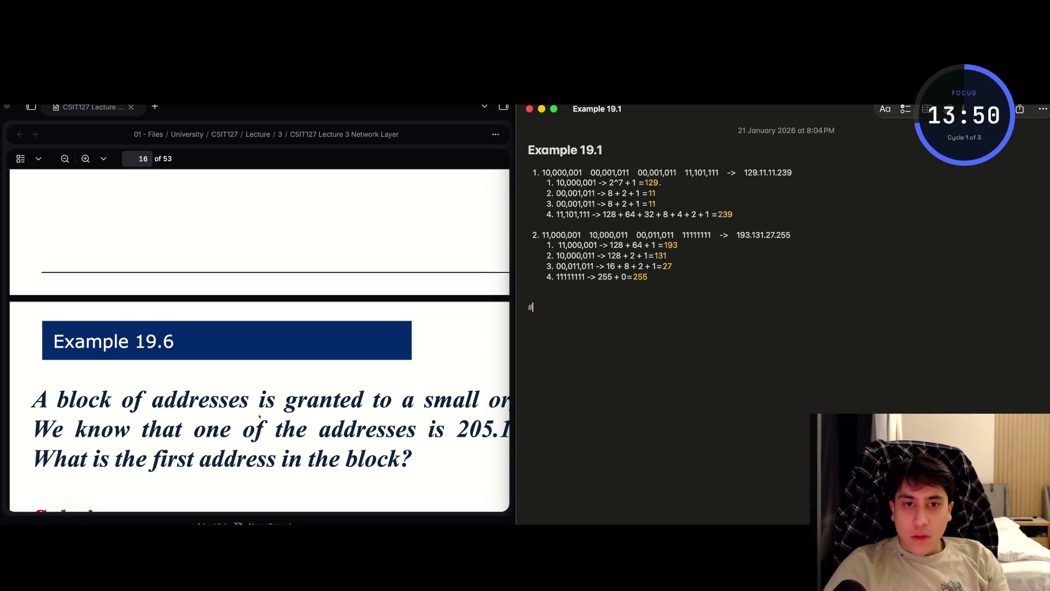
pyautogui.write('##')
pyautogui.press('BackSpace')
pyautogui.write('Exm')
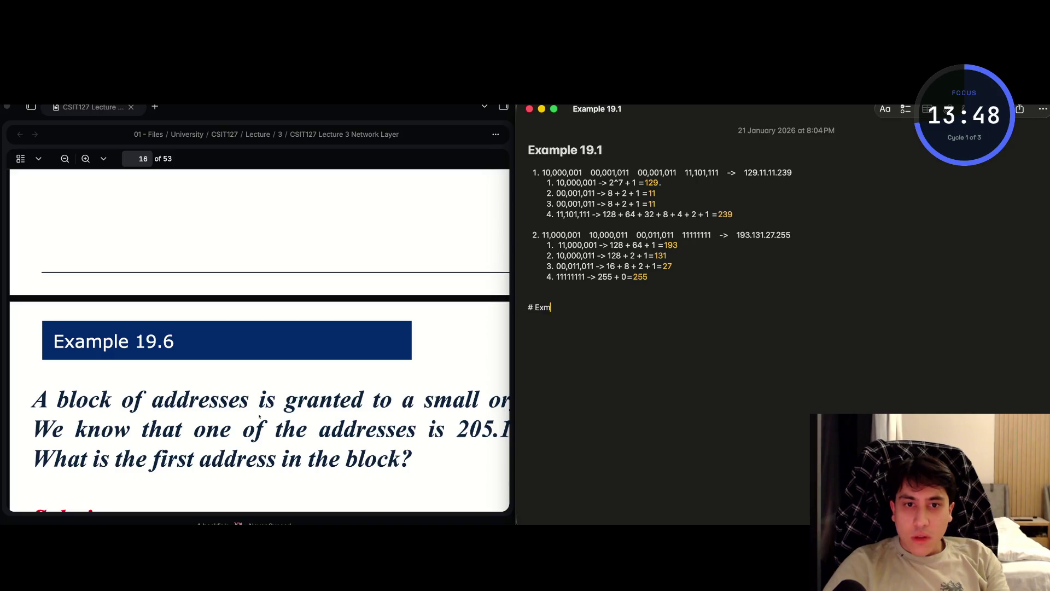
pyautogui.write('pale')
pyautogui.press('BackSpace')
pyautogui.press('BackSpace')
pyautogui.press('BackSpace')
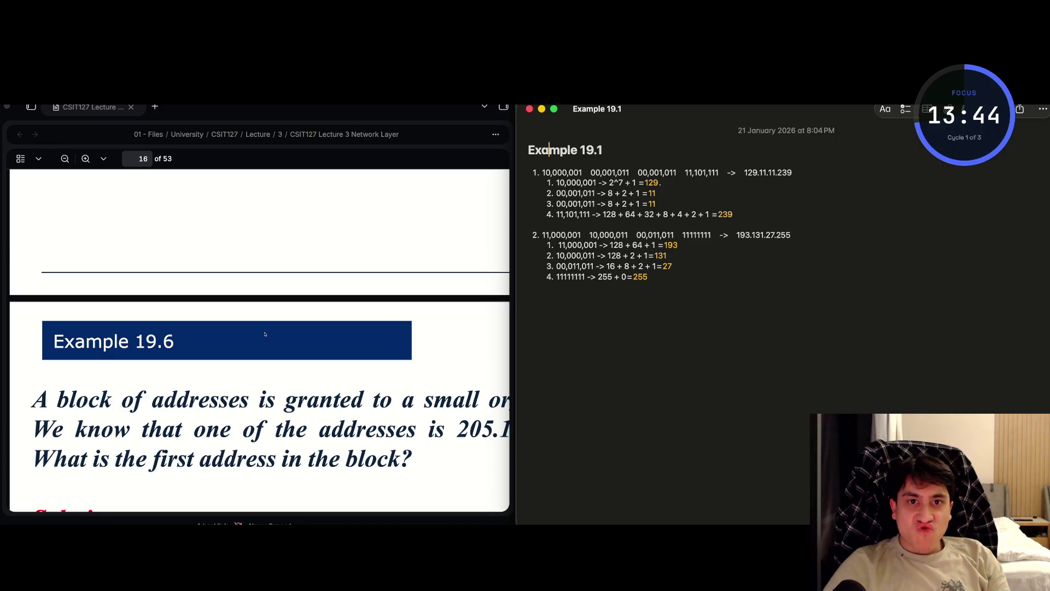
pyautogui.press('Left')
pyautogui.press('Left')
pyautogui.press('Left')
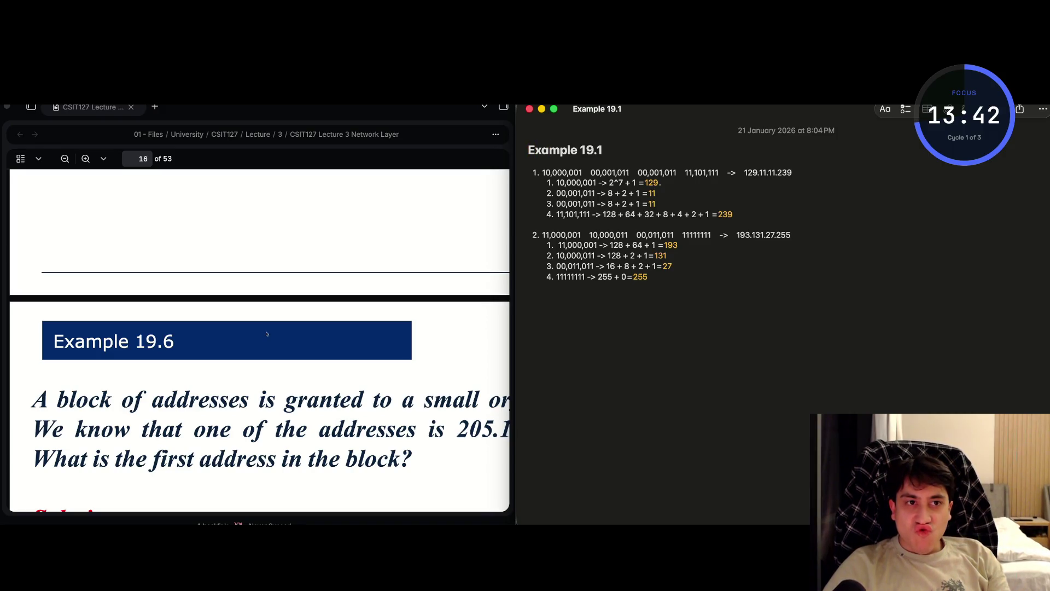
# - Insert 'Examples' as a new first line above Example 19.1
pyautogui.press('Return')
pyautogui.write('E')
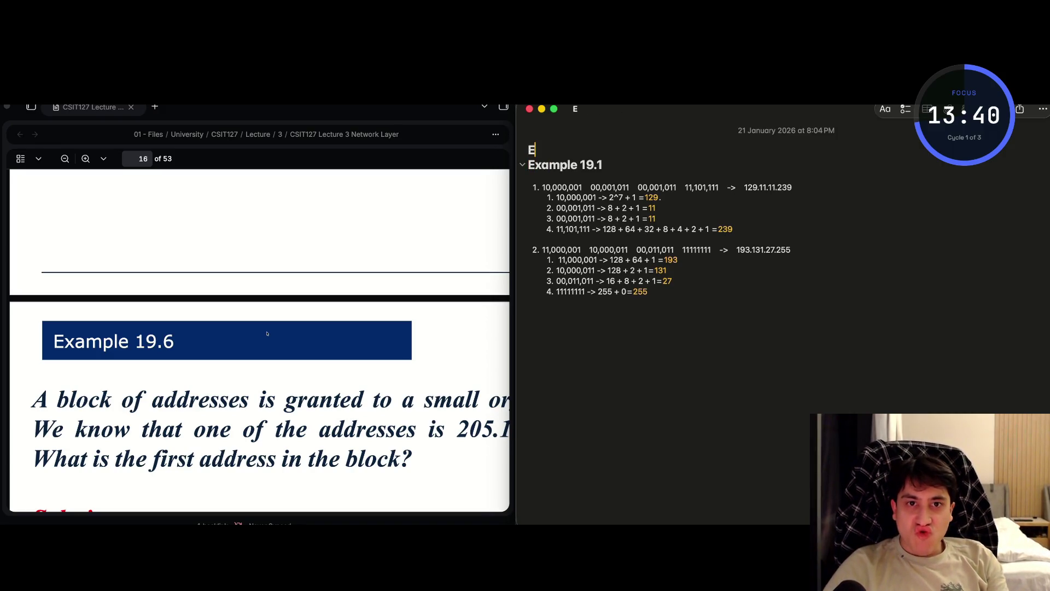
pyautogui.write('xamp')
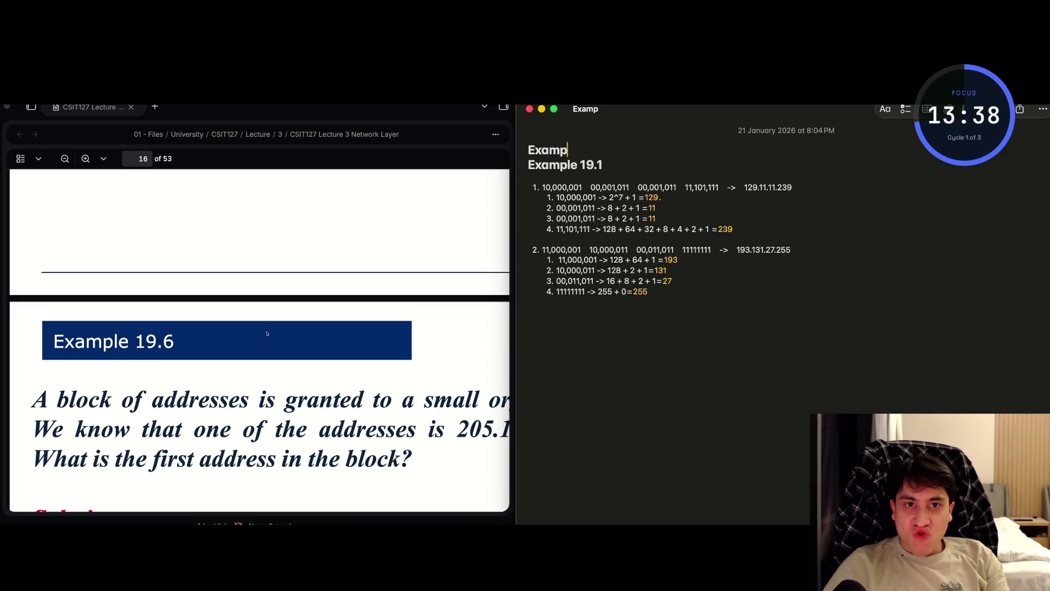
pyautogui.write('le 19.5')
pyautogui.press('BackSpace')
pyautogui.press('BackSpace')
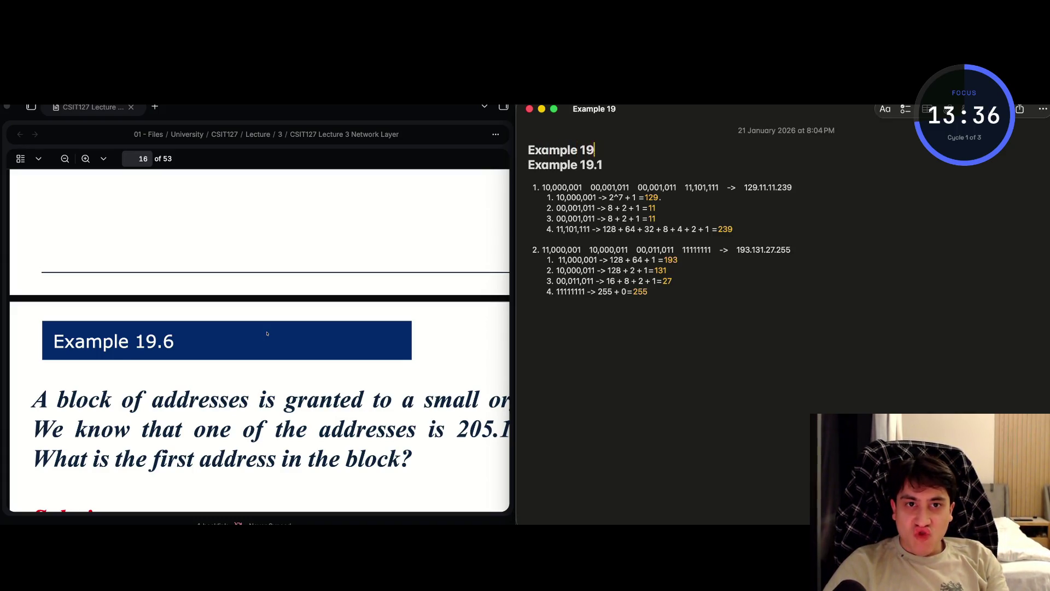
pyautogui.press('BackSpace')
pyautogui.press('BackSpace')
pyautogui.press('BackSpace')
pyautogui.write('s')
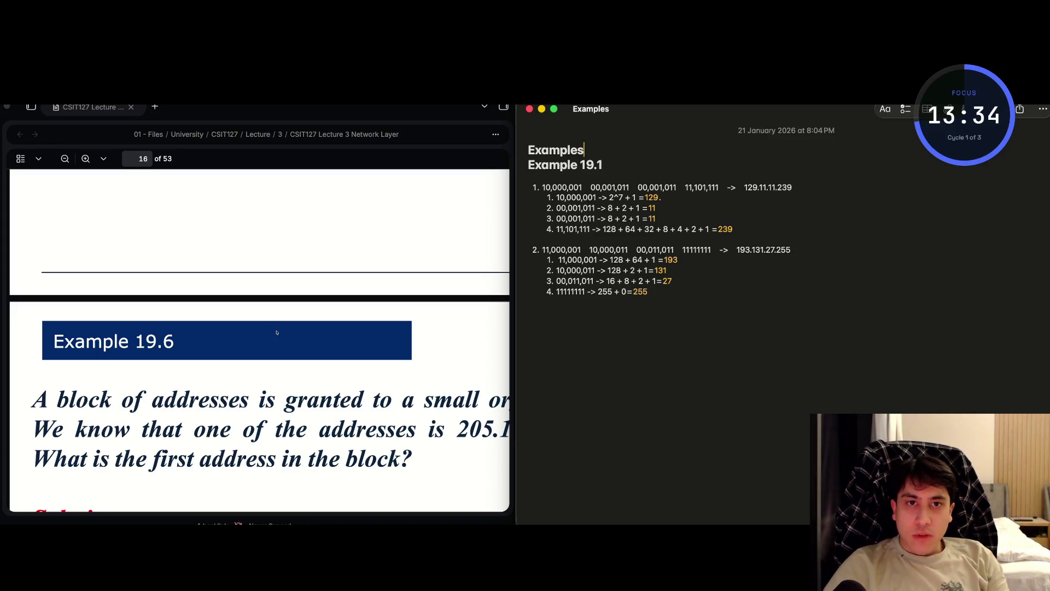
pyautogui.press('Return')
# - Restyle the Example 19.1 line as a Heading and clear the last line's list indent
pyautogui.press('super+shift+Left')
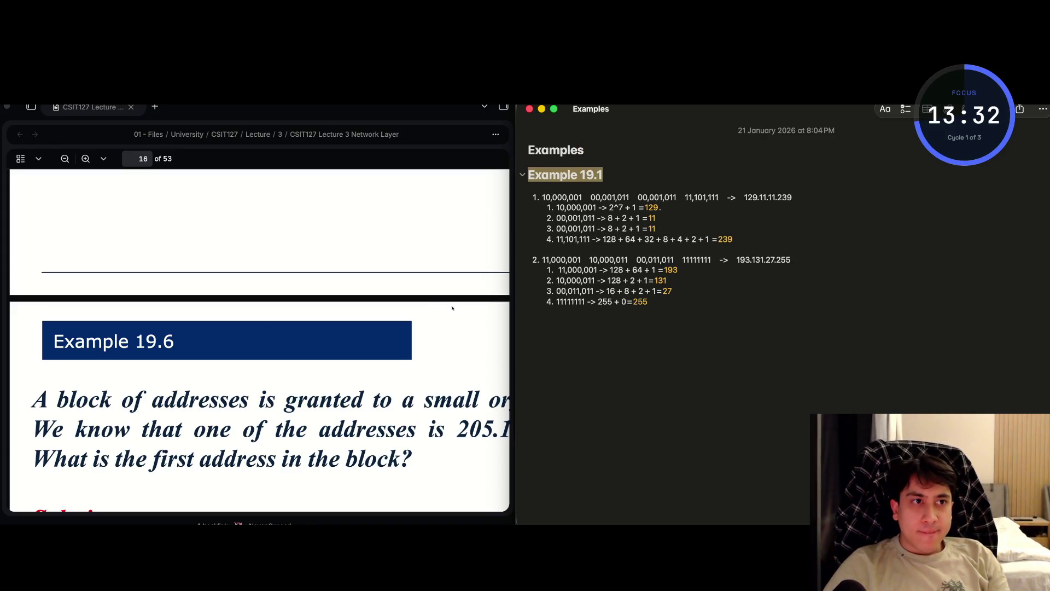
pyautogui.press('super+shift+a')
pyautogui.press('Down')
pyautogui.press('Down')
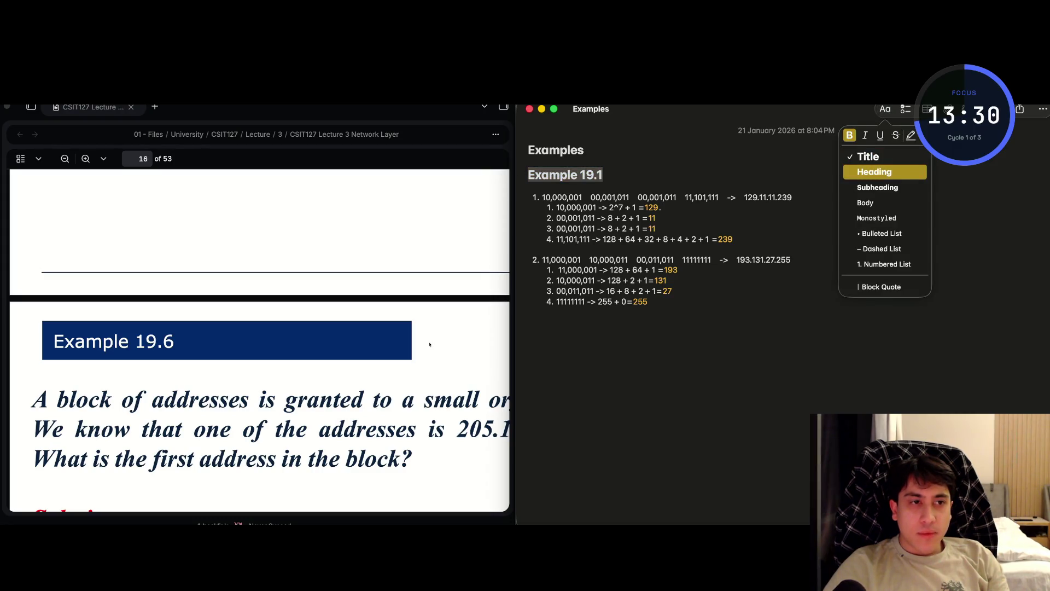
pyautogui.press('Return')
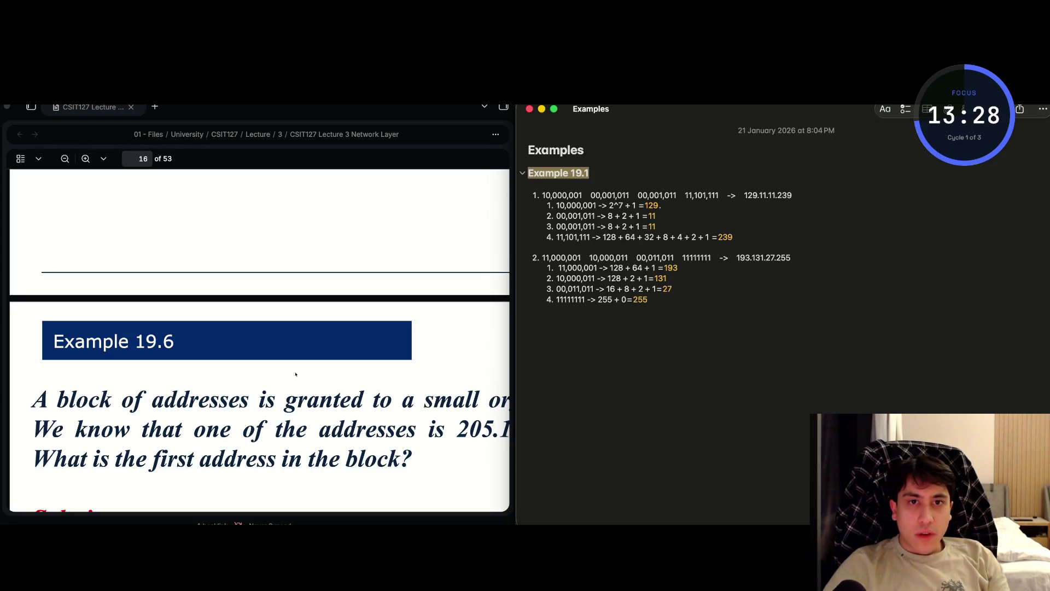
pyautogui.press('Down')
pyautogui.press('super+Down')
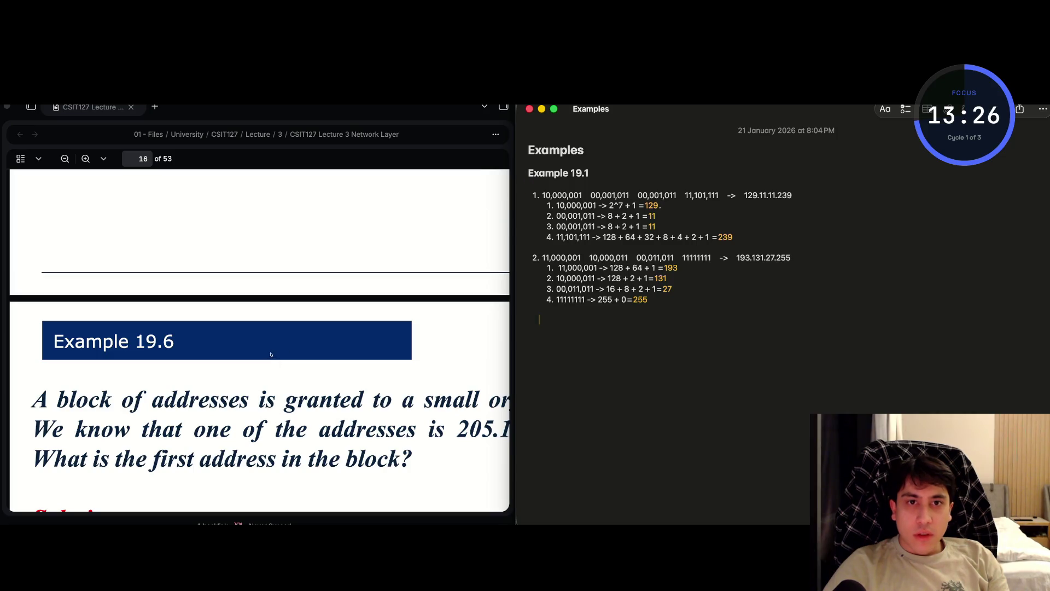
pyautogui.press('BackSpace')
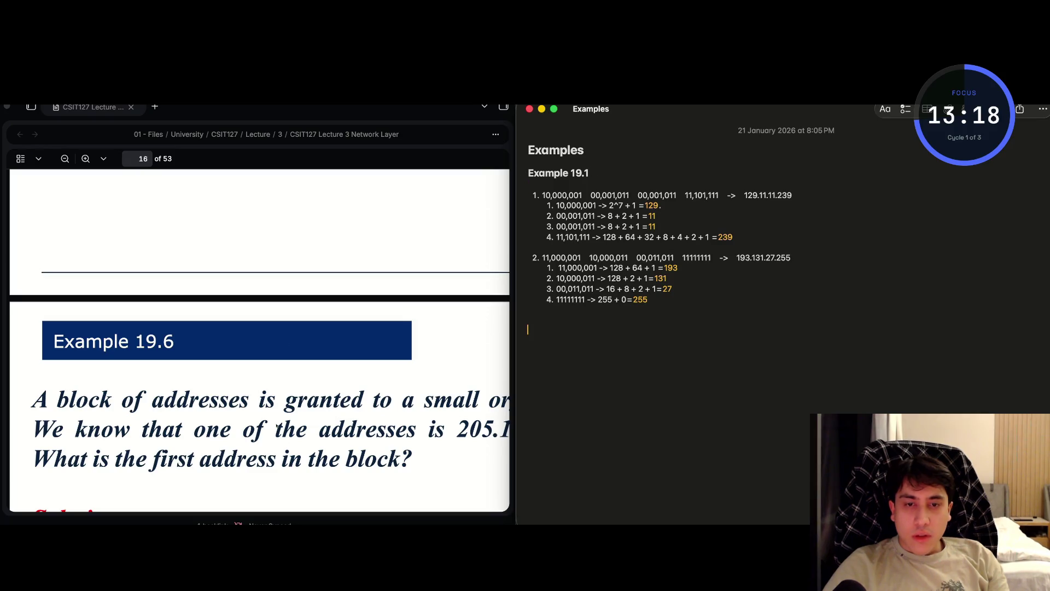
# - Add an 'Examples 19.6' heading on the note's last line
pyautogui.press('super+shift+a')
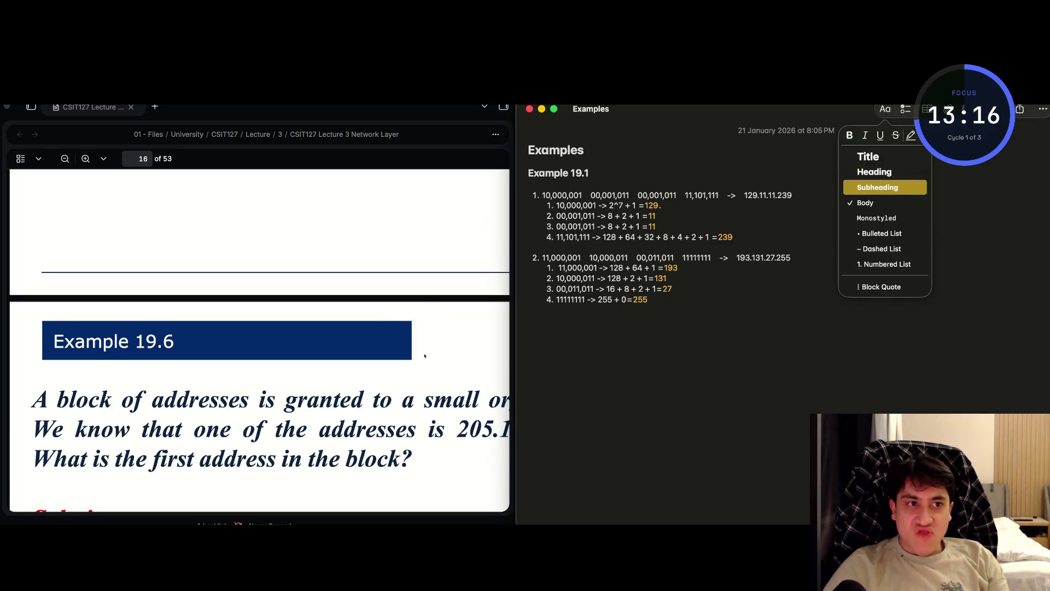
pyautogui.press('Up')
pyautogui.press('Return')
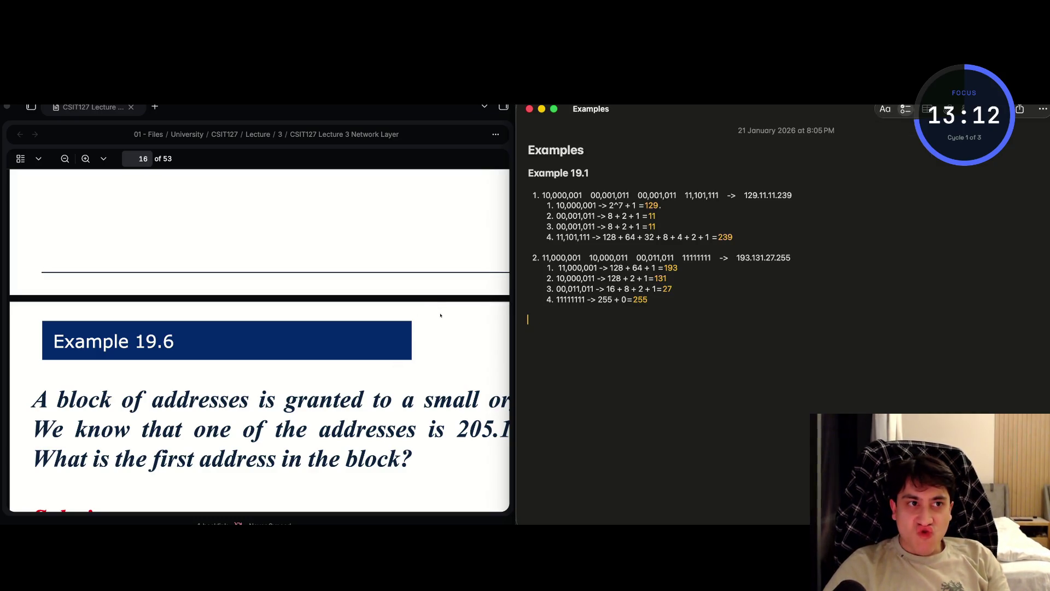
pyautogui.press('super+shift+a')
pyautogui.press('Up')
pyautogui.press('Return')
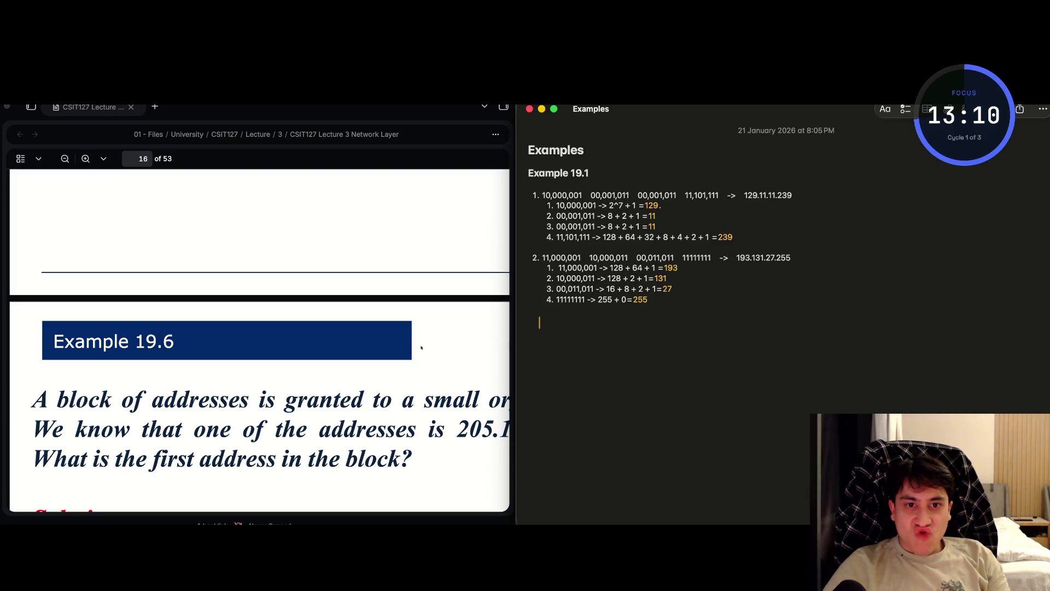
pyautogui.write('Examp')
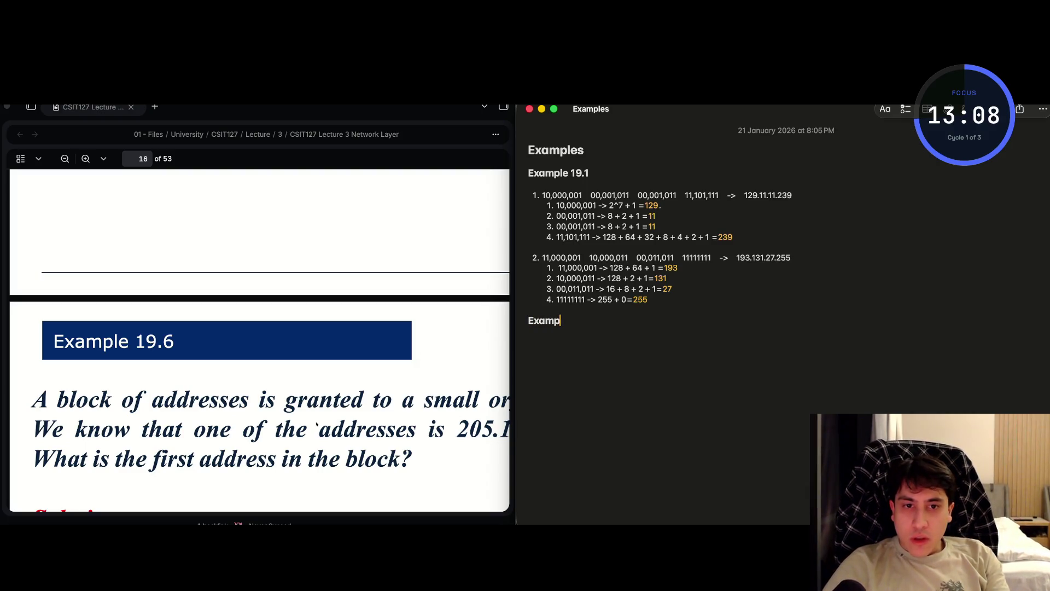
pyautogui.write('les 19.6')
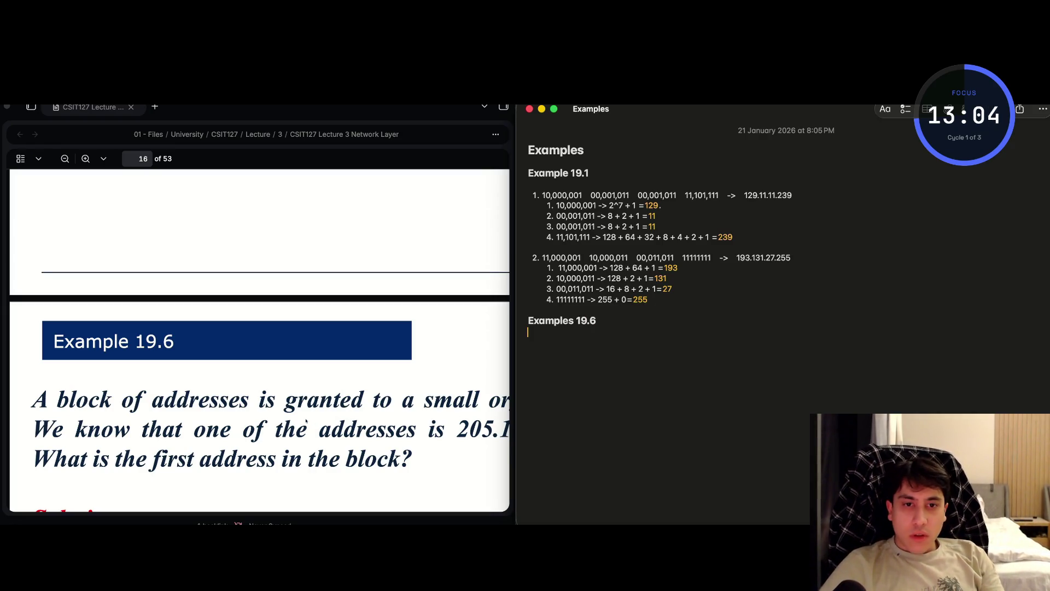
pyautogui.press('Return')
# - Type the block address 205.16.37.39/28 as body text beneath the heading
pyautogui.write('sad')
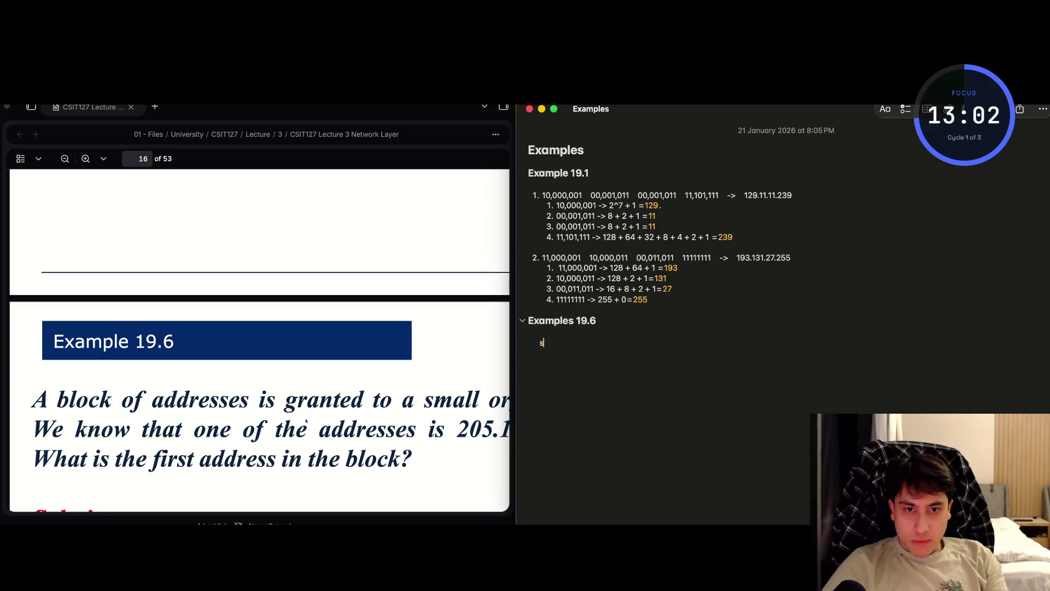
pyautogui.press('BackSpace')
pyautogui.press('BackSpace')
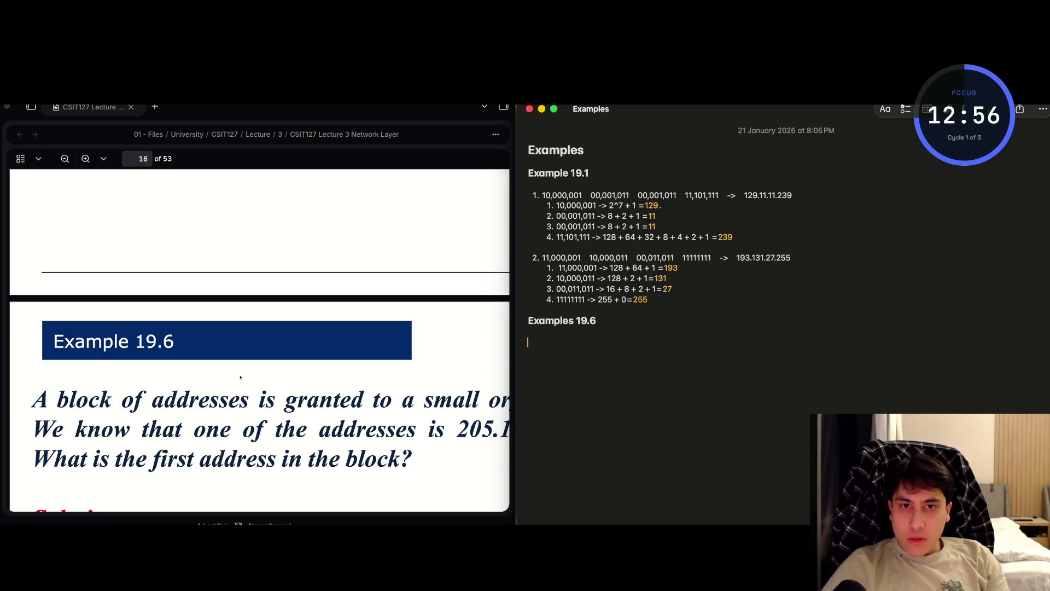
pyautogui.hscroll(5, 241, 377)
pyautogui.write('20')
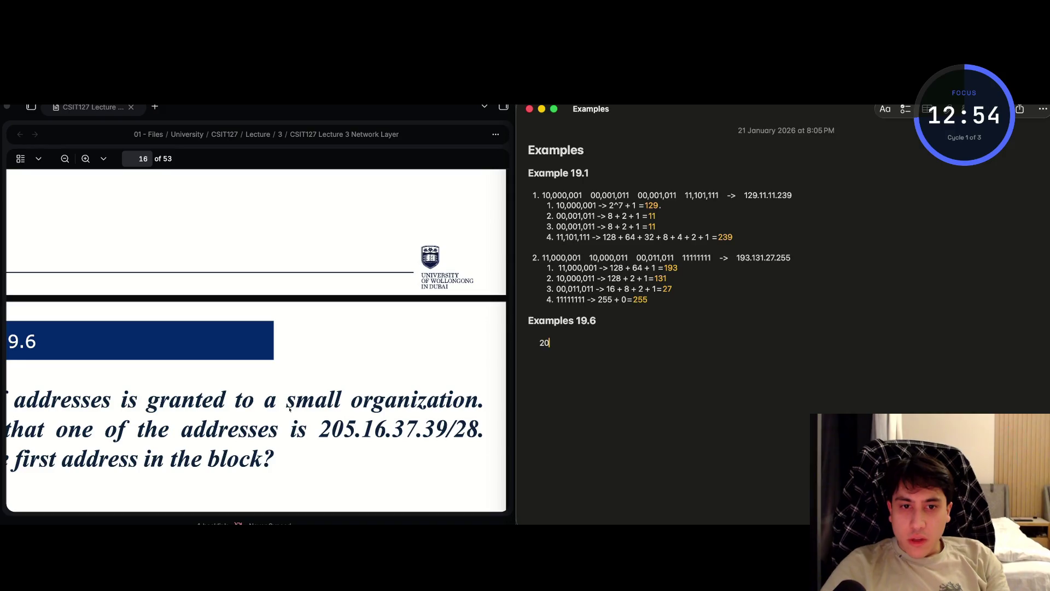
pyautogui.write('5')
pyautogui.write('.16')
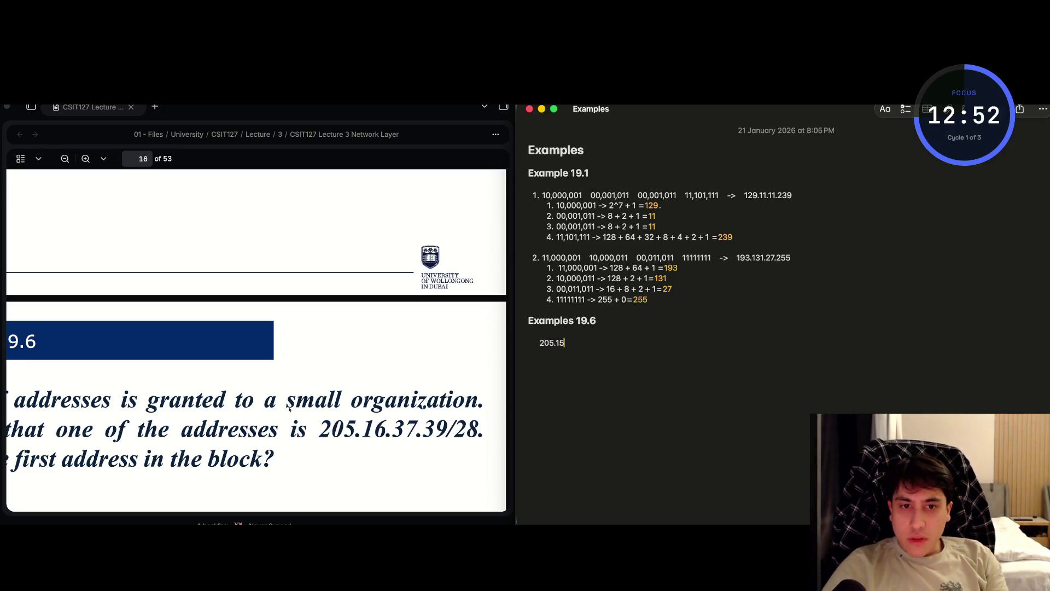
pyautogui.click(885, 109)
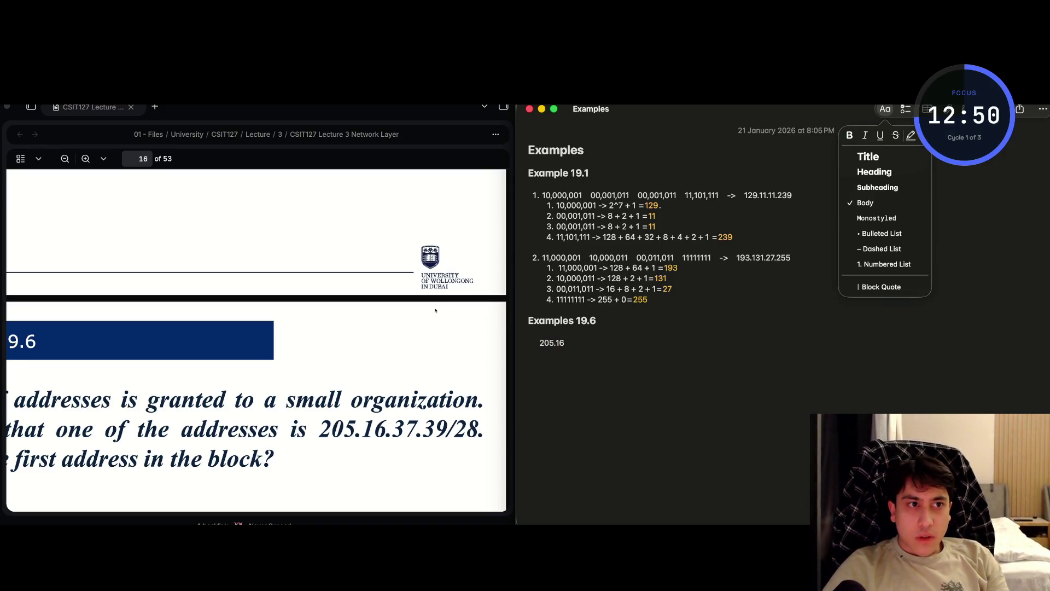
pyautogui.press('Escape')
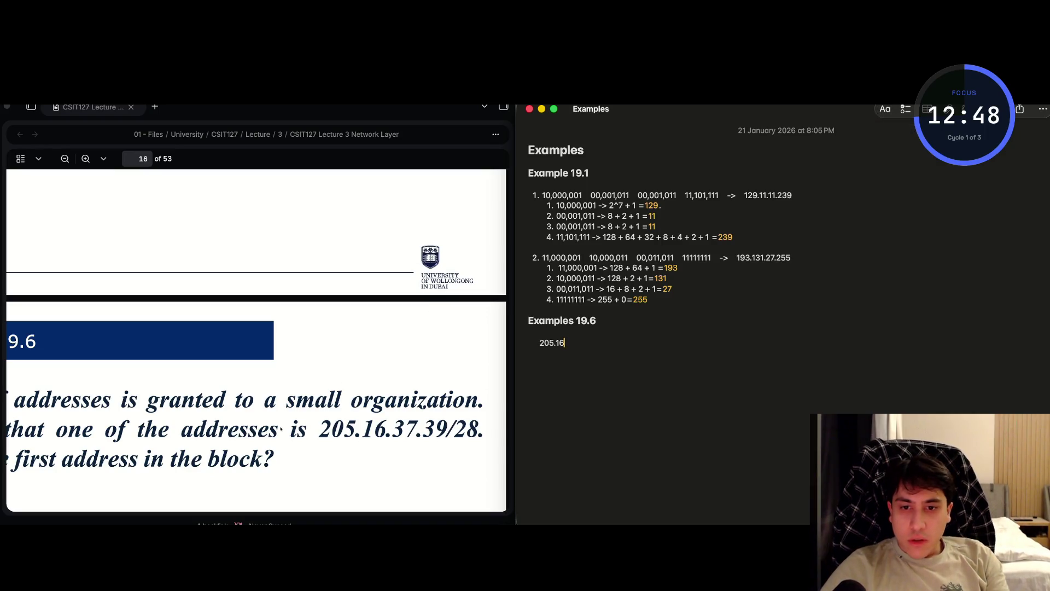
pyautogui.write('.37.')
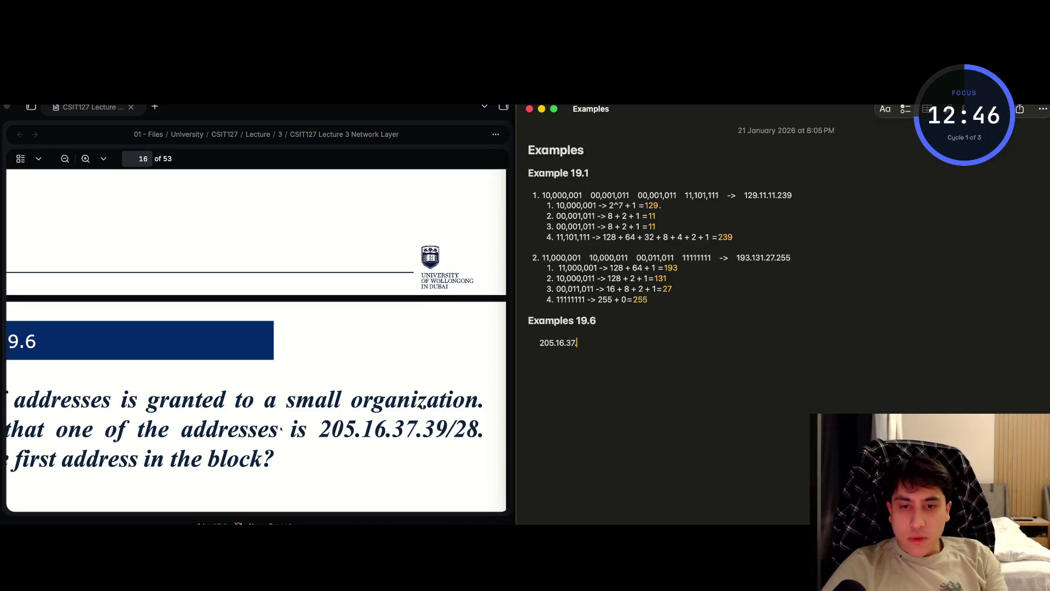
pyautogui.write('39./')
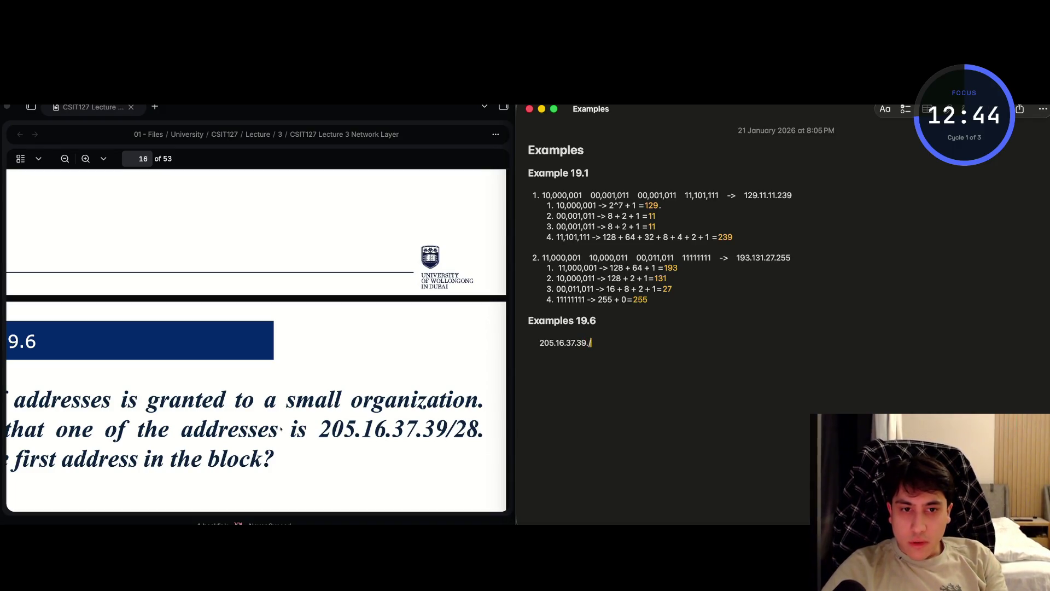
pyautogui.press('BackSpace')
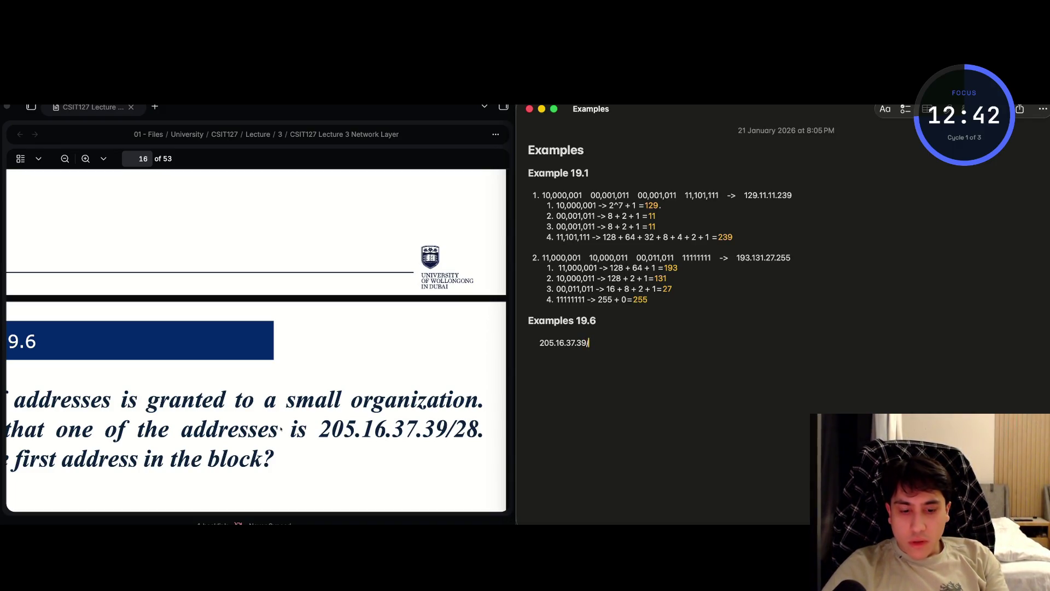
pyautogui.write('28')
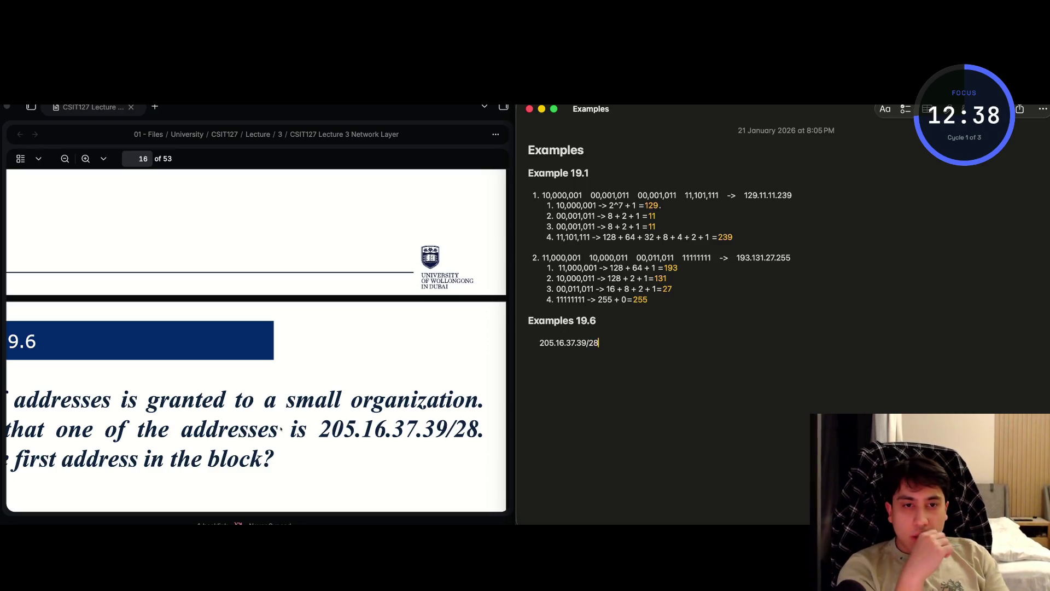
pyautogui.click(542, 343)
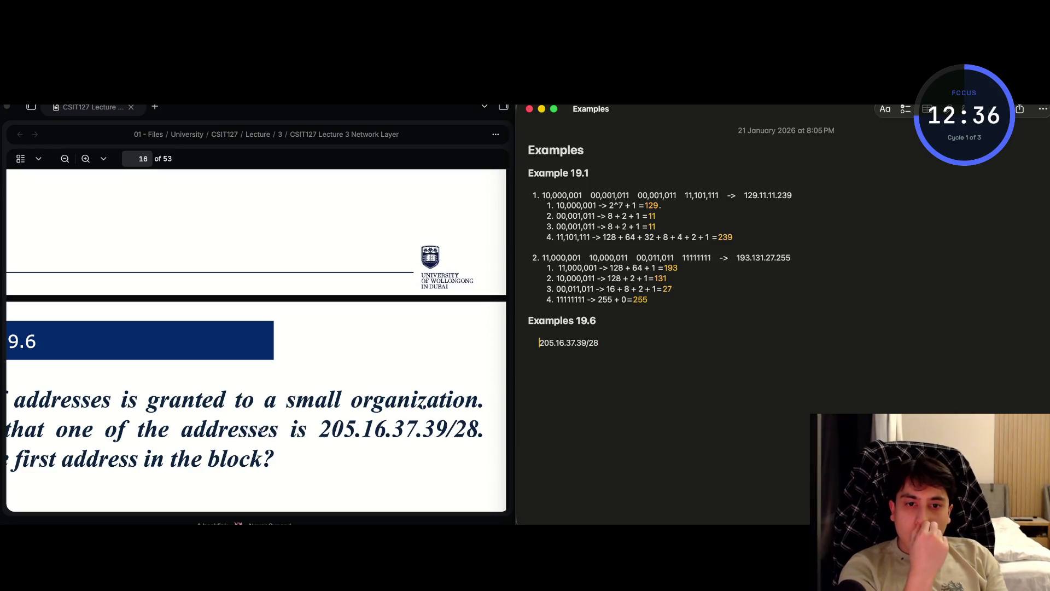
# - Tidy the address line, removing its indent and keeping a blank line above it
pyautogui.press('BackSpace')
pyautogui.press('Return')
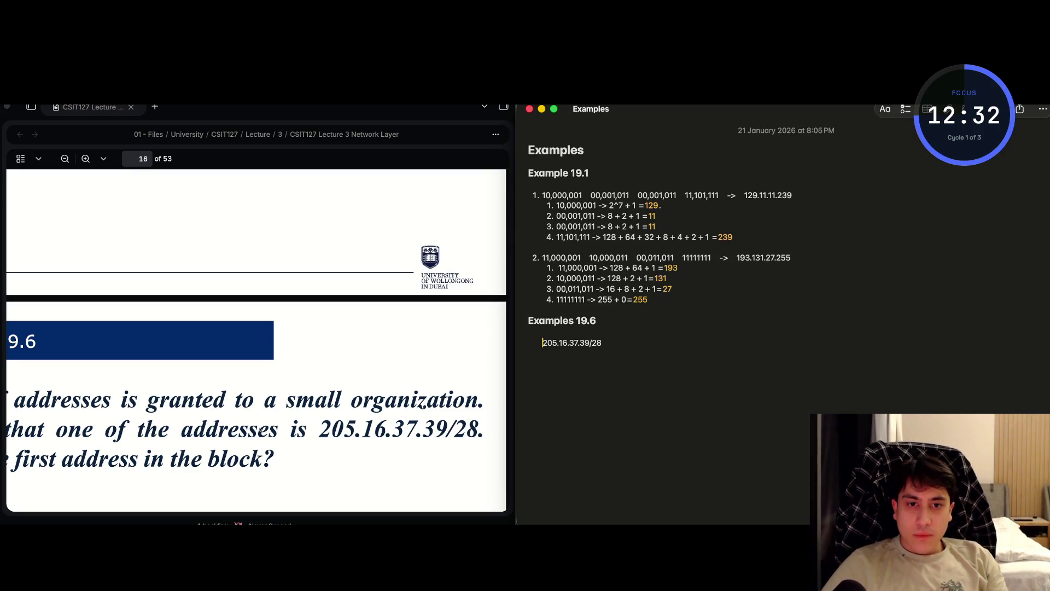
pyautogui.press('Tab')
pyautogui.press('BackSpace')
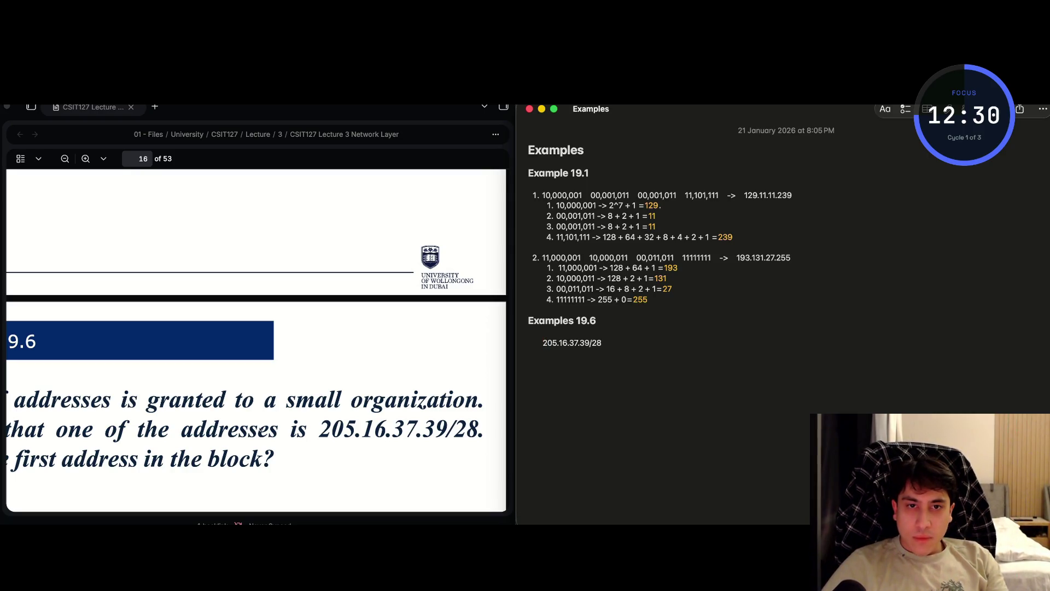
pyautogui.press('BackSpace')
pyautogui.press('BackSpace')
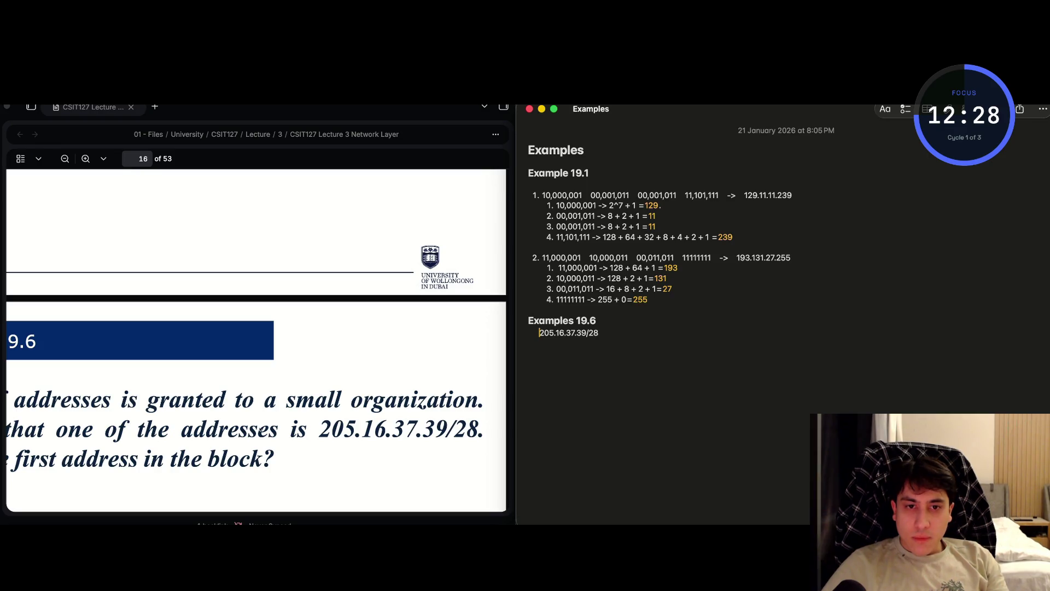
pyautogui.press('Return')
pyautogui.click(599, 343)
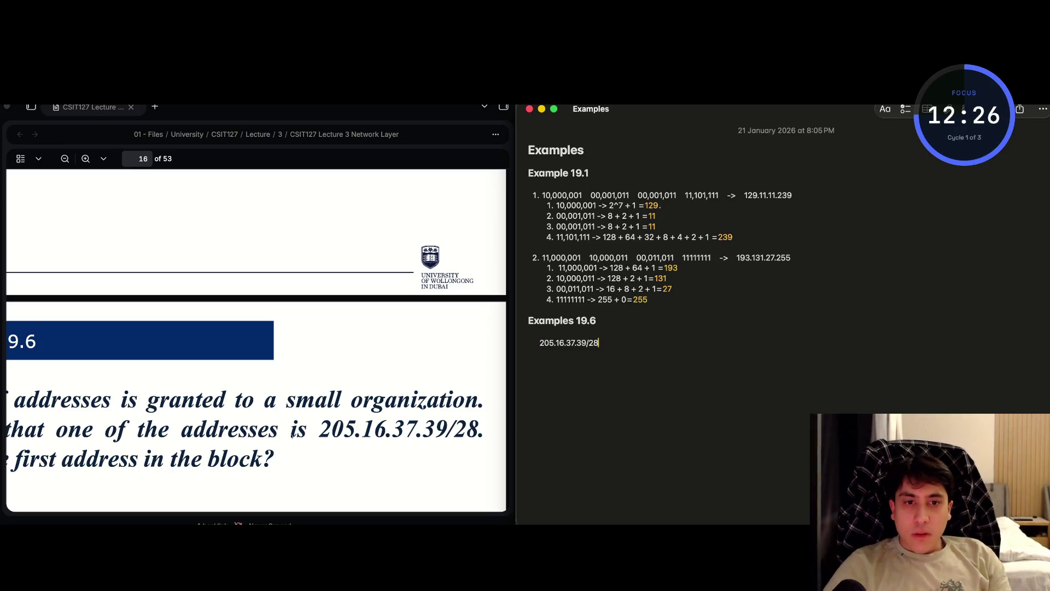
# - Start a new line below the address reading '205 = 128 +'
pyautogui.press('Return')
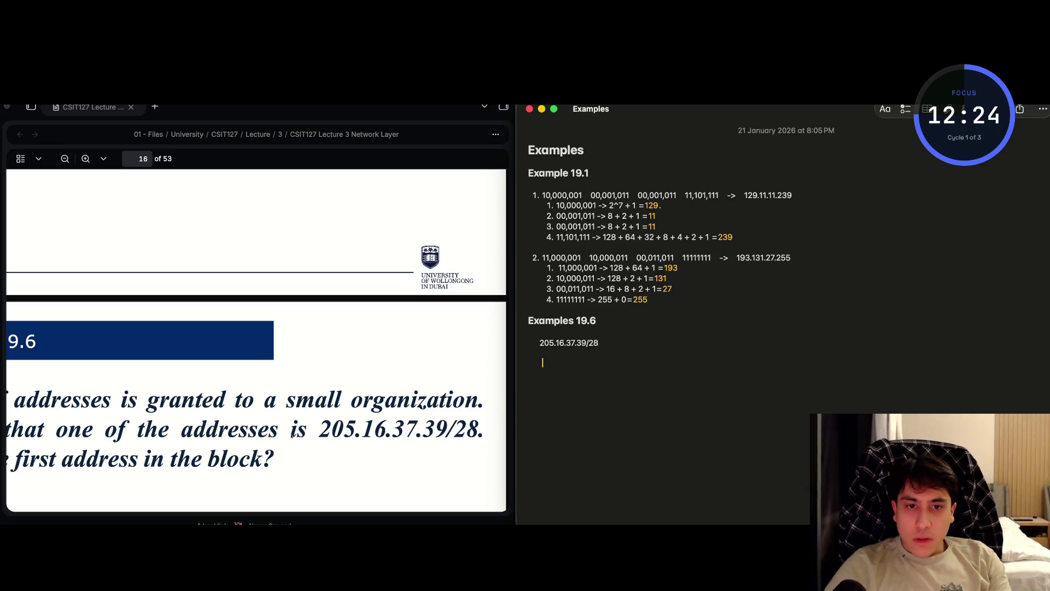
pyautogui.write('2')
pyautogui.press('BackSpace')
pyautogui.press('BackSpace')
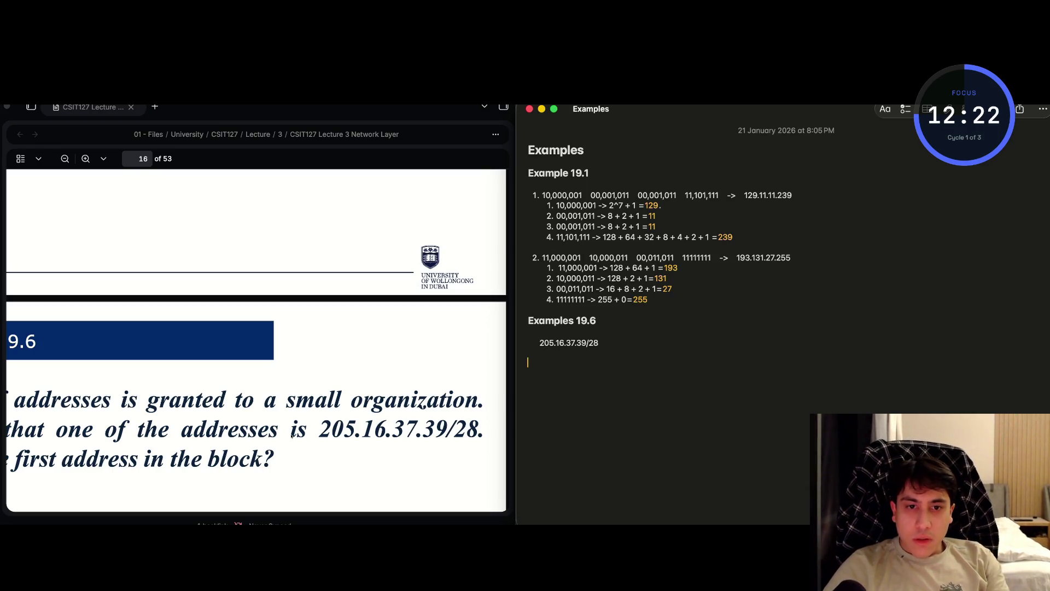
pyautogui.press('BackSpace')
pyautogui.write('205')
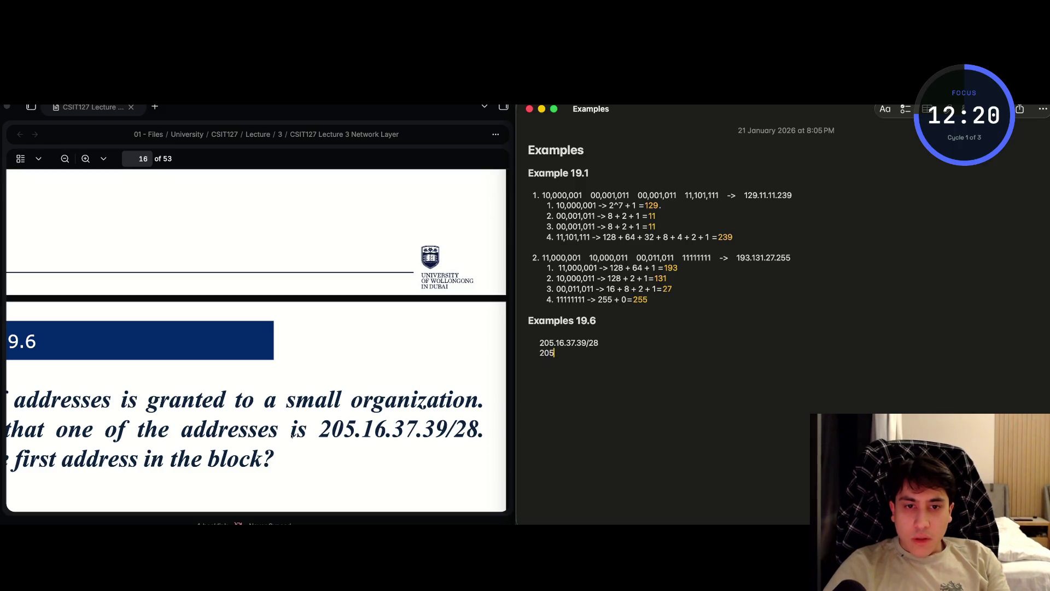
pyautogui.press('BackSpace')
pyautogui.press('BackSpace')
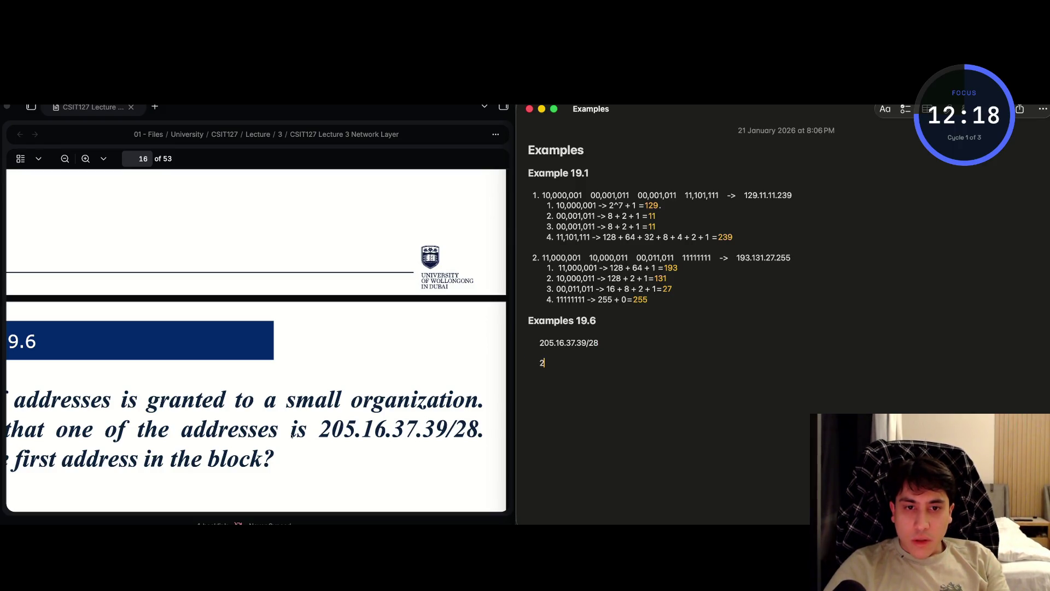
pyautogui.write('05 ')
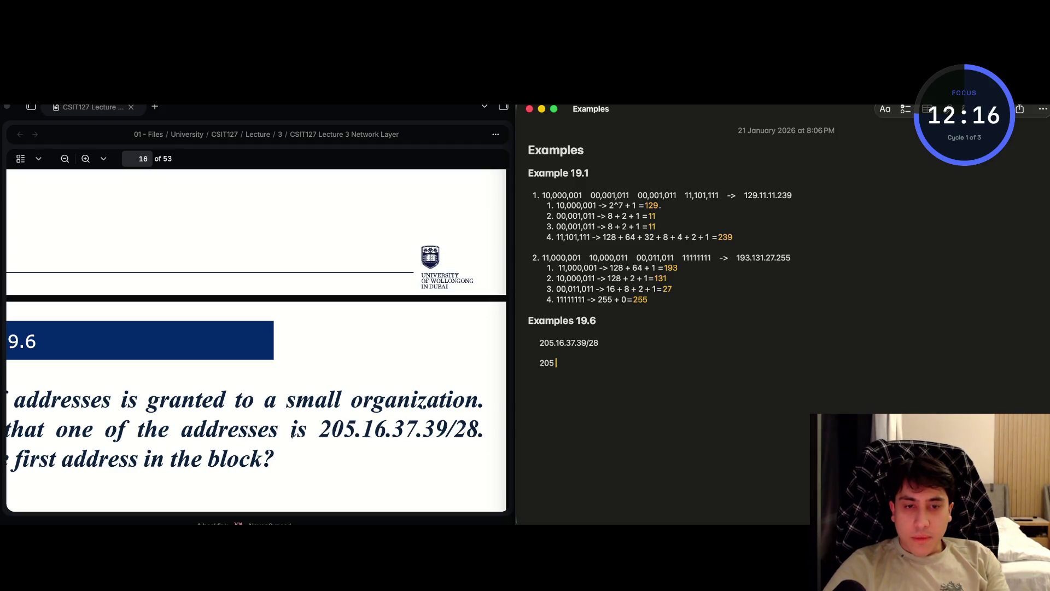
pyautogui.write('=')
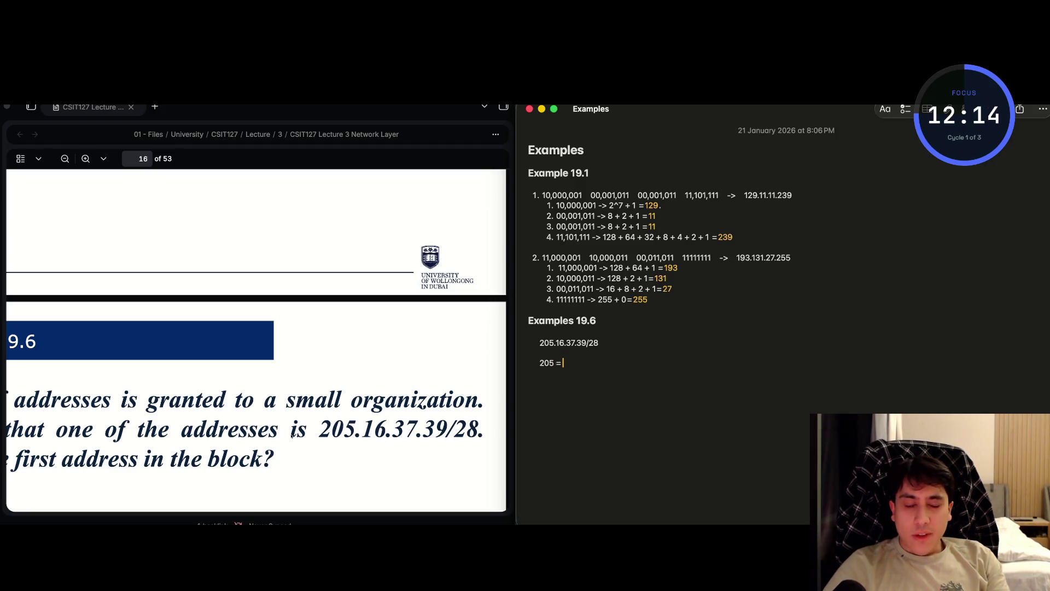
pyautogui.write(' 2')
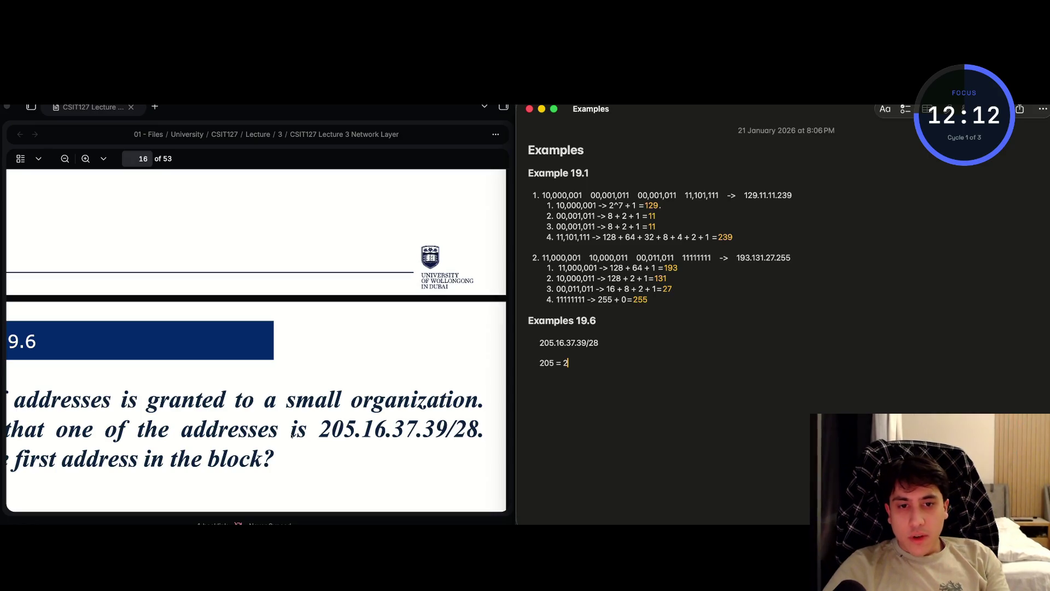
pyautogui.press('BackSpace')
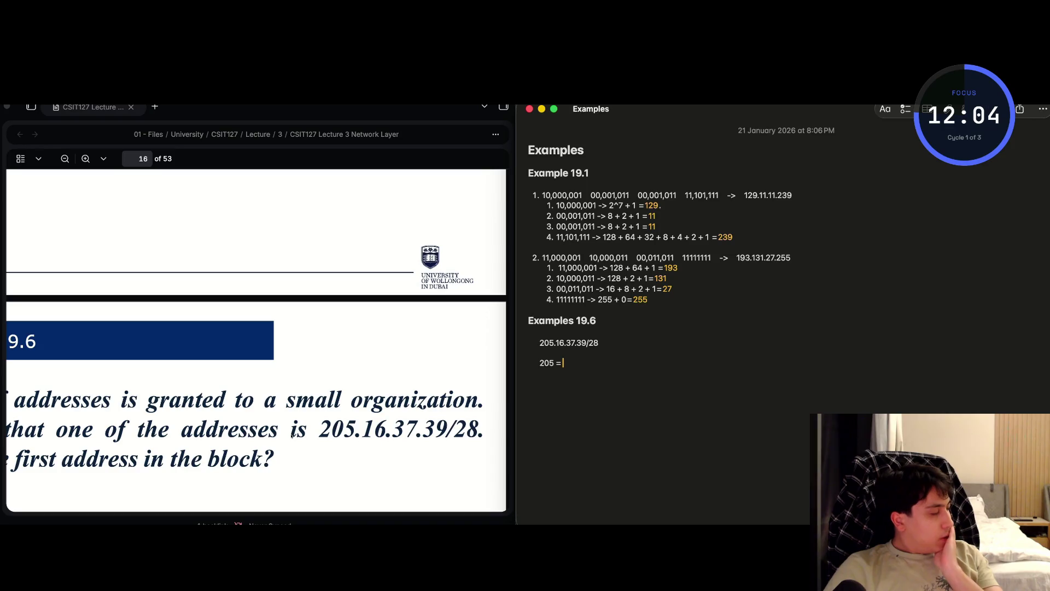
pyautogui.write('128 +')
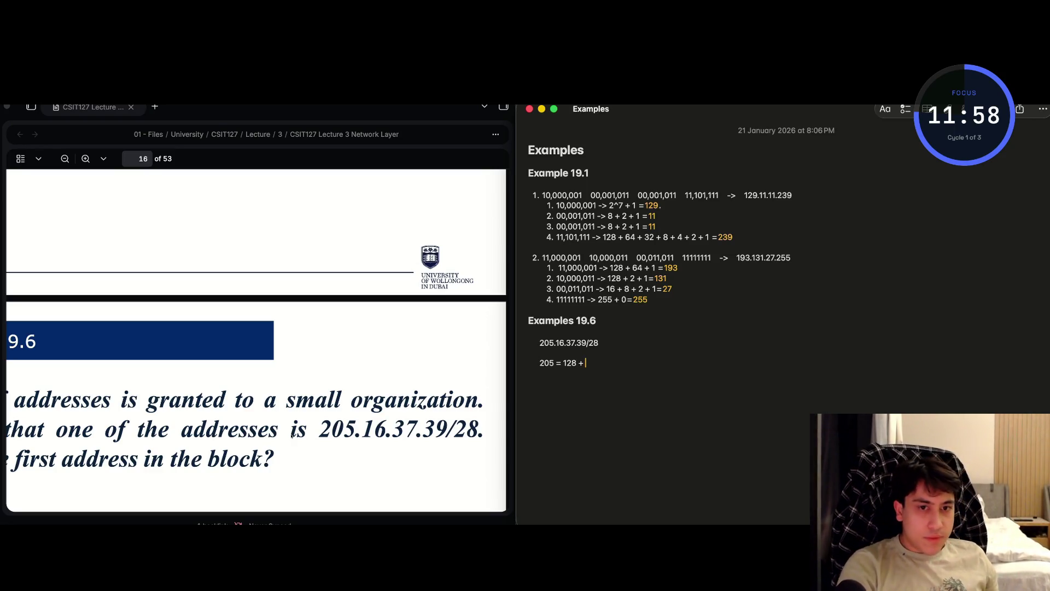
pyautogui.press('super+space')
# - In Calculator, enter 205 and subtract 128
pyautogui.write('solves')
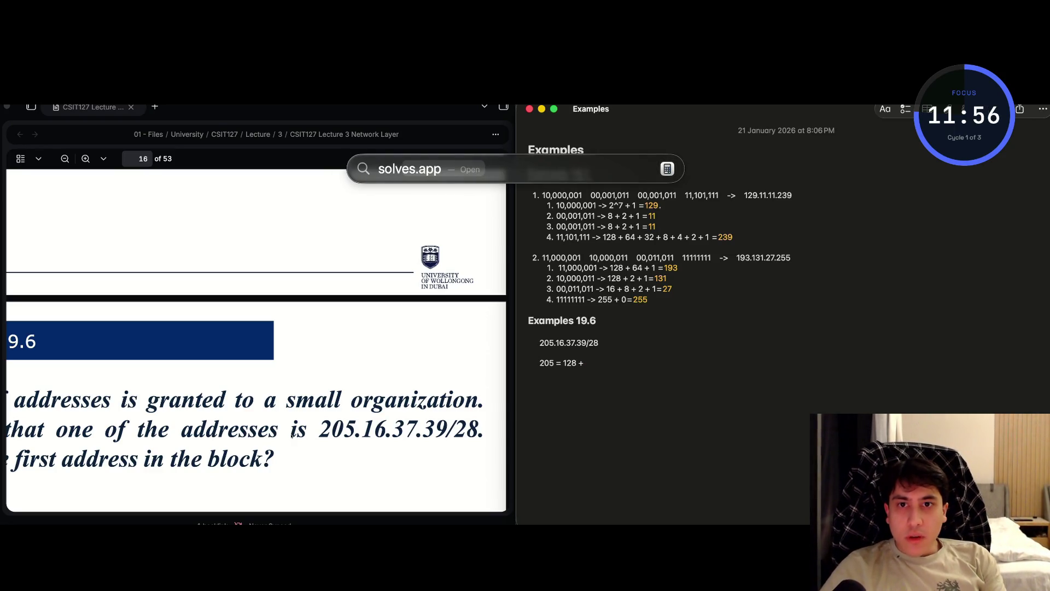
pyautogui.press('Return')
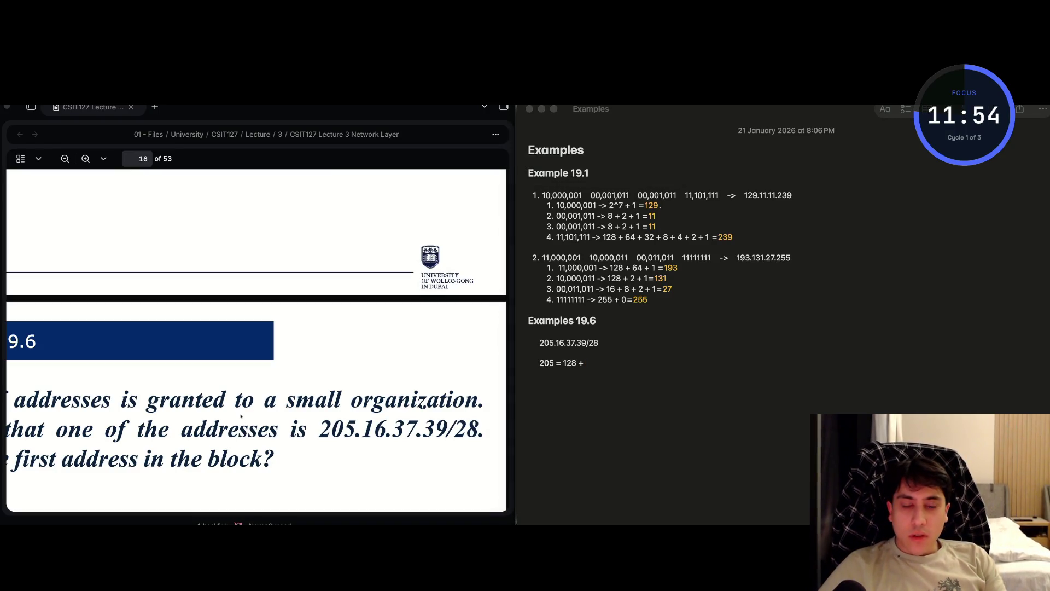
pyautogui.press('super+space')
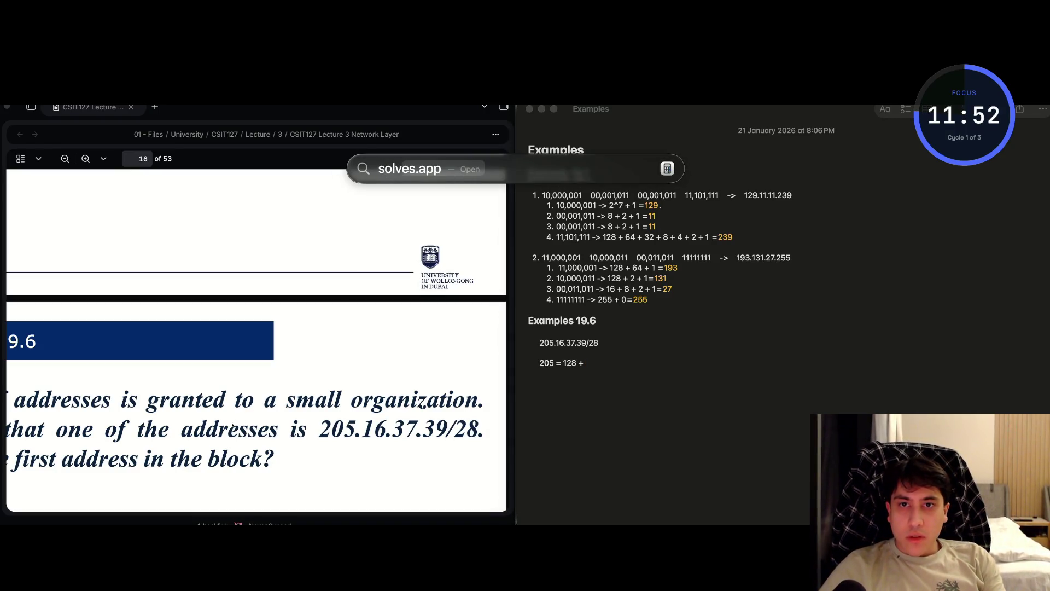
pyautogui.press('Return')
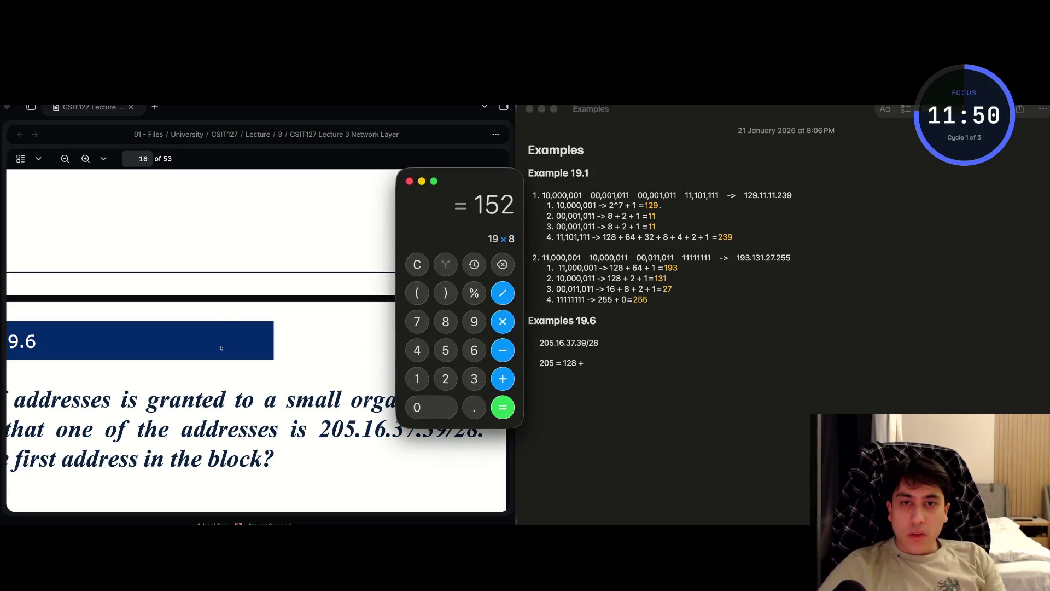
pyautogui.press('BackSpace')
pyautogui.press('BackSpace')
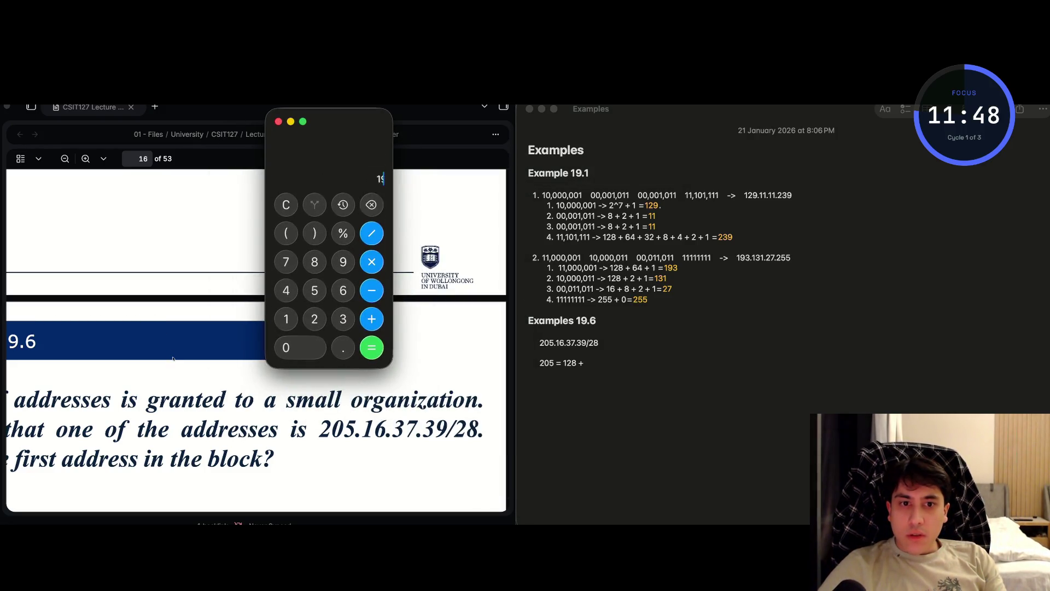
pyautogui.press('BackSpace')
pyautogui.press('BackSpace')
pyautogui.write('205')
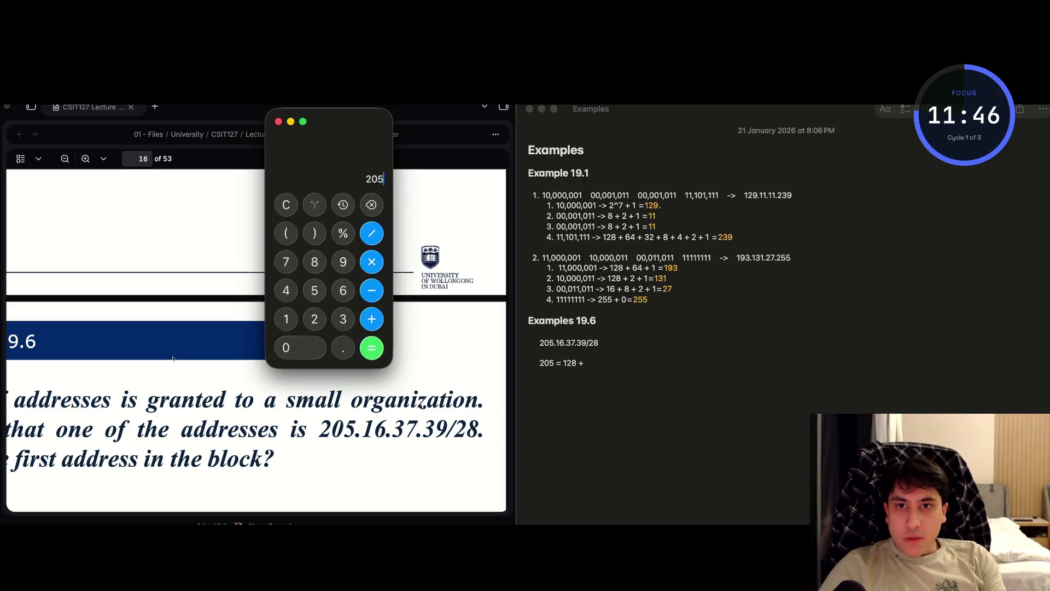
pyautogui.press('BackSpace')
pyautogui.write('5 - 1')
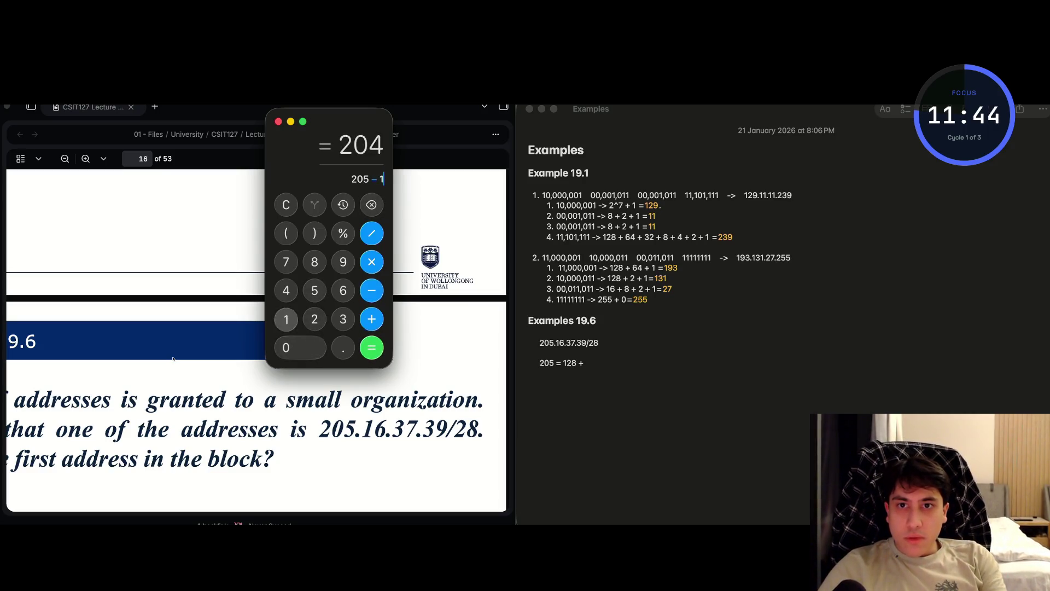
pyautogui.write('28')
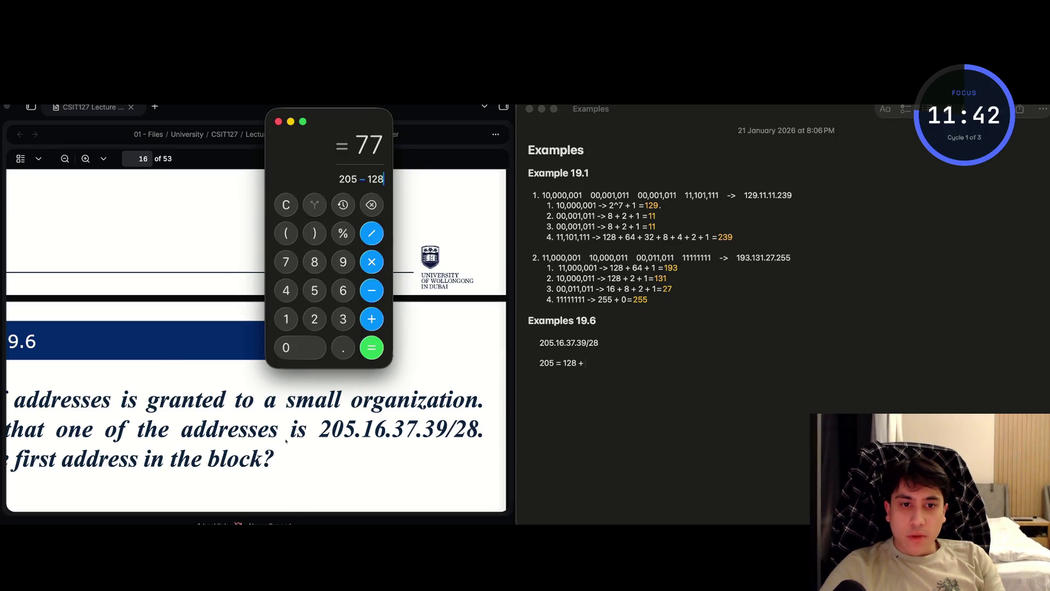
# - Add 64 and 8 to the note's breakdown, computing 77 − 64 and 13 − 8 in Calculator
pyautogui.press('super+Tab')
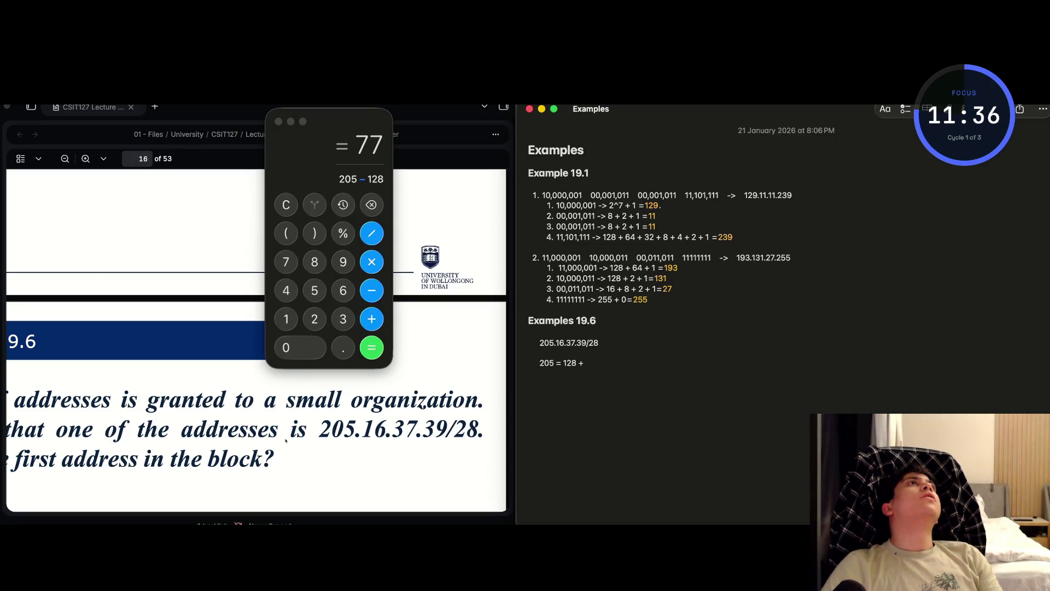
pyautogui.write('64')
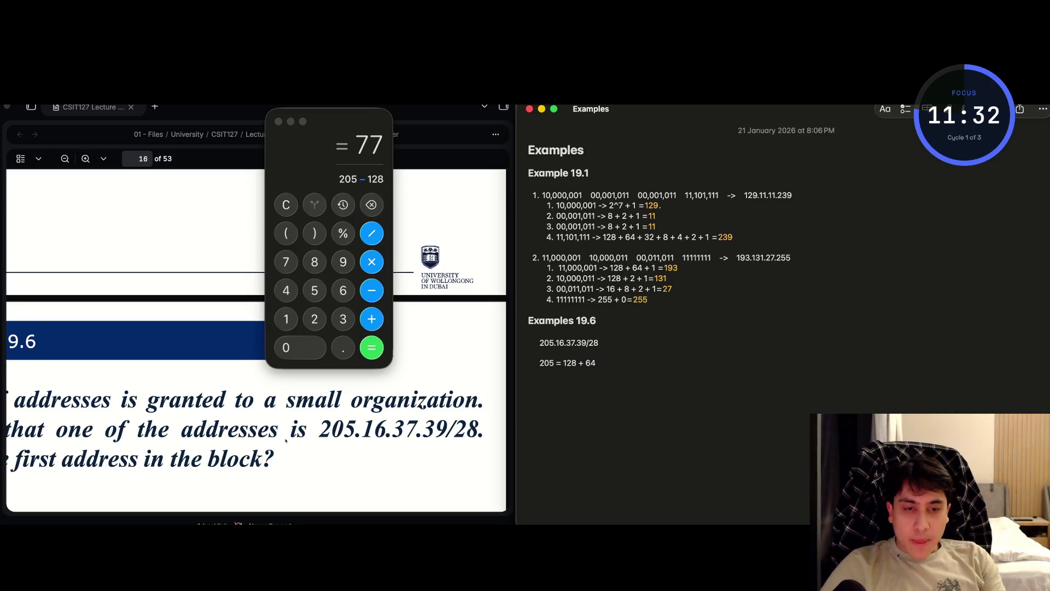
pyautogui.write(' +')
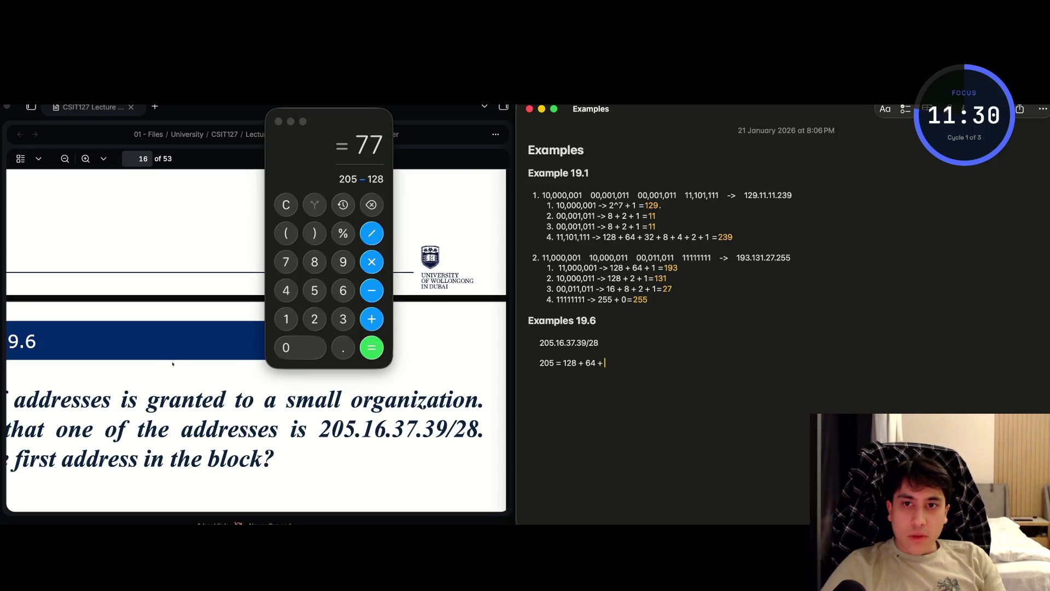
pyautogui.press('super+Tab')
pyautogui.press('BackSpace')
pyautogui.press('BackSpace')
pyautogui.press('BackSpace')
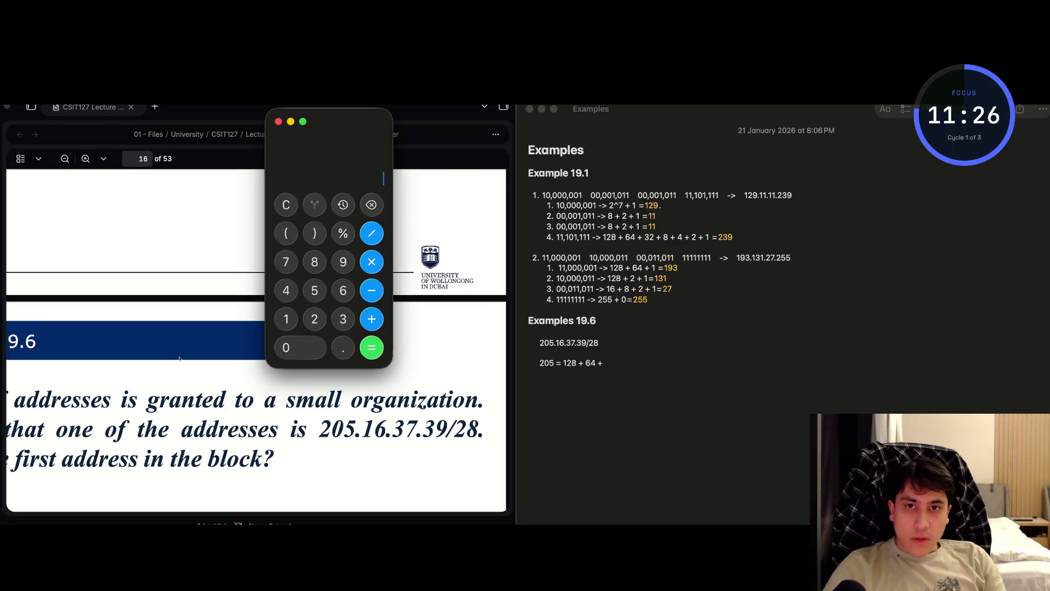
pyautogui.write('77-64')
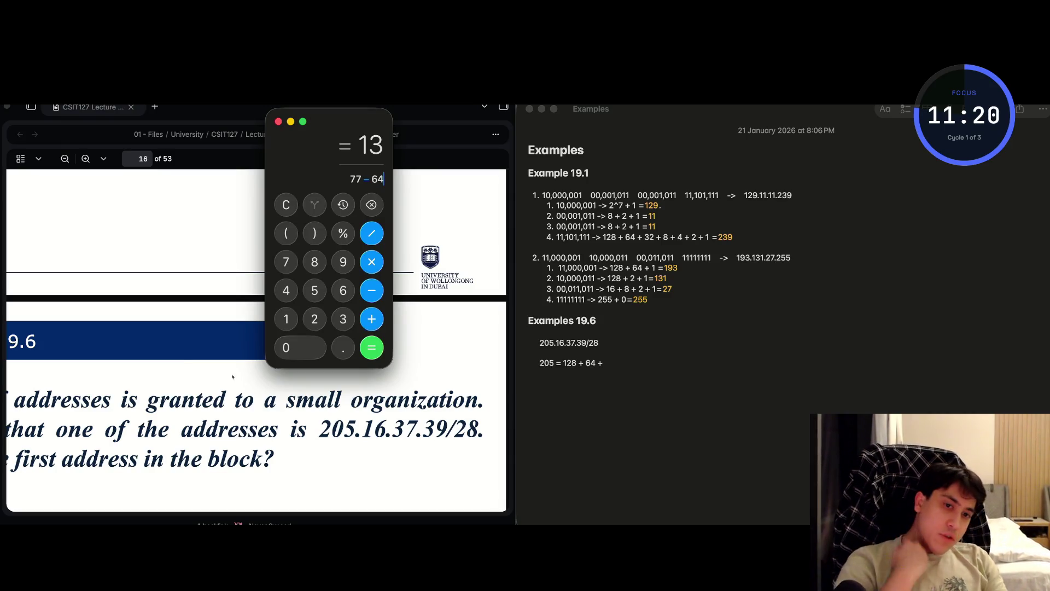
pyautogui.press('super+Tab')
pyautogui.write('8')
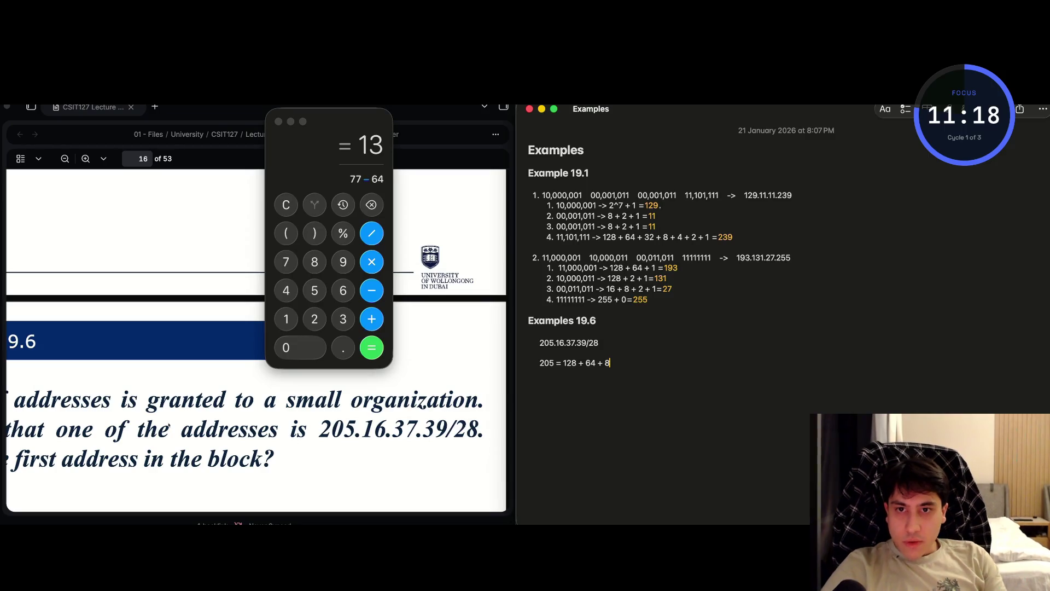
pyautogui.press('super+Tab')
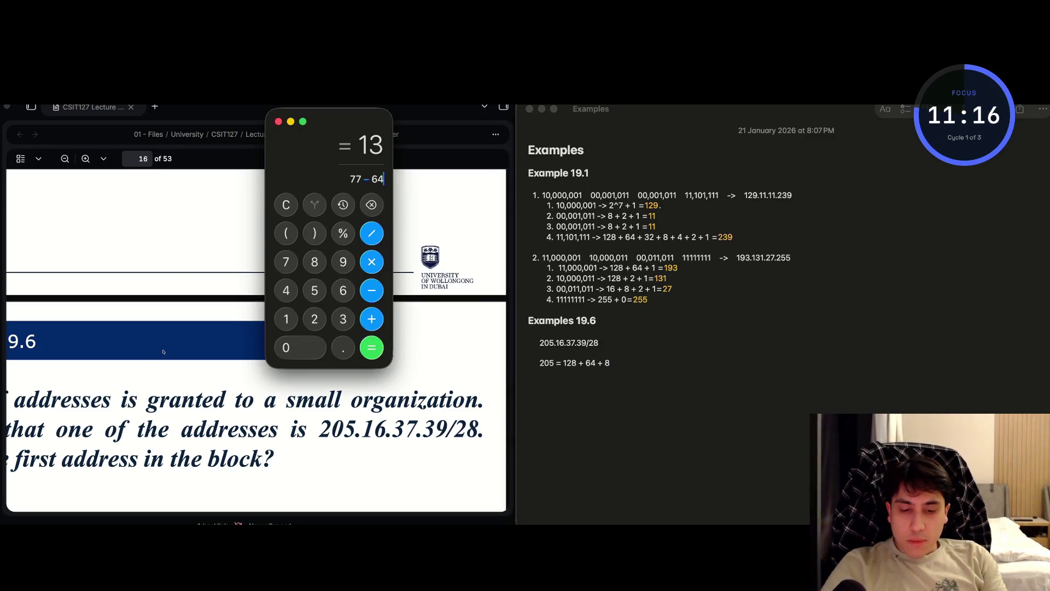
pyautogui.write('-8')
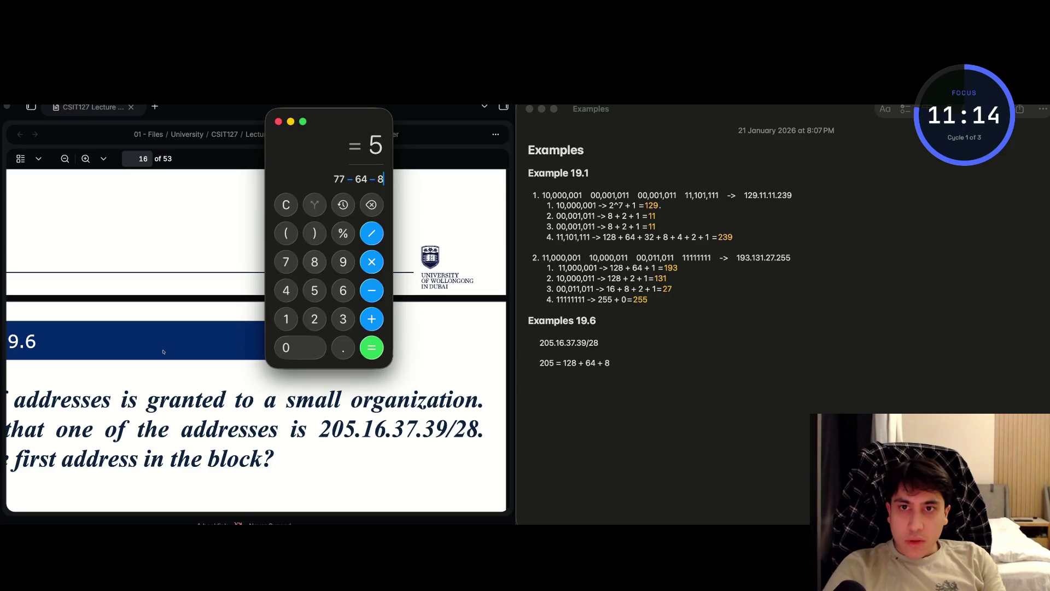
# - Finish the 205 breakdown in the note as + 4 + 1 = 1101101
pyautogui.press('super+Tab')
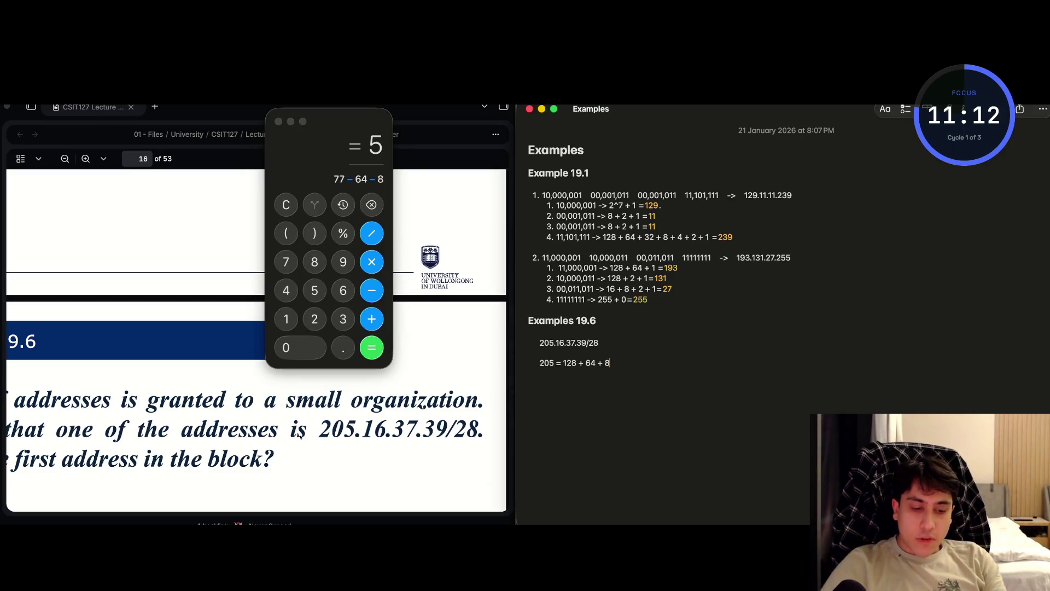
pyautogui.write('+ 4 ')
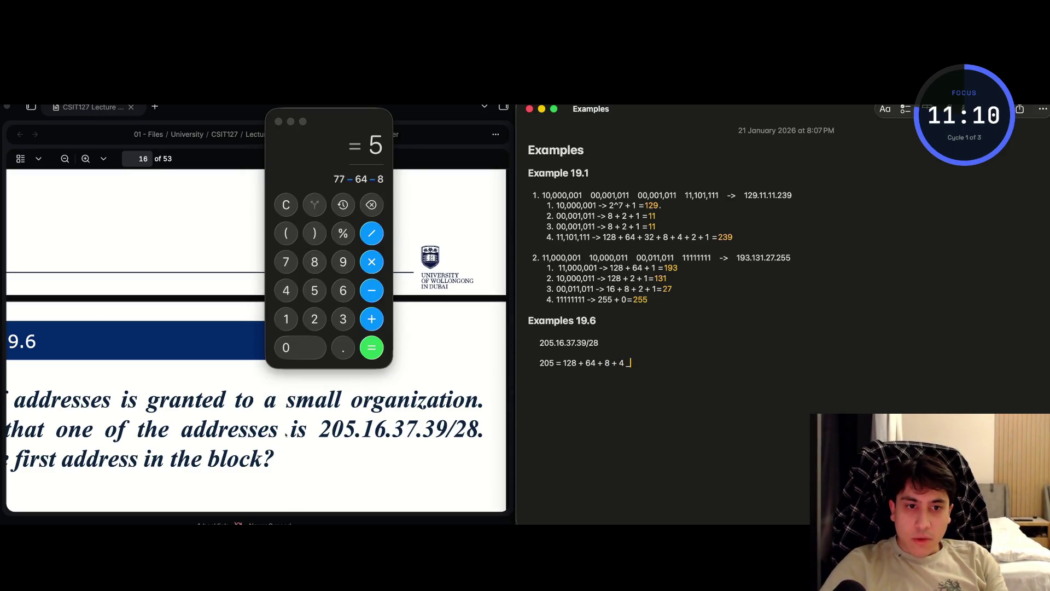
pyautogui.write('+ 1')
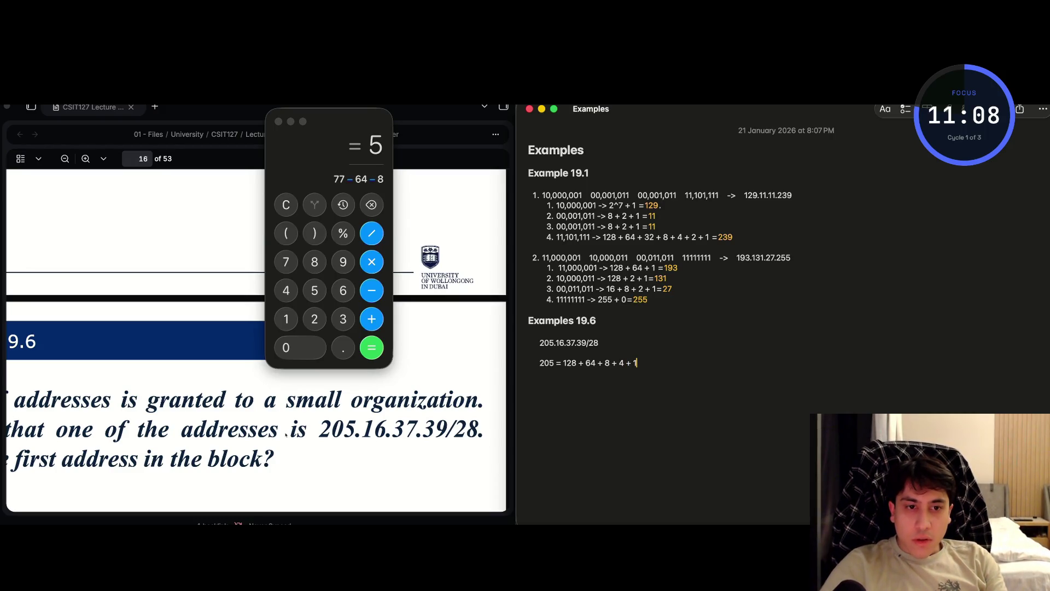
pyautogui.write(' =')
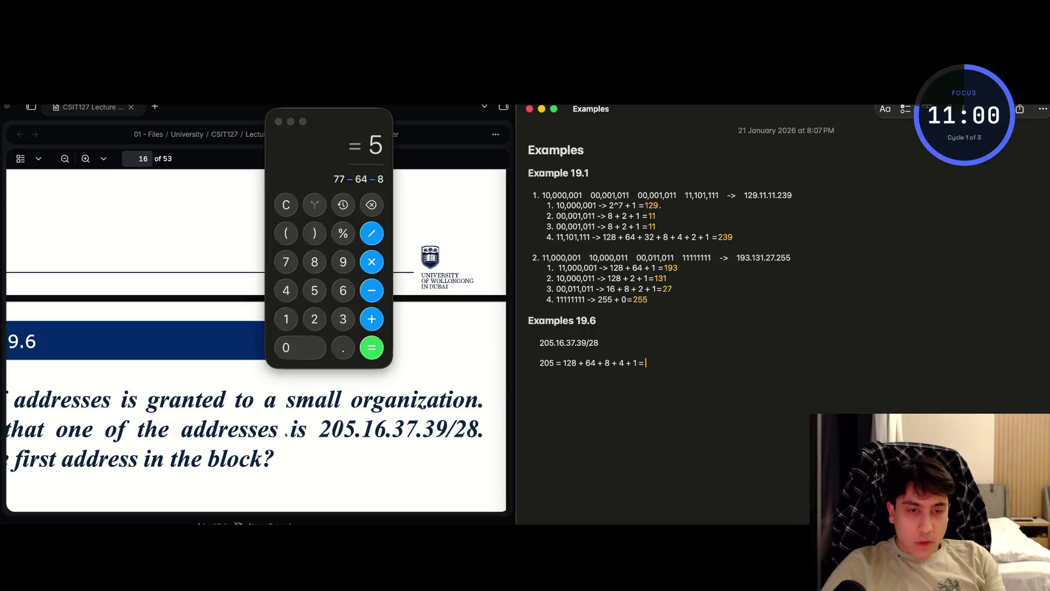
pyautogui.write(' 1')
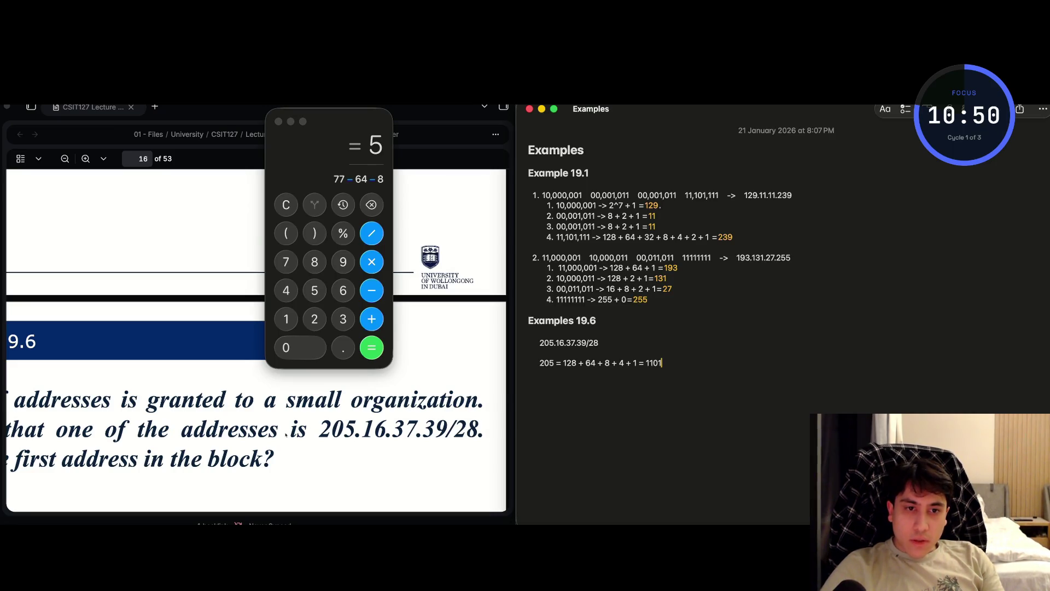
pyautogui.write('101')
# - Ask ChatGPT to convert 205 to binary
pyautogui.doubleClick(546, 363)
pyautogui.press('super+Tab')
pyautogui.press('super+Tab')
pyautogui.press('super+Tab')
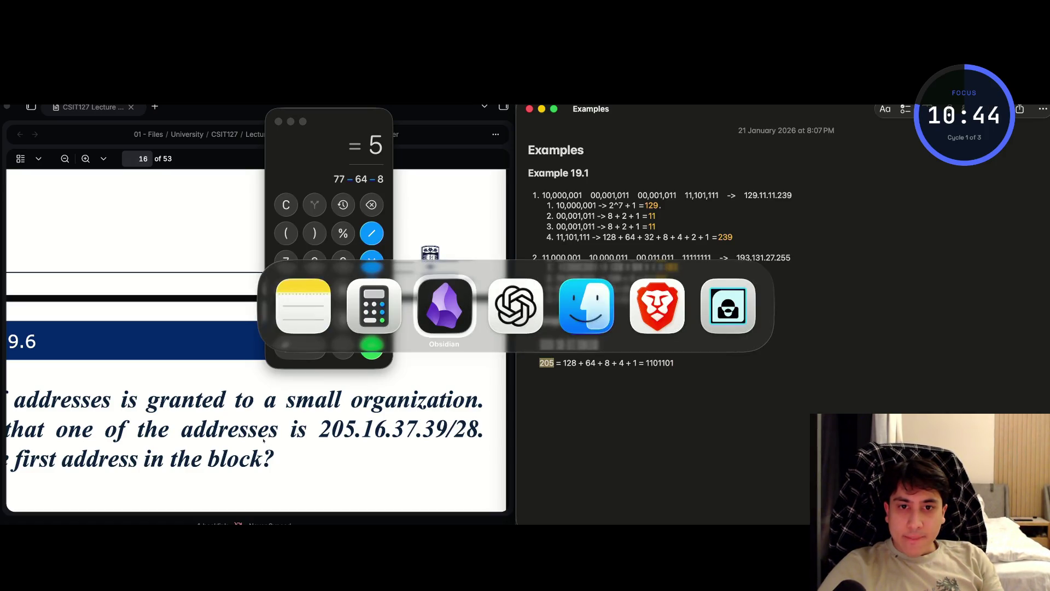
pyautogui.press('super+Tab')
pyautogui.press('super+Tab')
pyautogui.press('super+shift+Tab')
pyautogui.press('super+shift+Tab')
pyautogui.press('super+space')
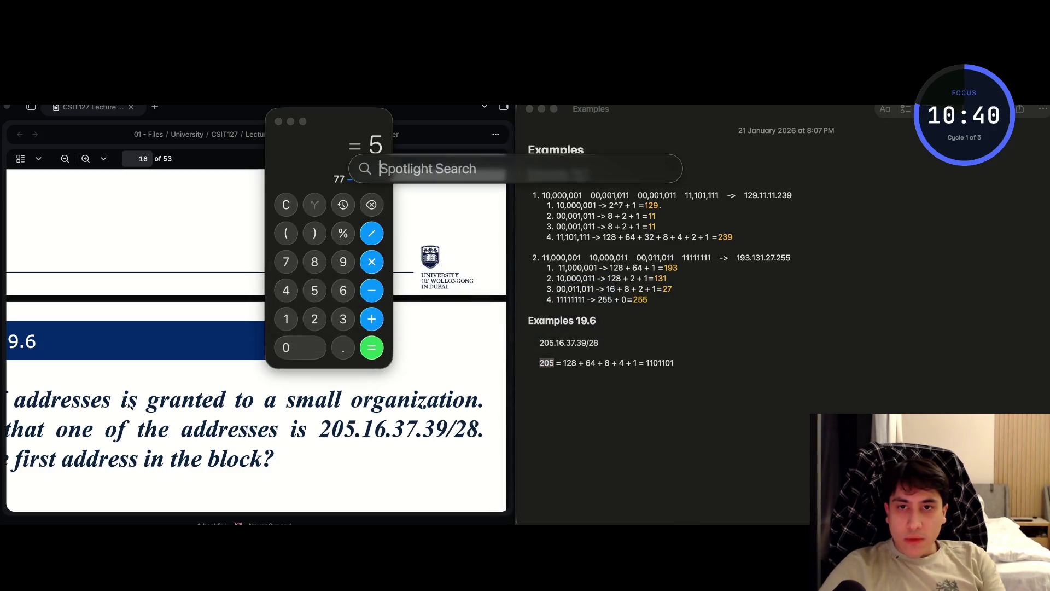
pyautogui.write('chatGPT.app')
pyautogui.press('Return')
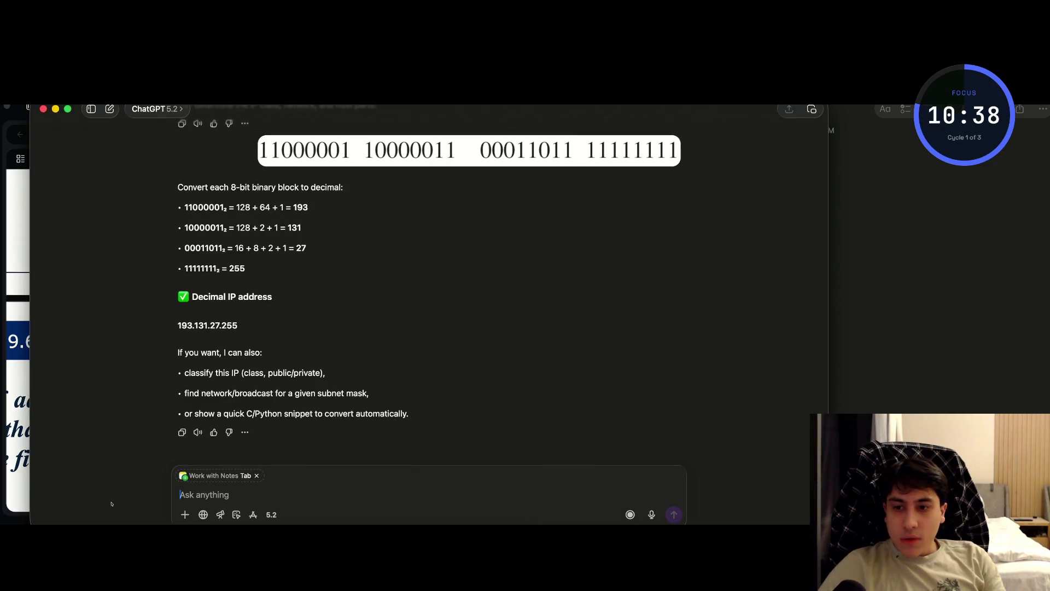
pyautogui.write('205 to')
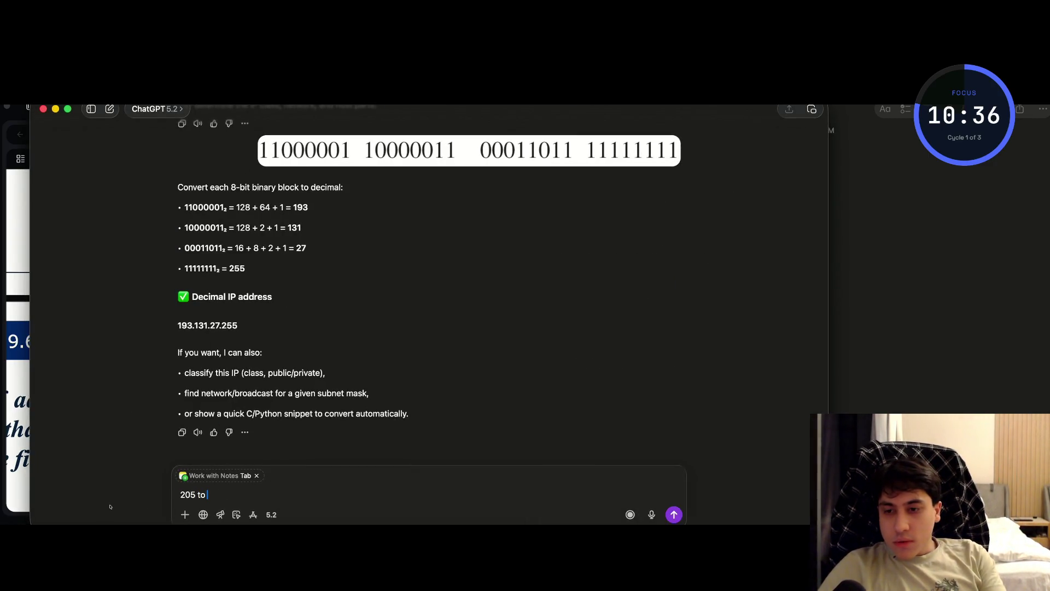
pyautogui.write('bynary')
pyautogui.press('BackSpace')
pyautogui.press('BackSpace')
pyautogui.press('BackSpace')
pyautogui.write('binary')
pyautogui.press('Return')
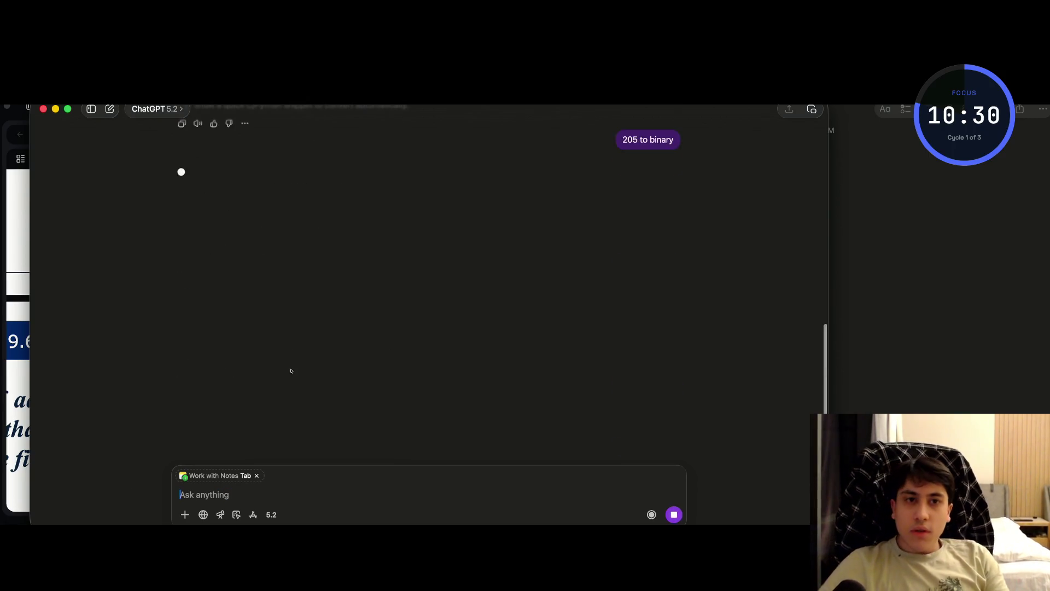
# - Tile ChatGPT left of Notes and insert the missing 0 so 205 ends in 11001101
pyautogui.hotkey('ctrl', 'alt', 'Left')
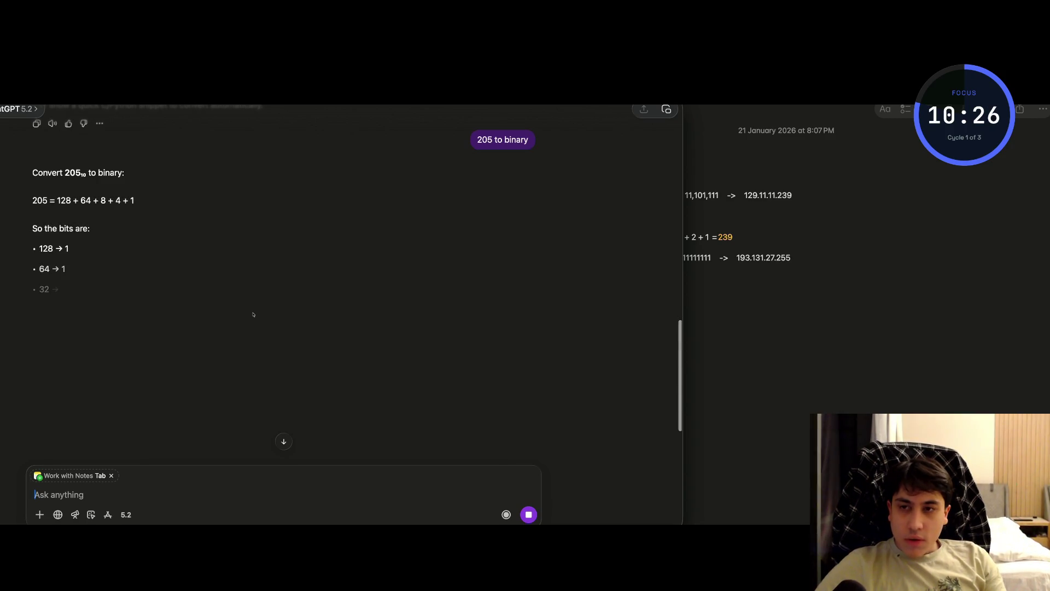
pyautogui.hotkey('ctrl', 'alt', 'Left')
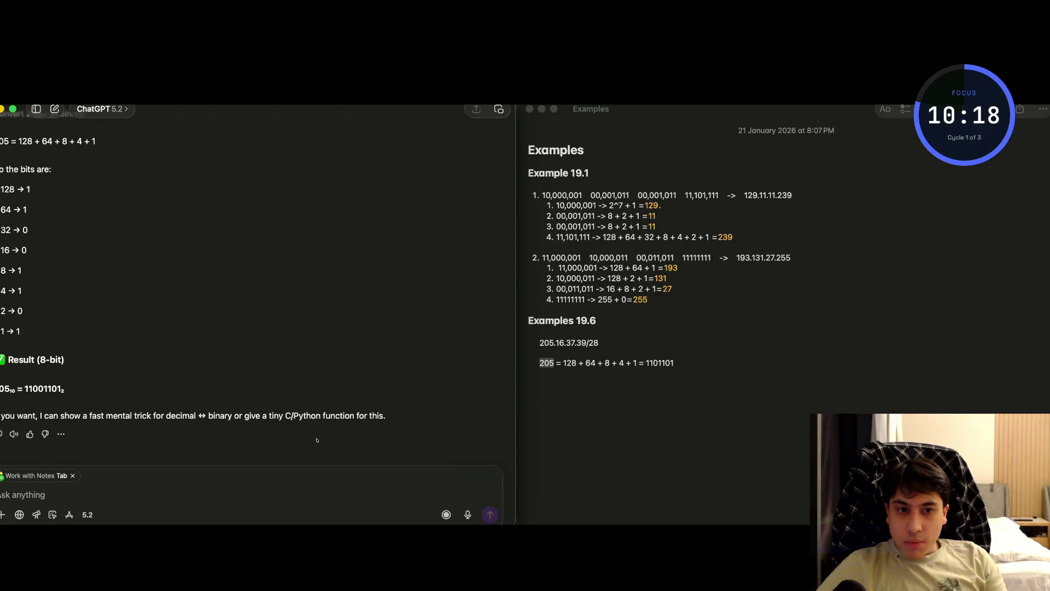
pyautogui.press('super+Tab')
pyautogui.write('0')
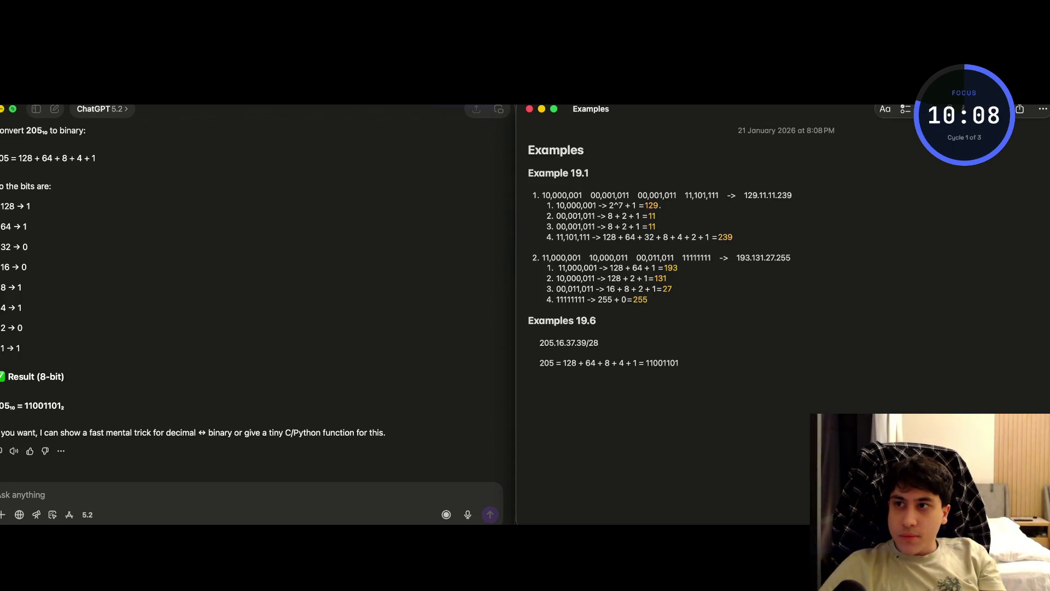
pyautogui.moveTo(12, 109)
pyautogui.press('super+Tab')
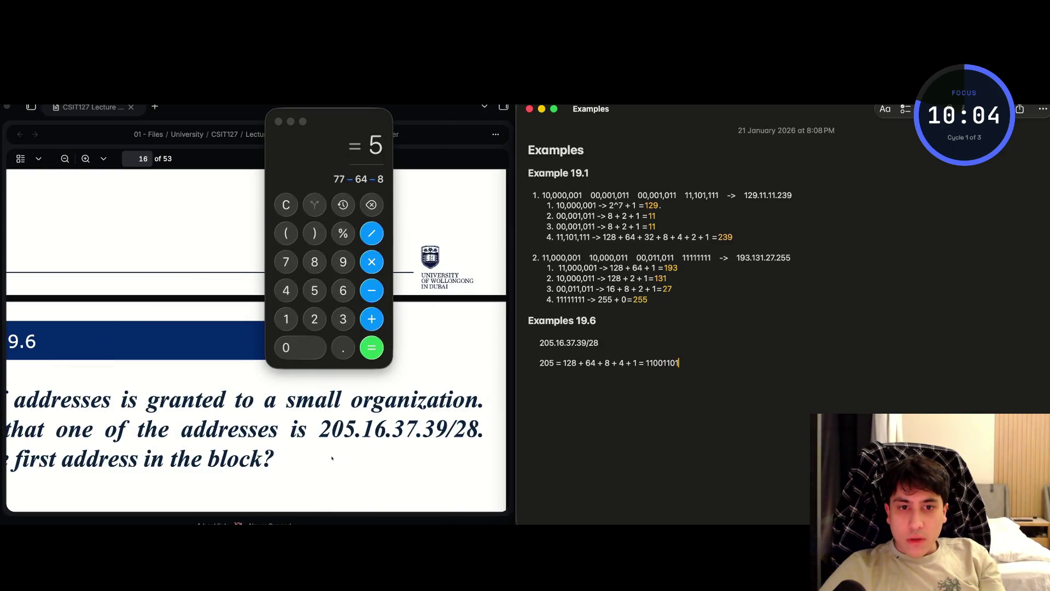
# - Add list item '2. 16 = 10000' below the 205 conversion, ending at that line's end
pyautogui.press('Return')
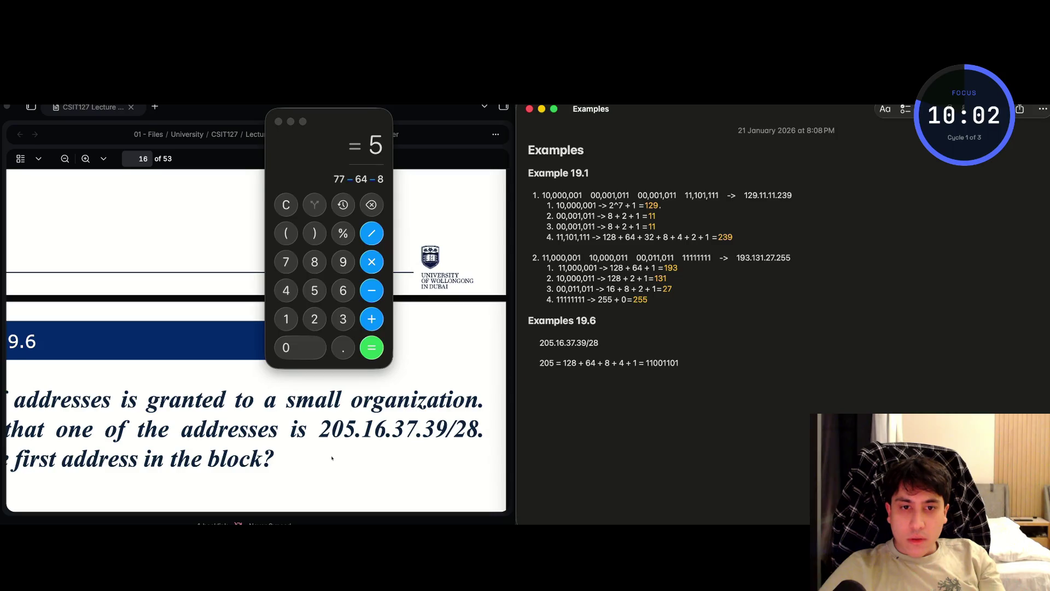
pyautogui.write('1.')
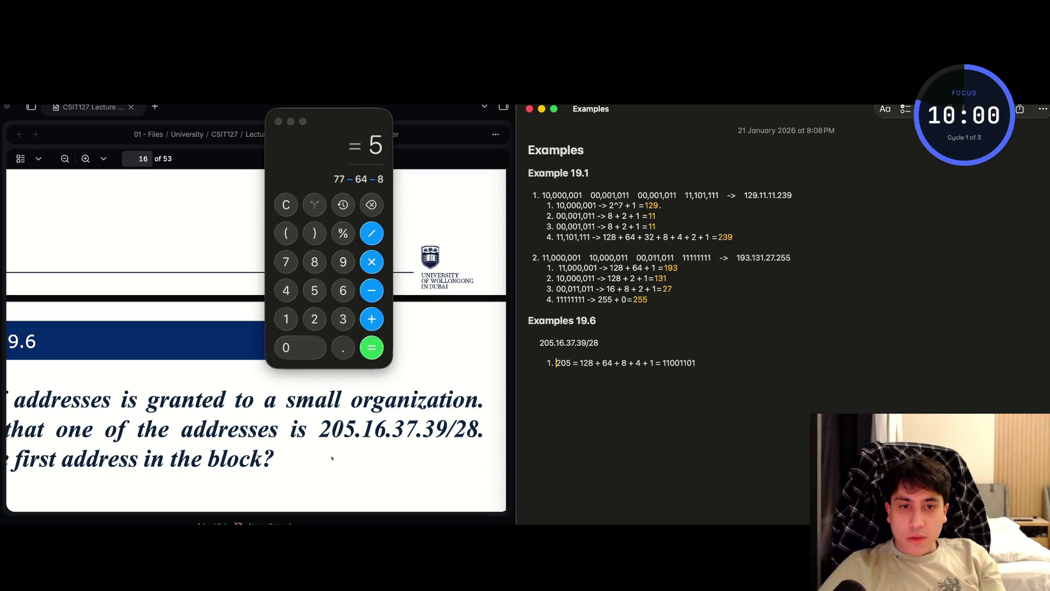
pyautogui.press('Right')
pyautogui.press('Right')
pyautogui.press('Right')
pyautogui.press('Right')
pyautogui.press('Right')
pyautogui.press('Right')
pyautogui.write('2. 1')
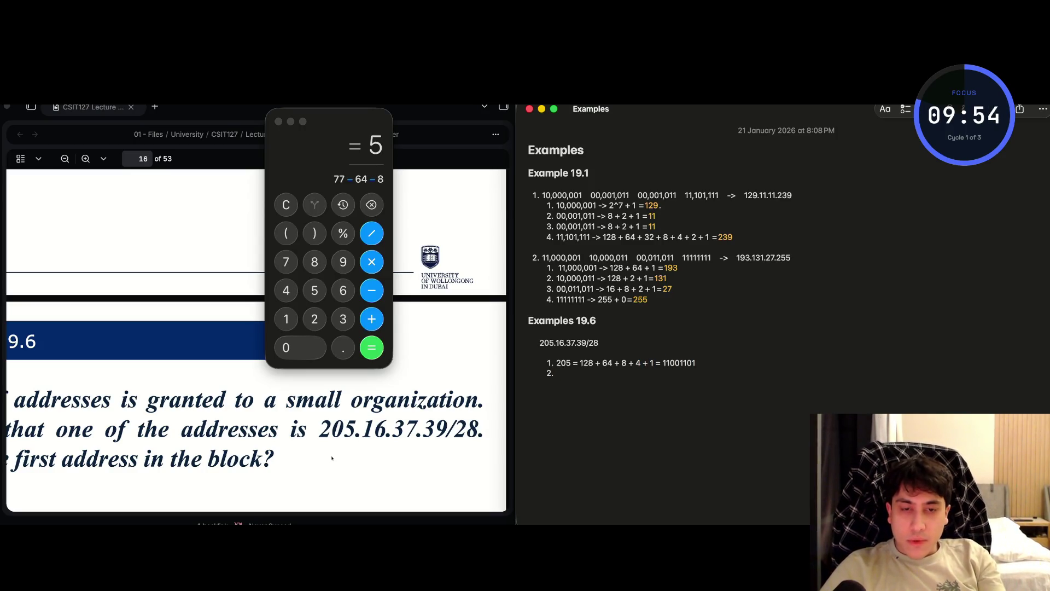
pyautogui.write('6 =')
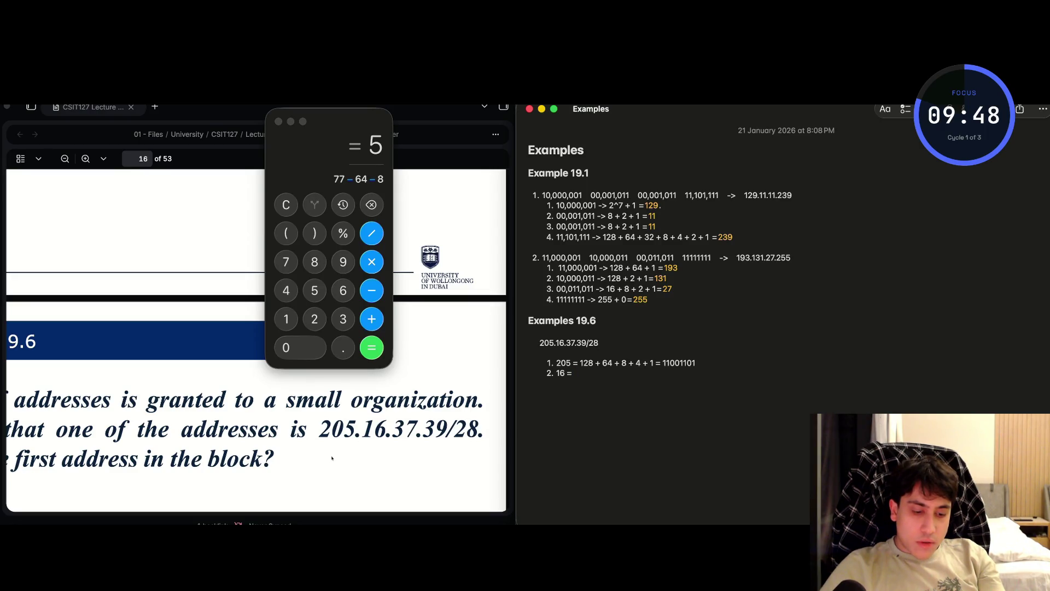
pyautogui.write('1')
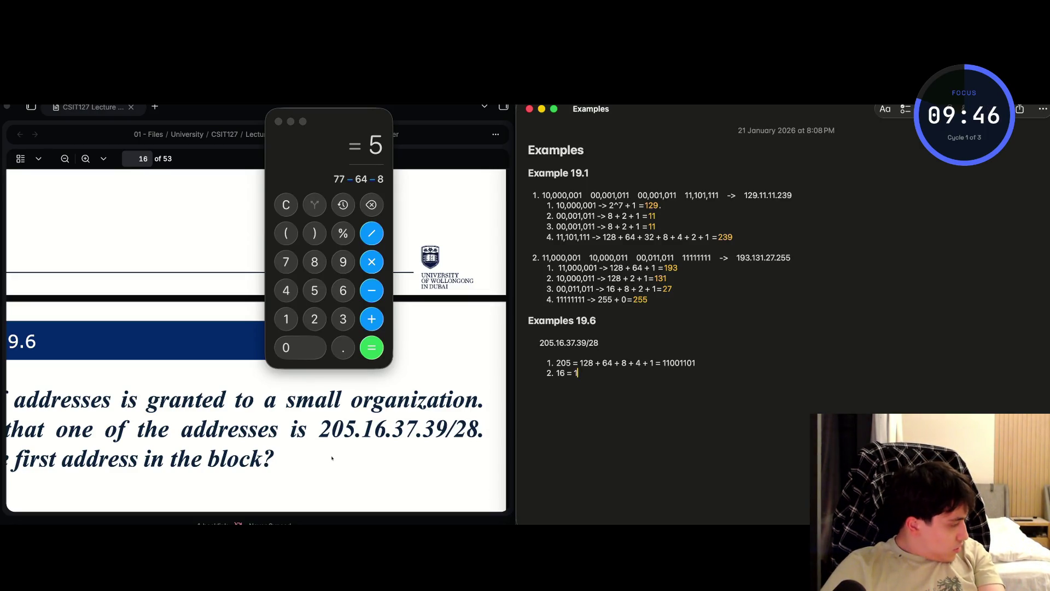
pyautogui.write('00')
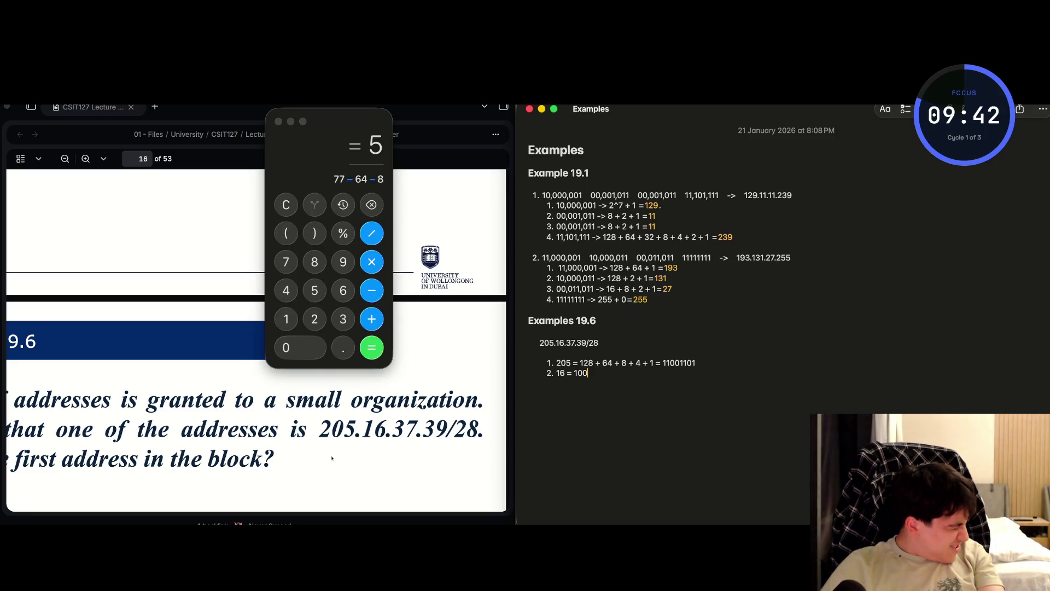
pyautogui.write('00')
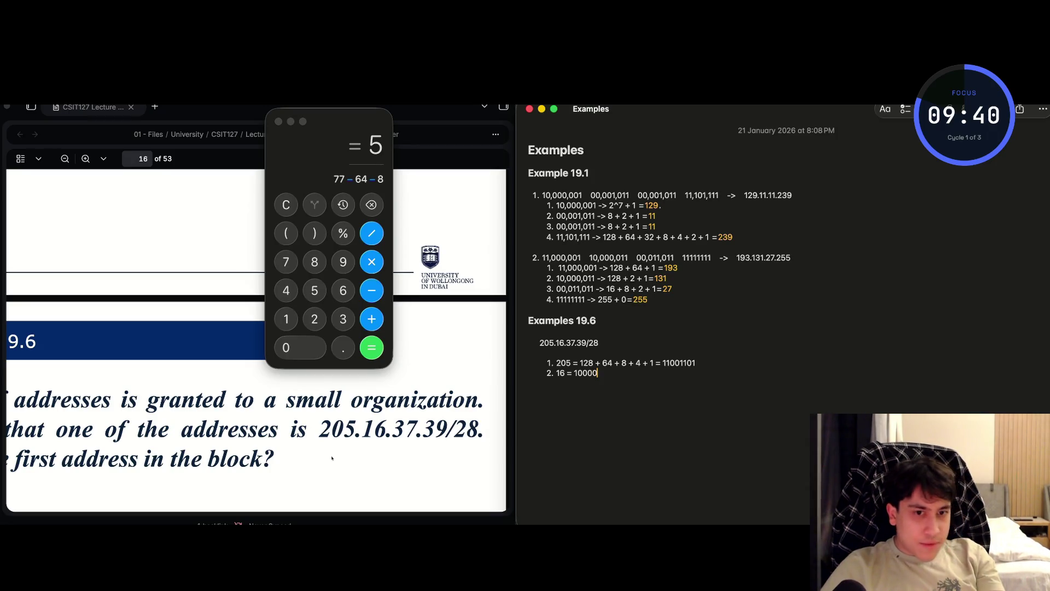
pyautogui.press('Left')
pyautogui.press('Right')
pyautogui.hotkey('shift', 'Left')
pyautogui.hotkey('shift', 'Left')
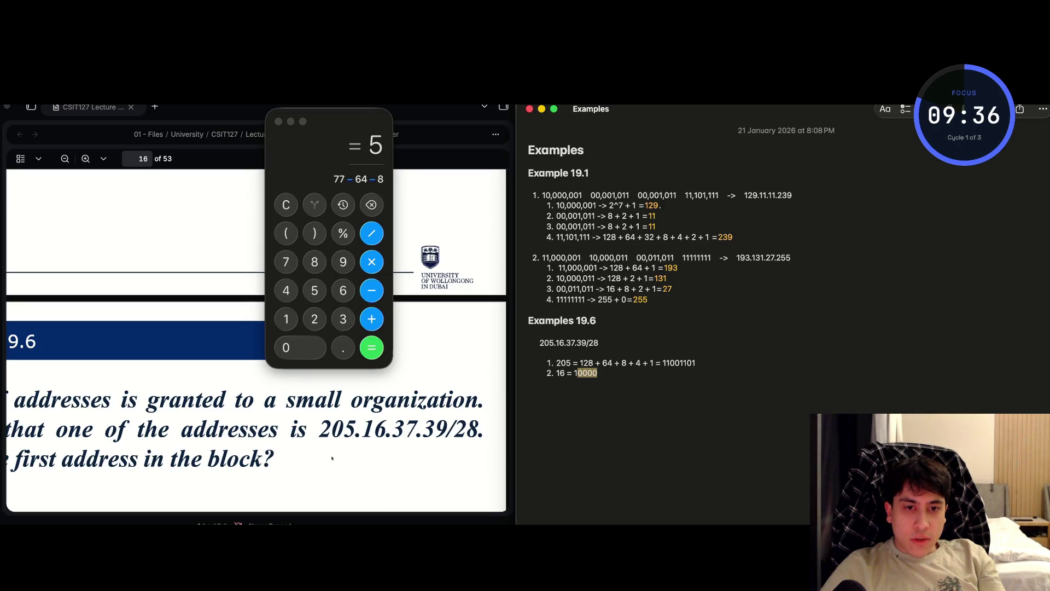
pyautogui.press('Right')
pyautogui.press('Down')
pyautogui.press('BackSpace')
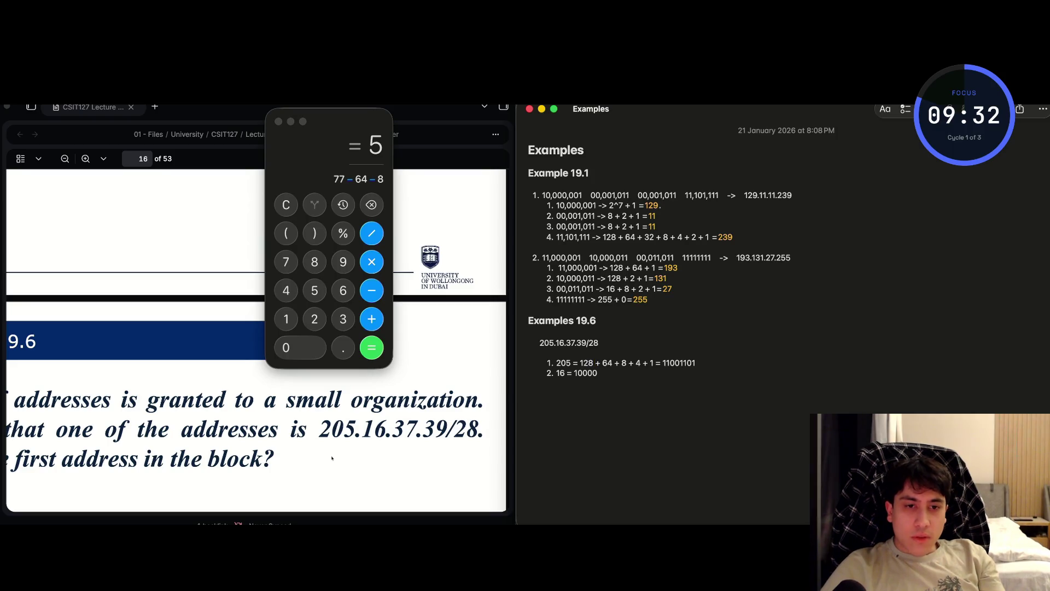
# - Add item 3 reading '37 = 32 + 4 + 1 = 00100101'
pyautogui.press('Return')
pyautogui.write('37')
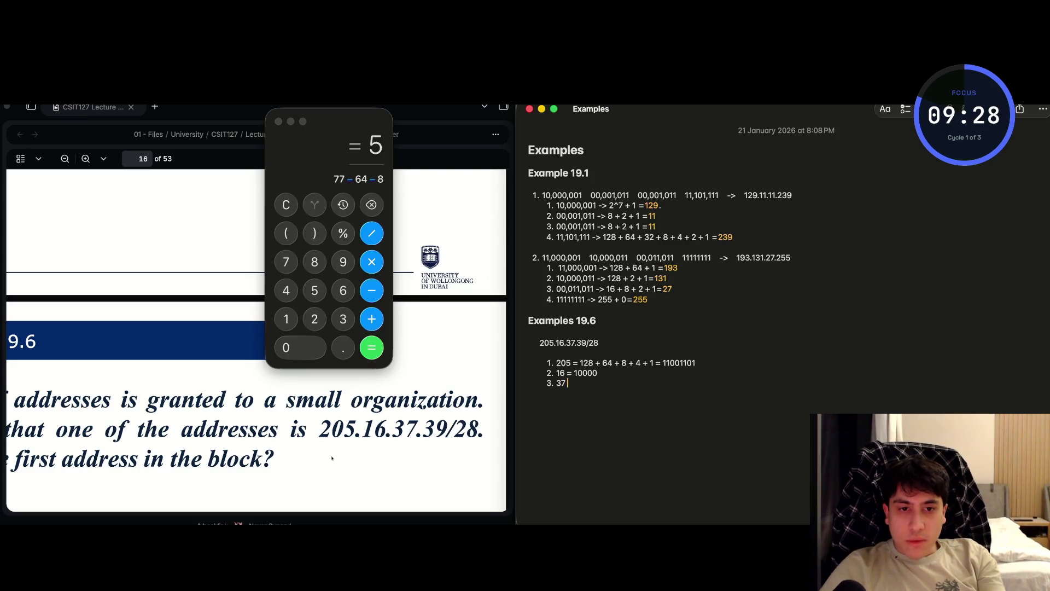
pyautogui.write(' = 32')
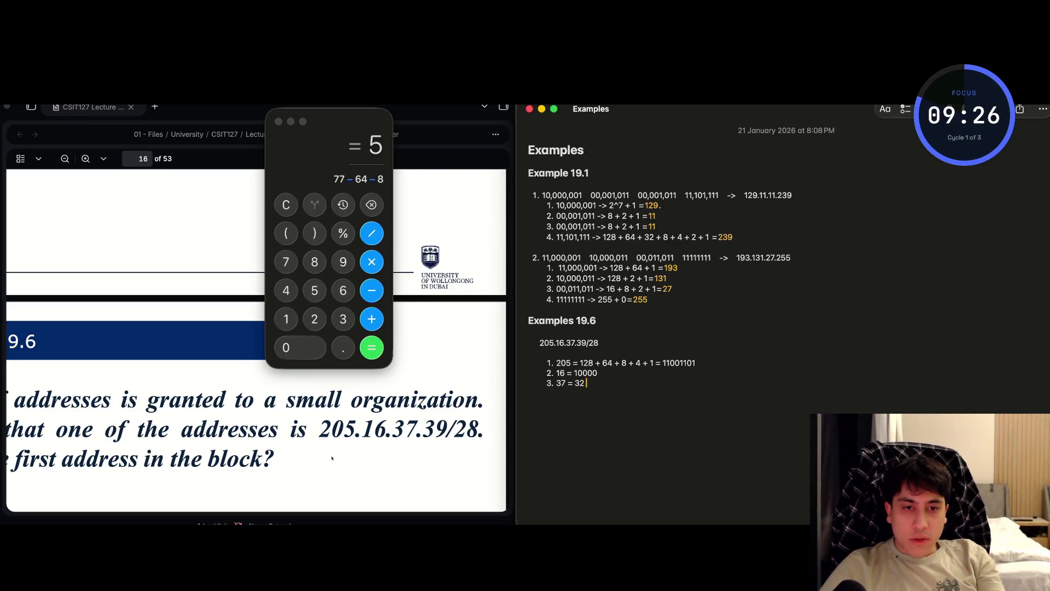
pyautogui.write(' + 4 ')
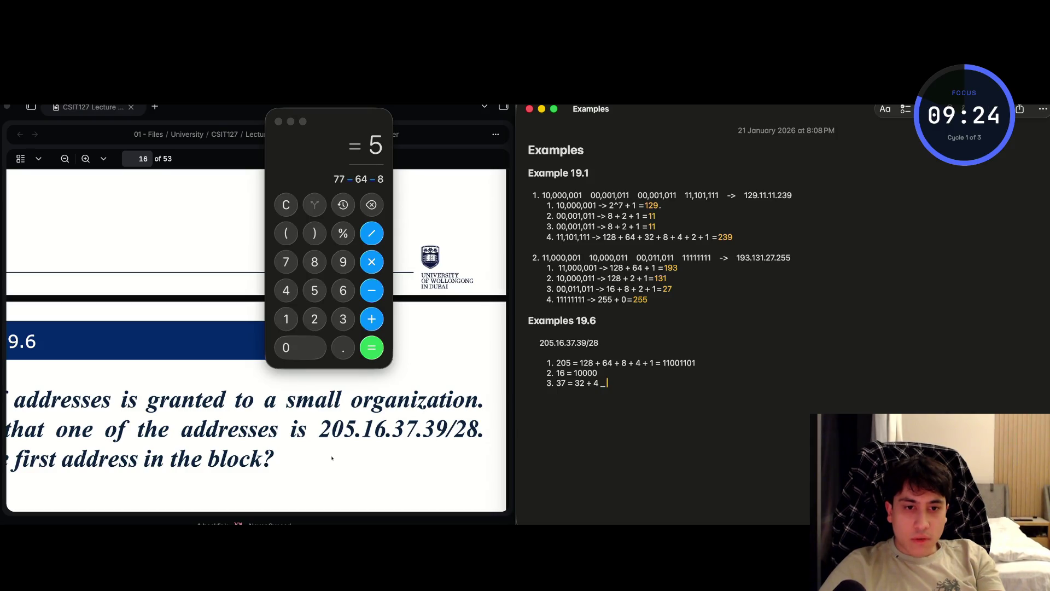
pyautogui.write('+ 1 =')
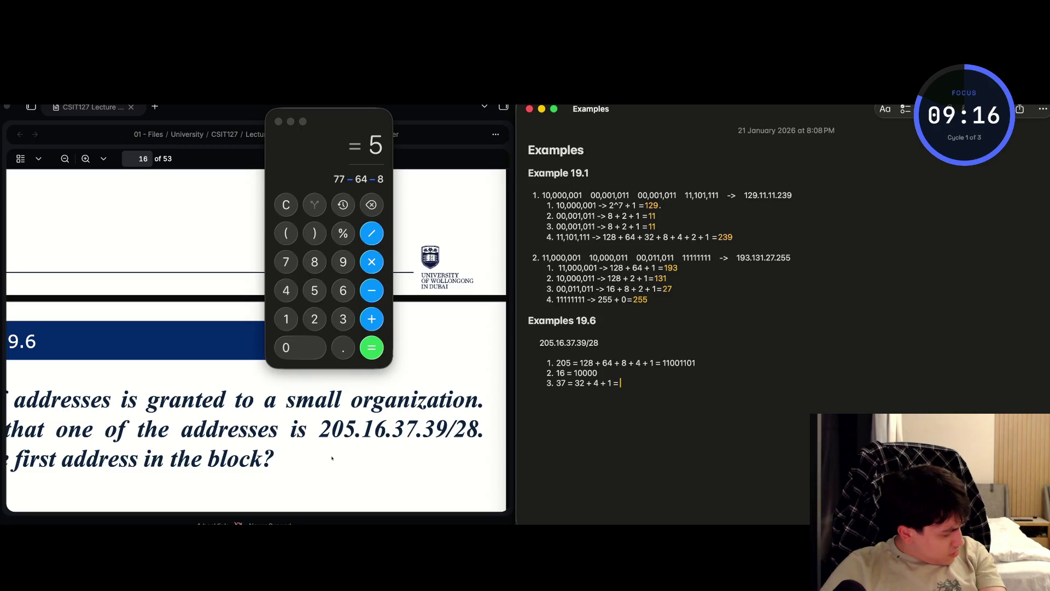
pyautogui.write('0')
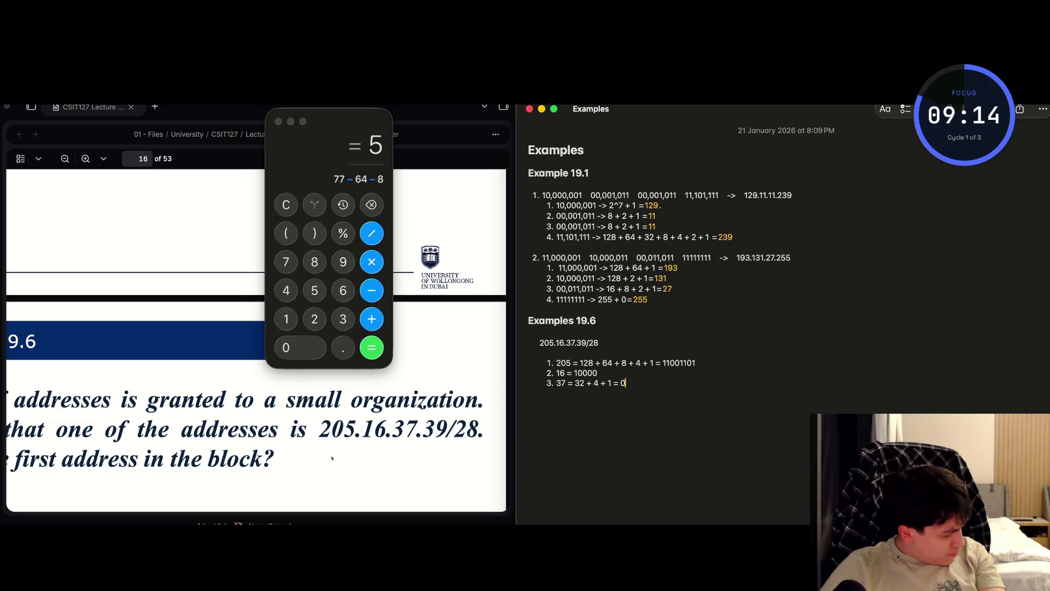
pyautogui.write('0')
pyautogui.write('1')
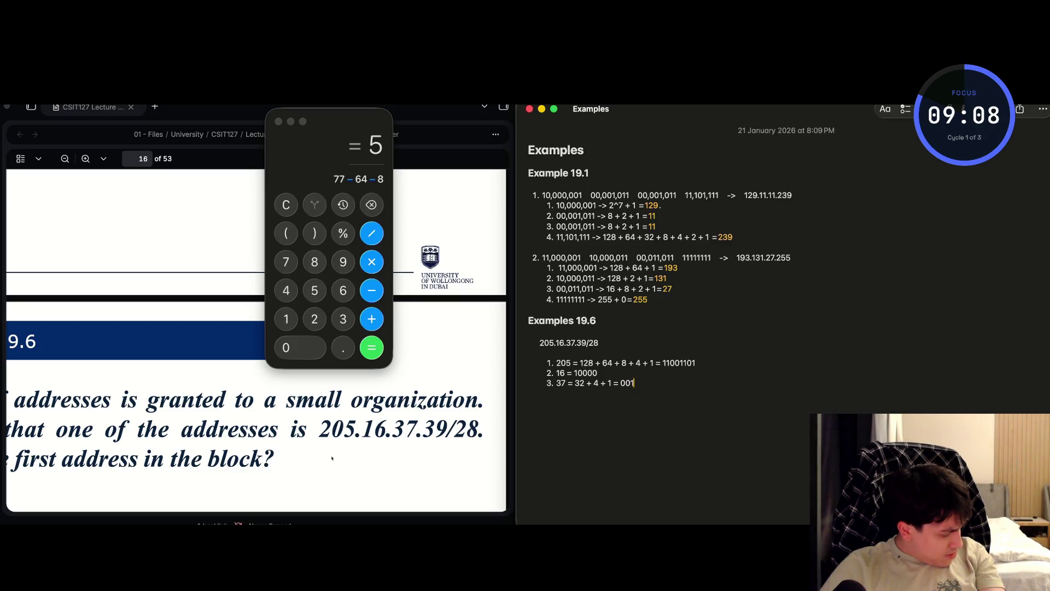
pyautogui.write('001')
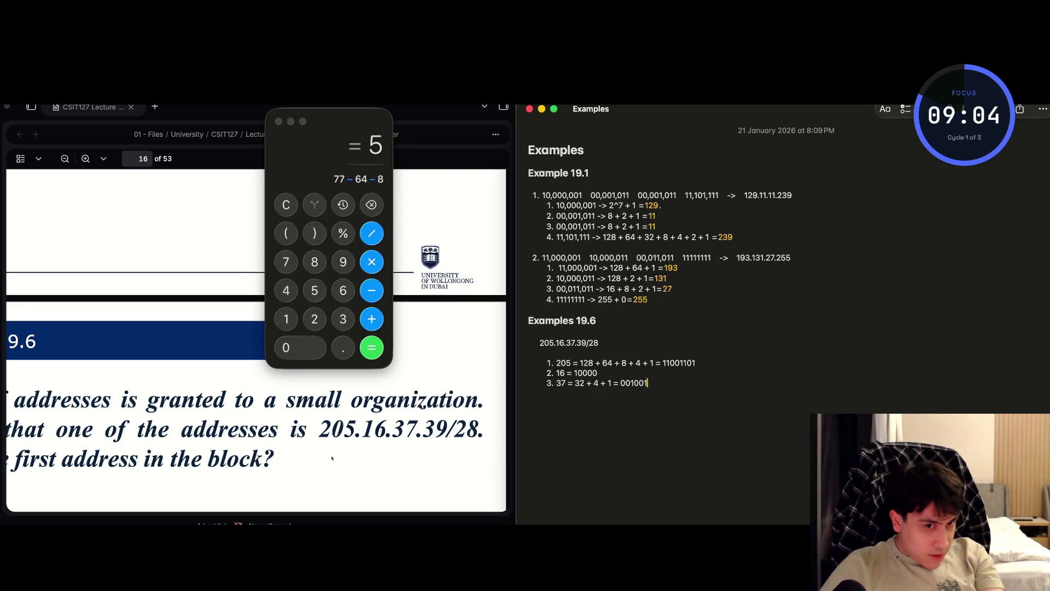
pyautogui.write('01')
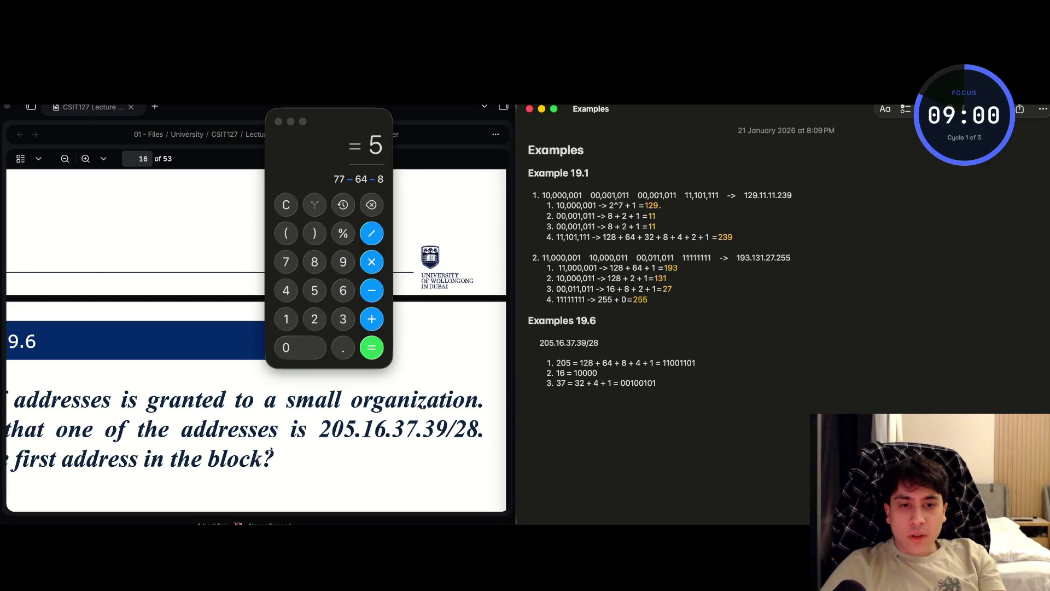
# - Copy the number 37 from item 3 and bring back the ChatGPT window
pyautogui.click(561, 383)
pyautogui.doubleClick(561, 383)
pyautogui.press('super+Tab')
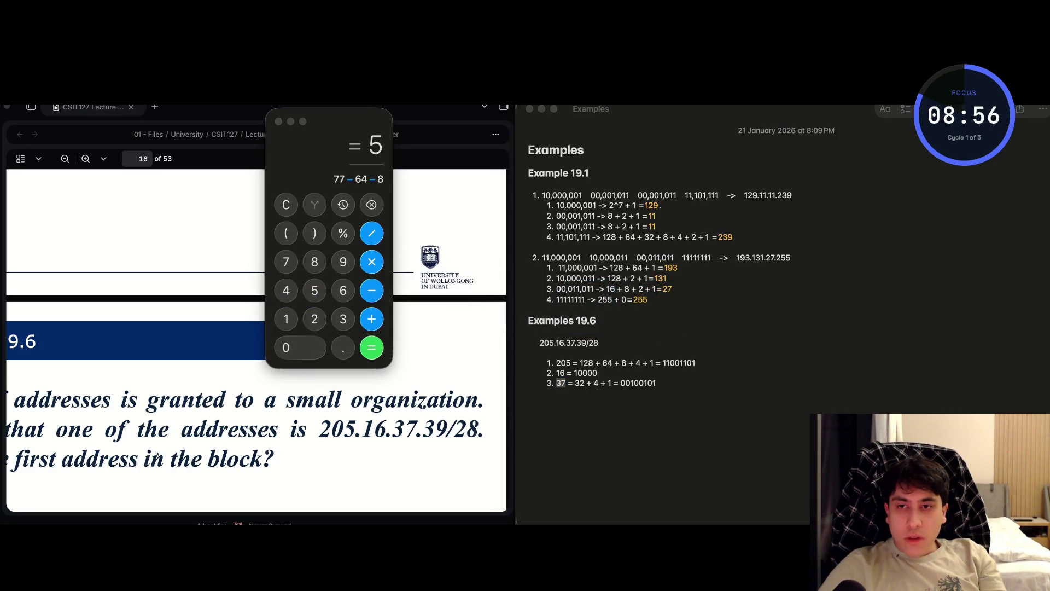
pyautogui.press('super+Tab')
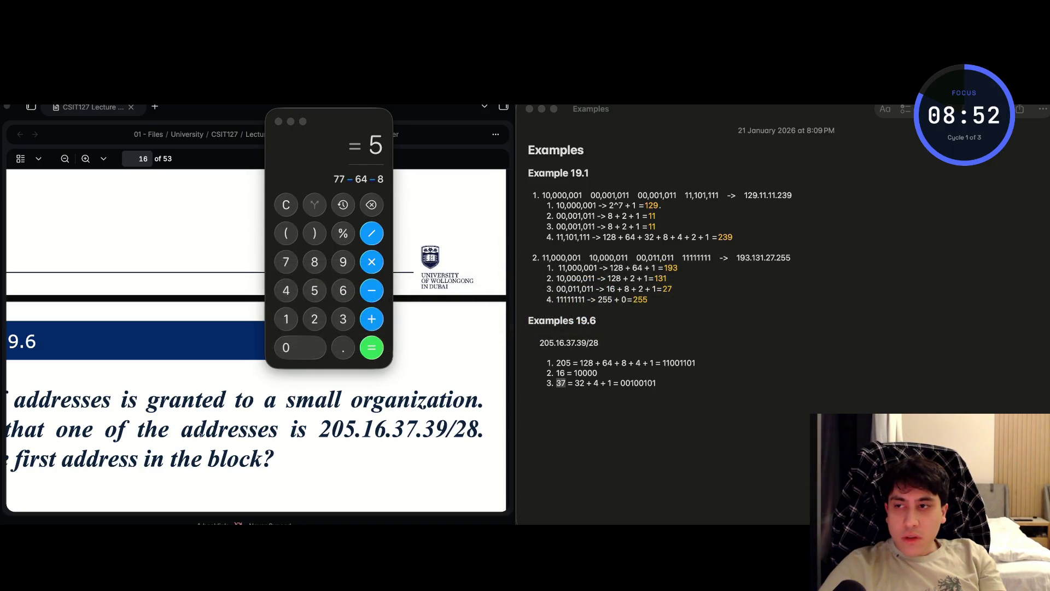
pyautogui.click(1, 394)
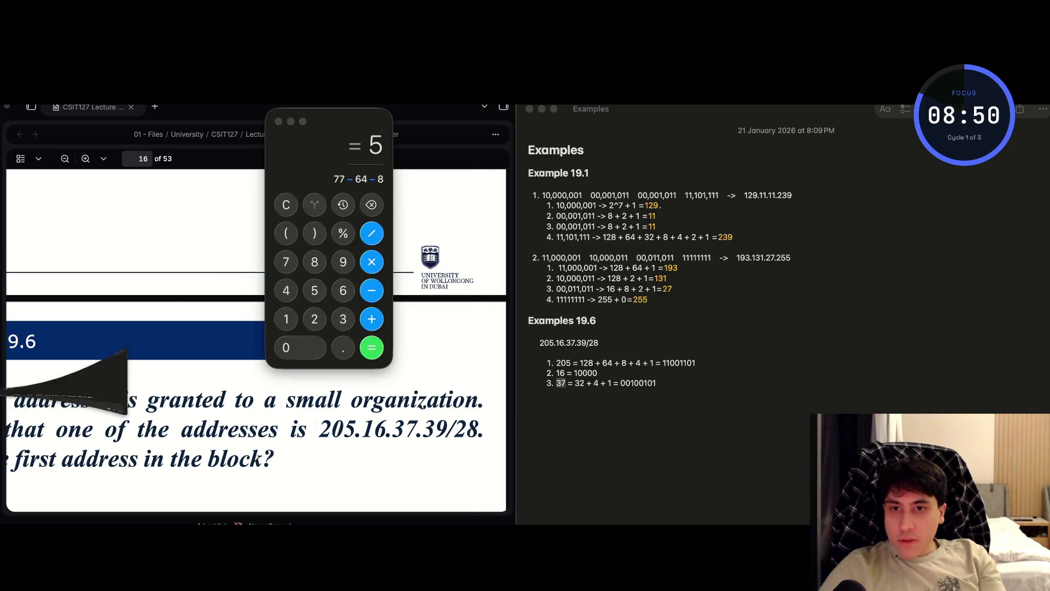
# - Have ChatGPT convert 37, confirm 00100101, then return to the lecture PDF
pyautogui.write('37')
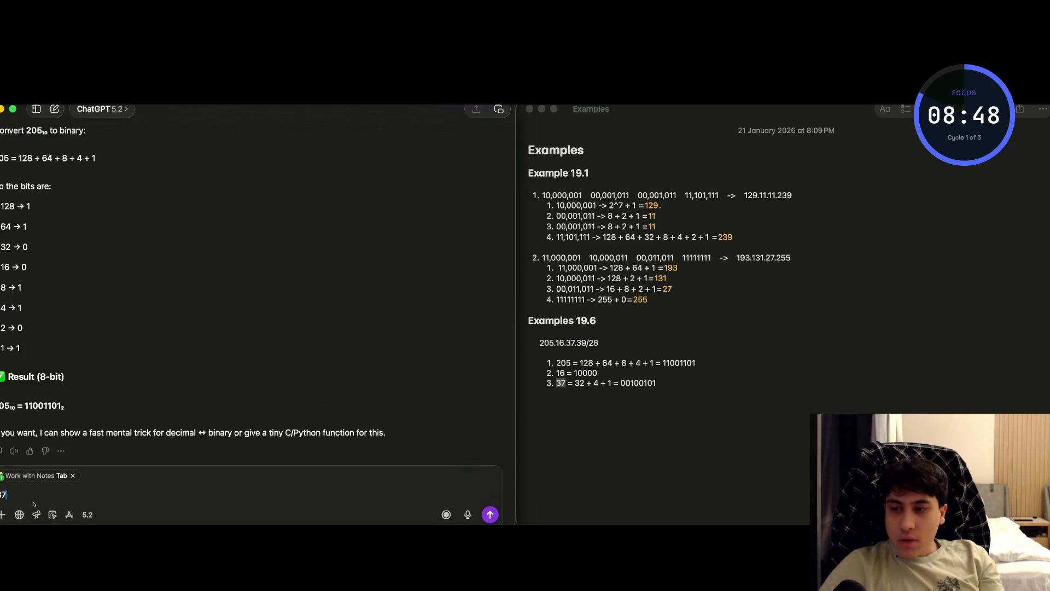
pyautogui.press('Return')
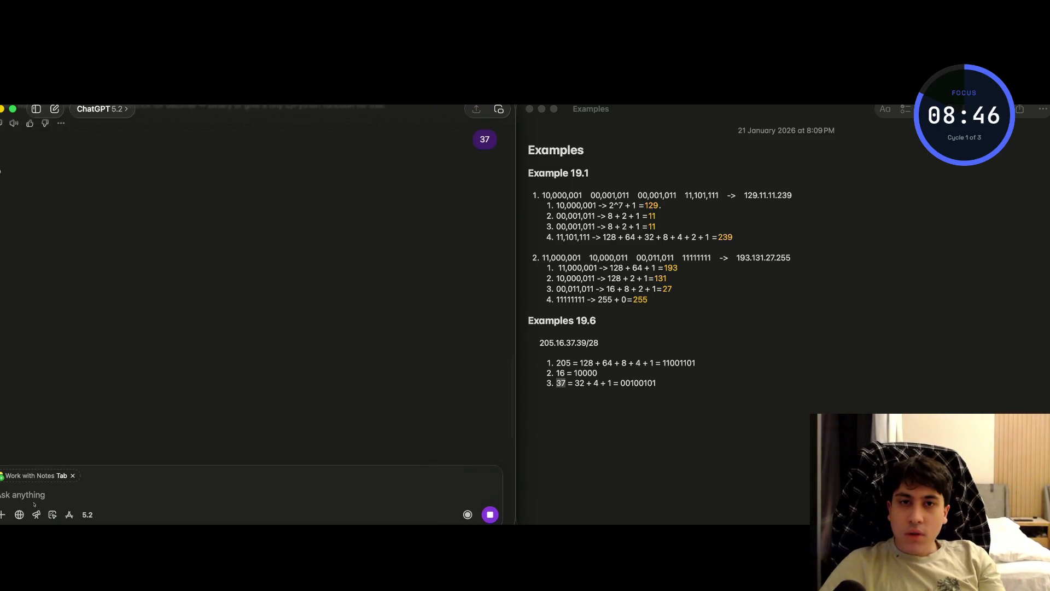
pyautogui.press('super+Tab')
pyautogui.press('Tab')
pyautogui.press('Tab')
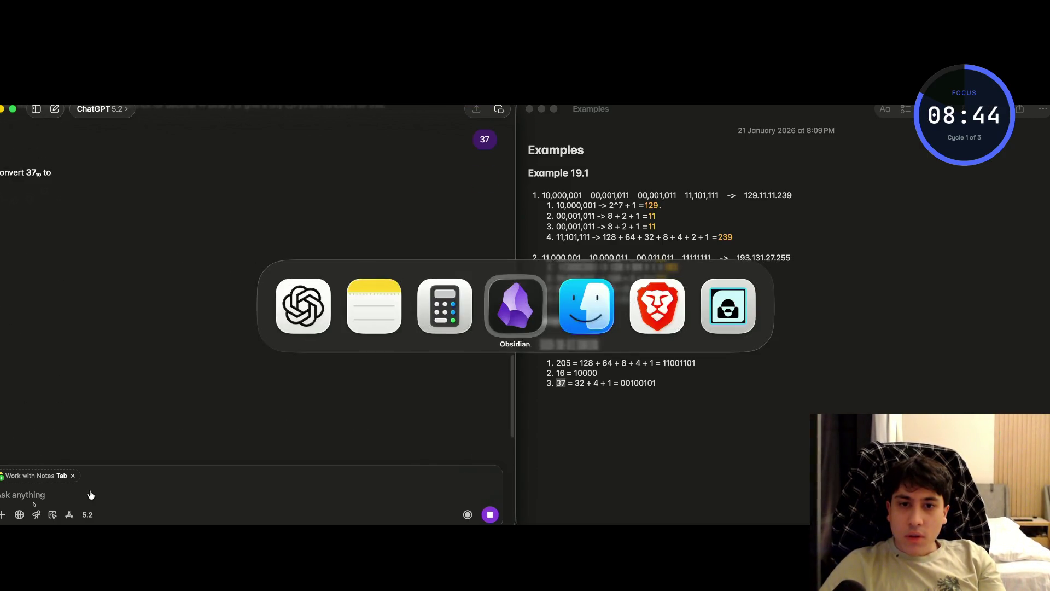
pyautogui.press('super+Tab')
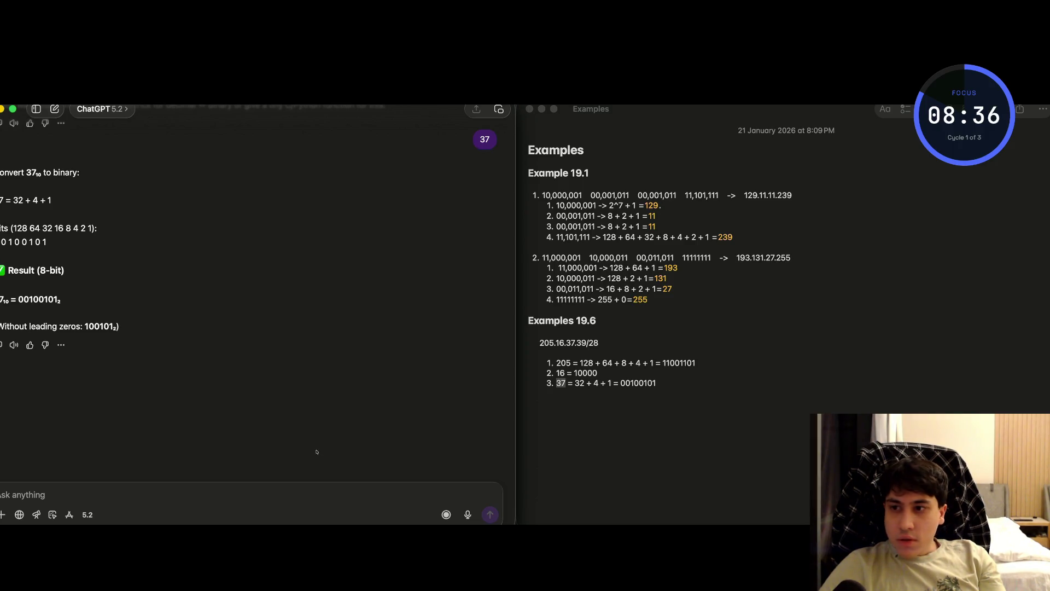
pyautogui.press('super+Tab')
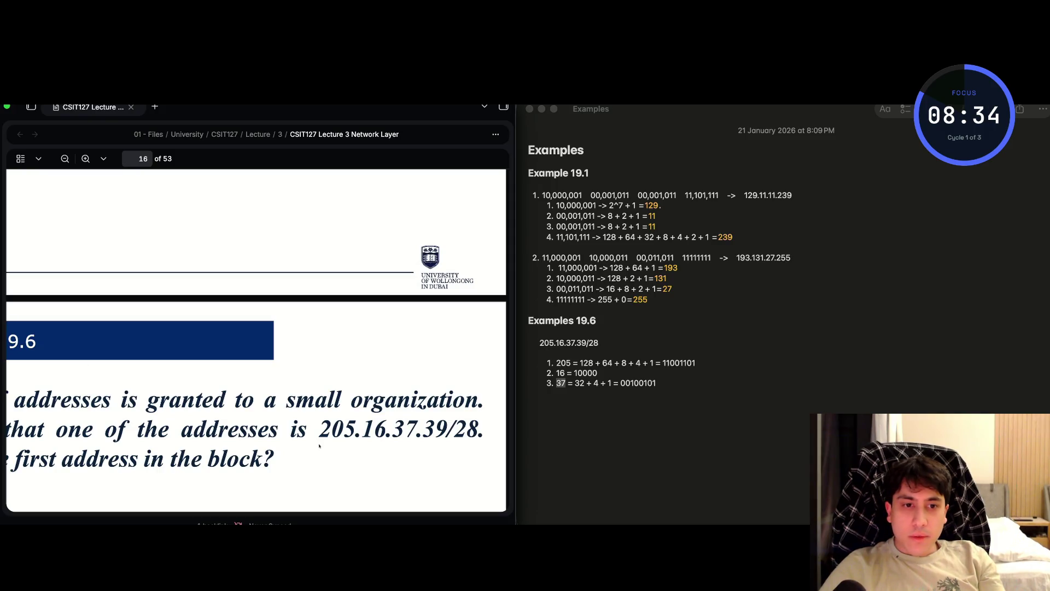
# - Add item '4. 39 = 32 + 4 + 2 + 1 = 00100111' to the Examples 19.6 list
pyautogui.press('super+Tab')
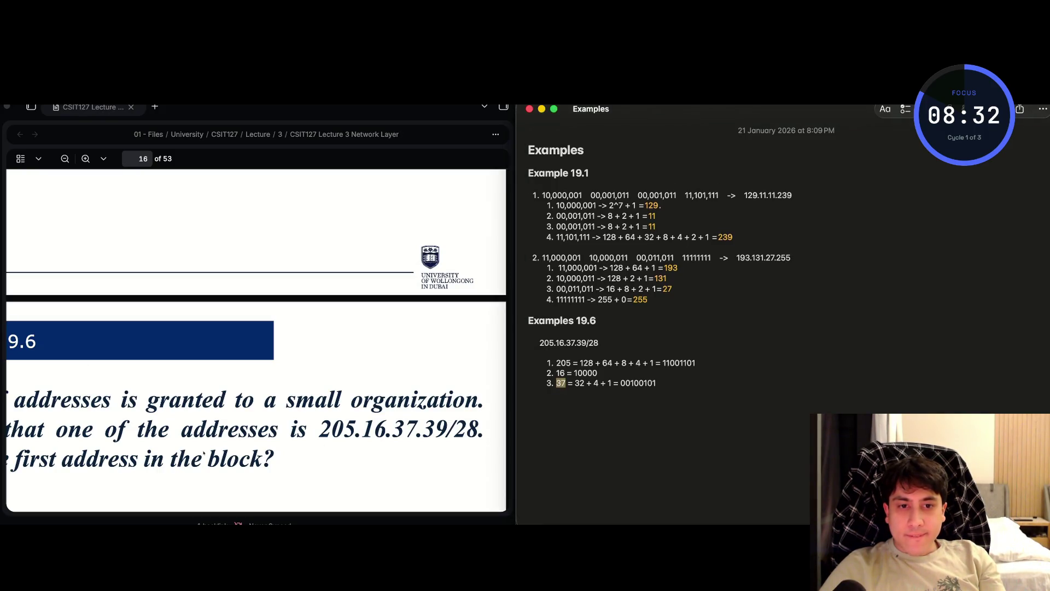
pyautogui.scroll(-1, 259, 453)
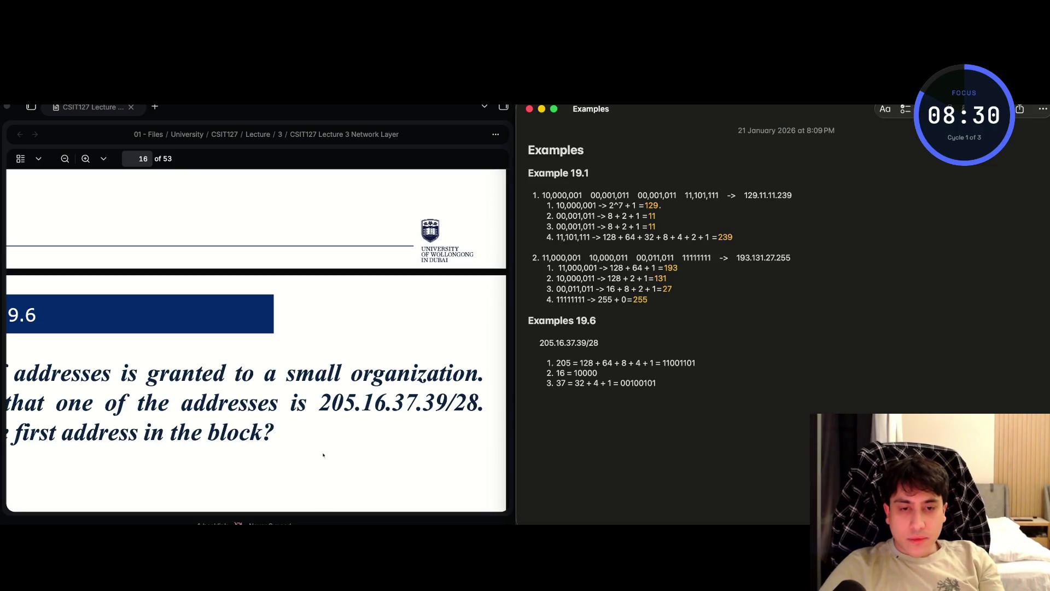
pyautogui.write('4. ')
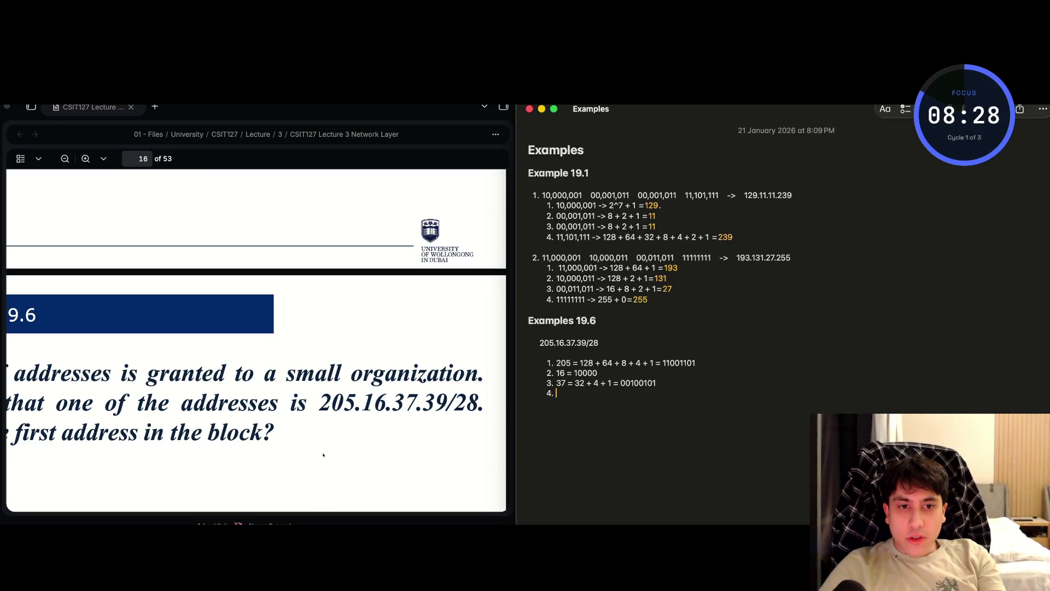
pyautogui.write('39 =')
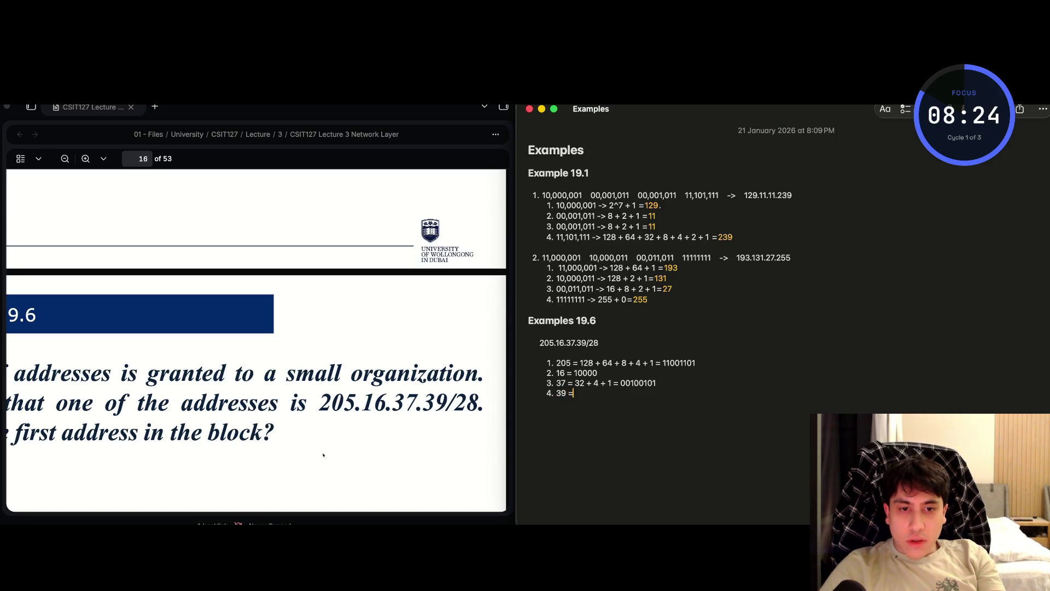
pyautogui.write(' 32 +')
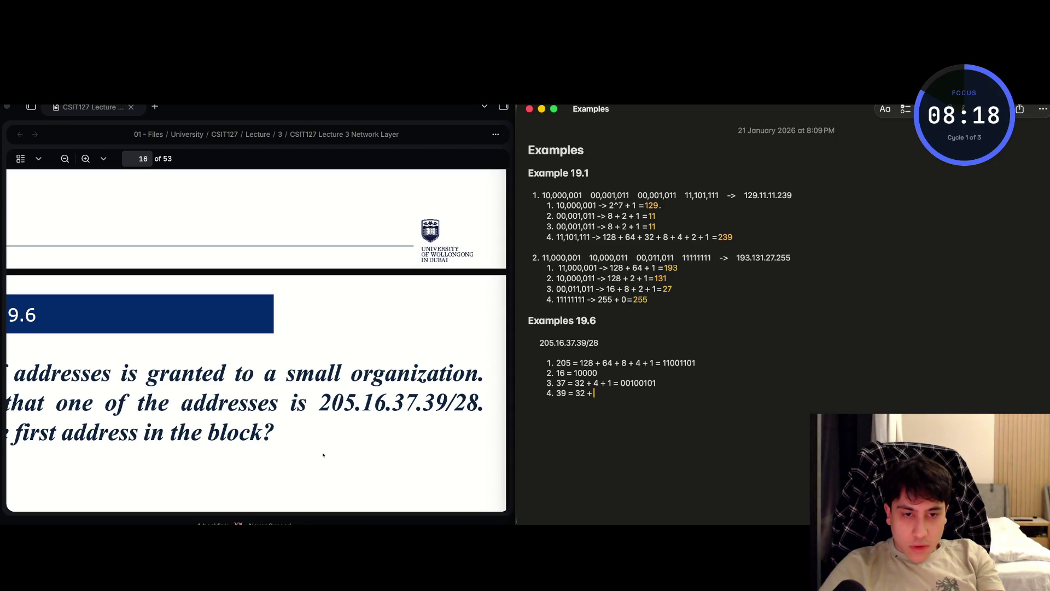
pyautogui.write('4+')
pyautogui.press('BackSpace')
pyautogui.write('+ 2 + 1 = ')
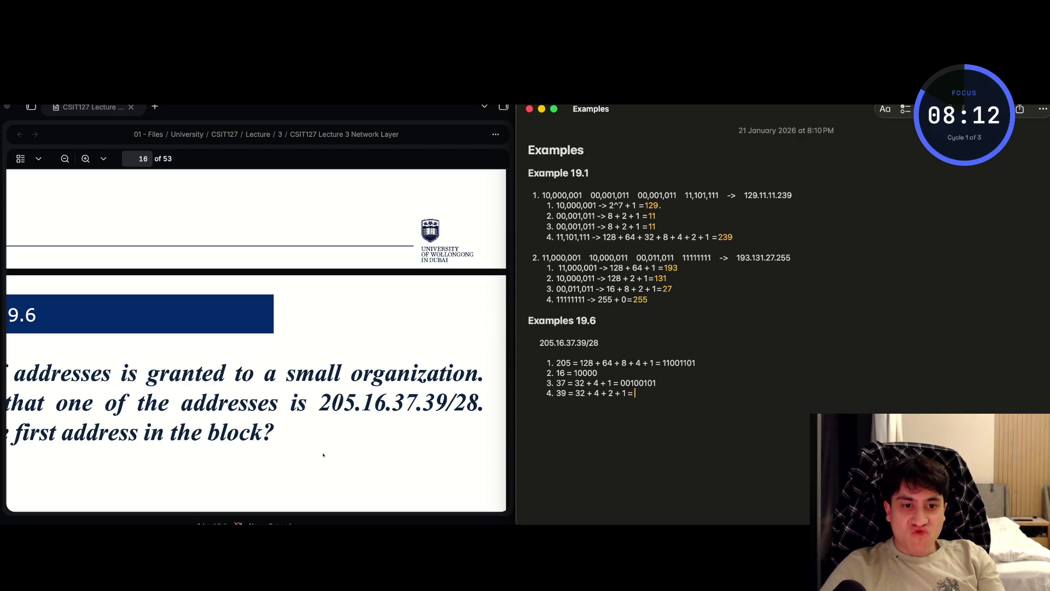
pyautogui.write('00100')
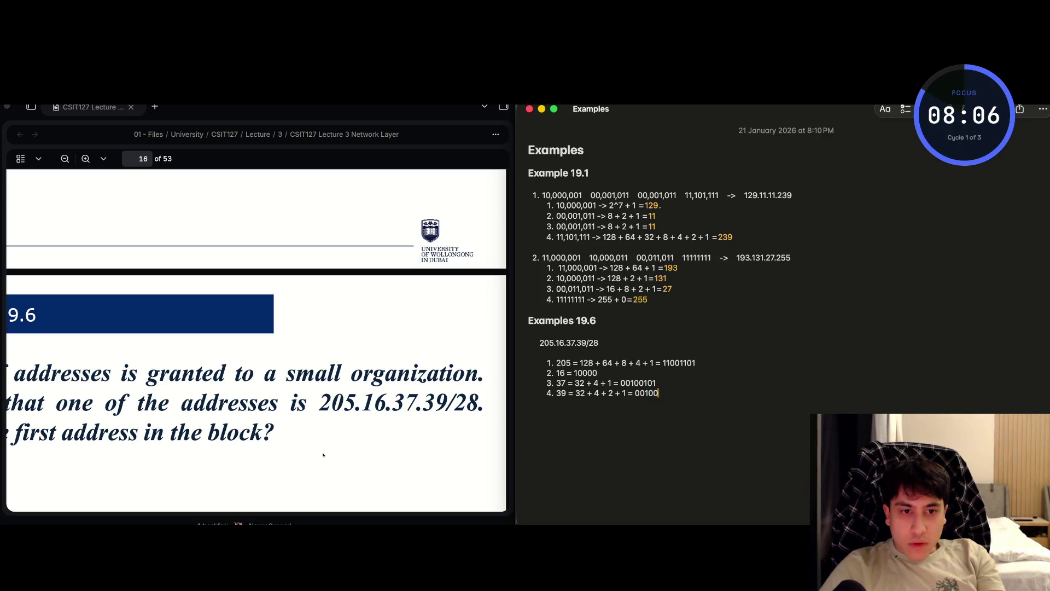
pyautogui.write('111')
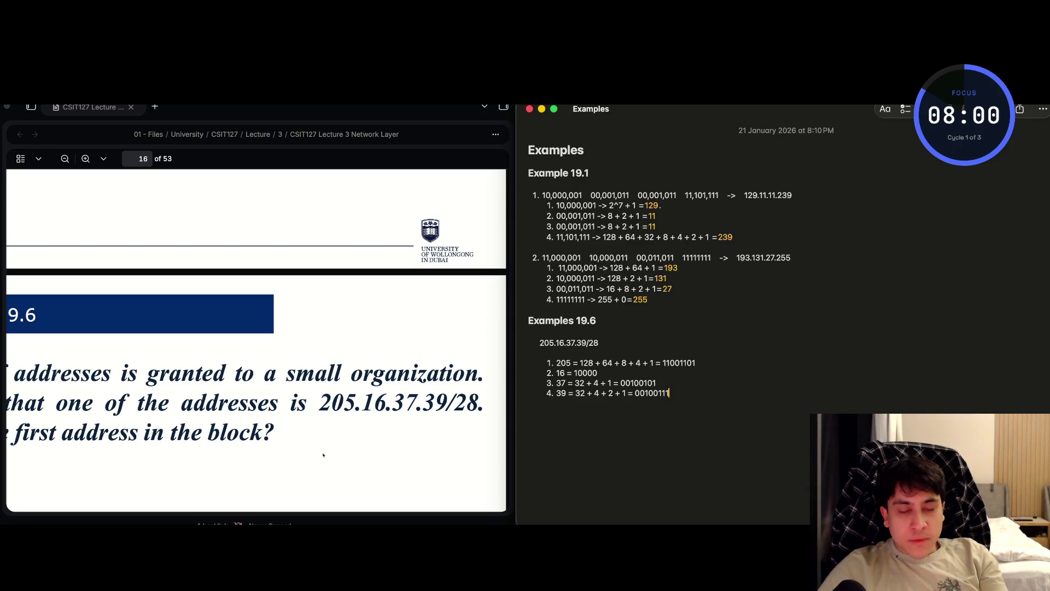
# - Select and copy the number 39 from item 4
pyautogui.press('super+Left')
pyautogui.hotkey('alt', 'shift', 'Right')
pyautogui.press('super+Tab')
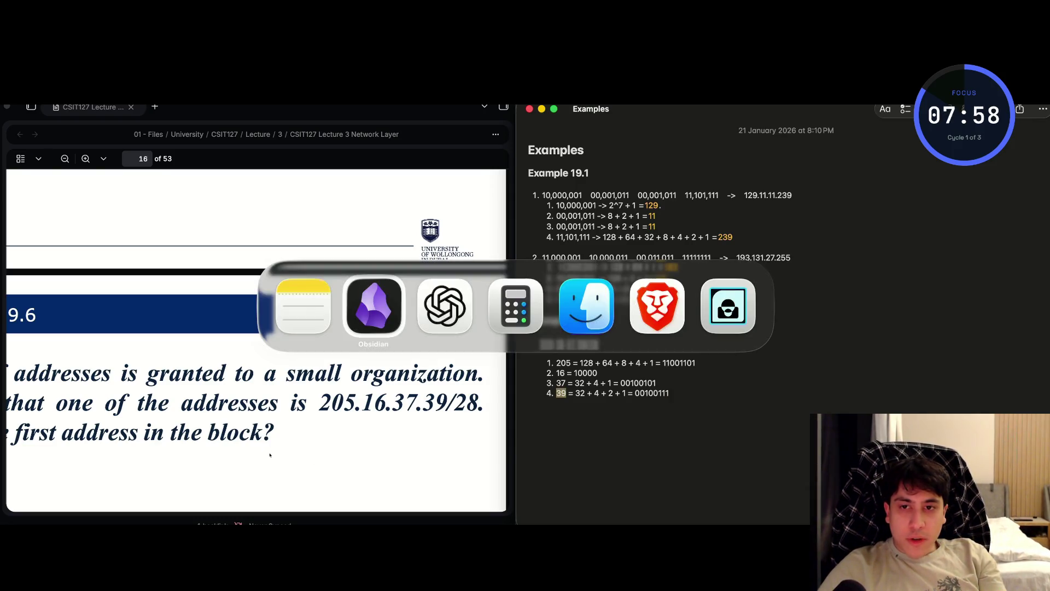
# - Send 39 to ChatGPT for binary conversion
pyautogui.press('super+Tab')
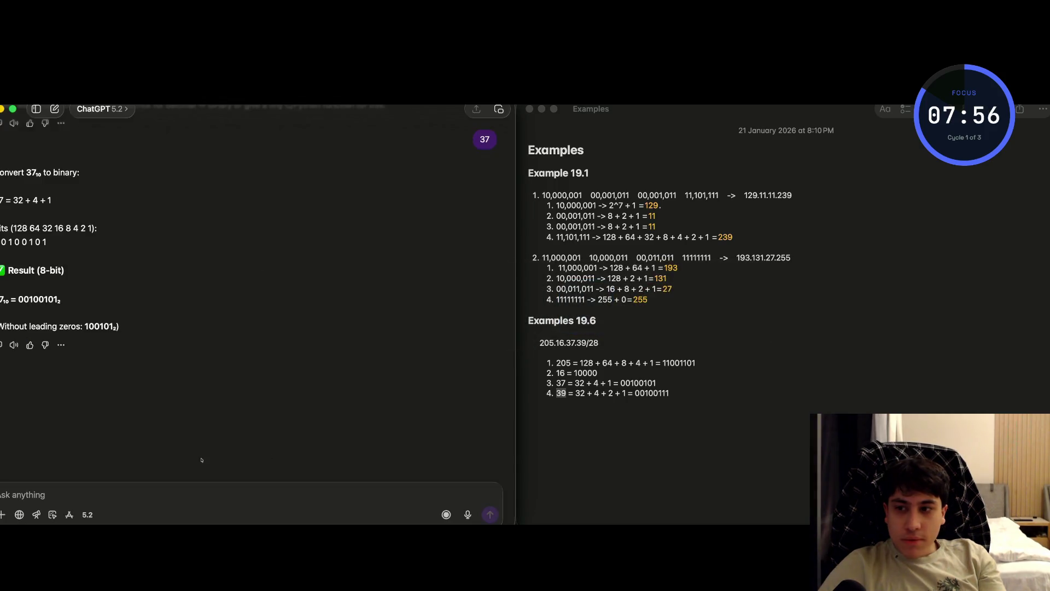
pyautogui.write('39')
pyautogui.press('Return')
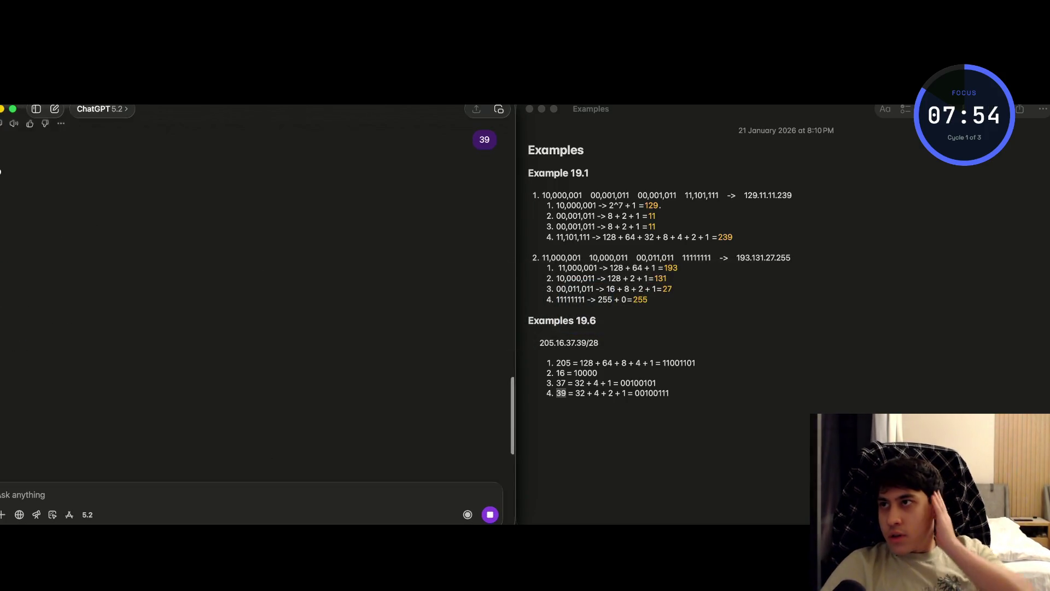
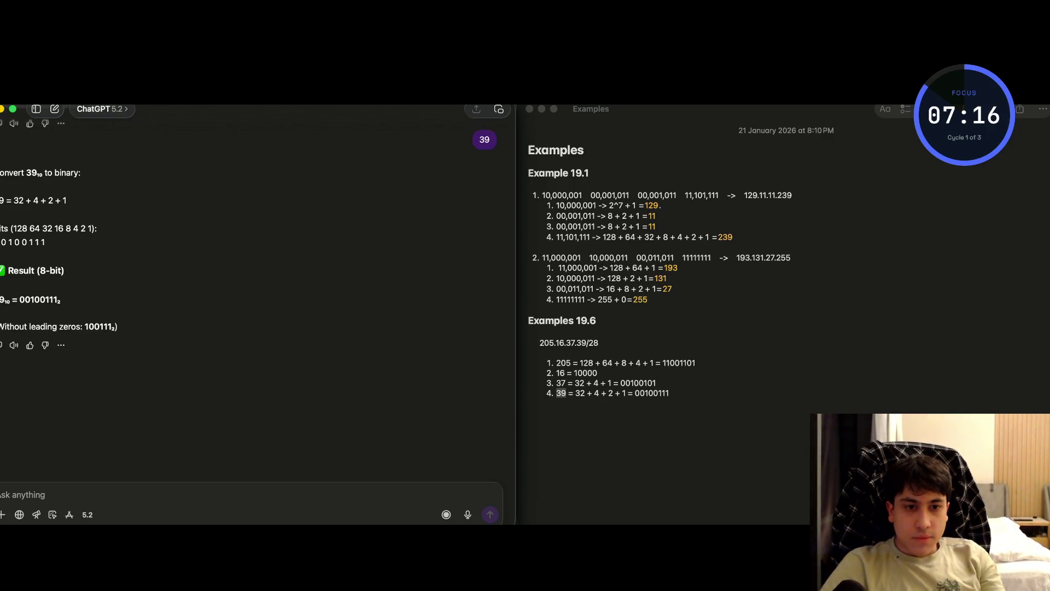
# - Use Cmd+Tab to bring the Example 19.6 lecture slide beside the Examples note
pyautogui.press('super+Tab')
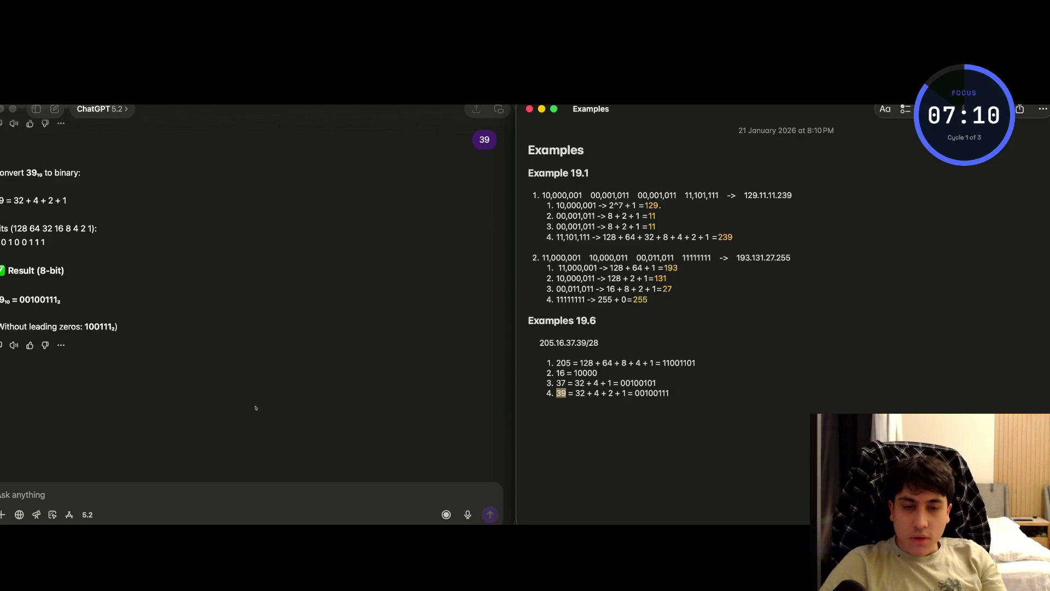
pyautogui.press('super+Tab')
pyautogui.press('super+Tab')
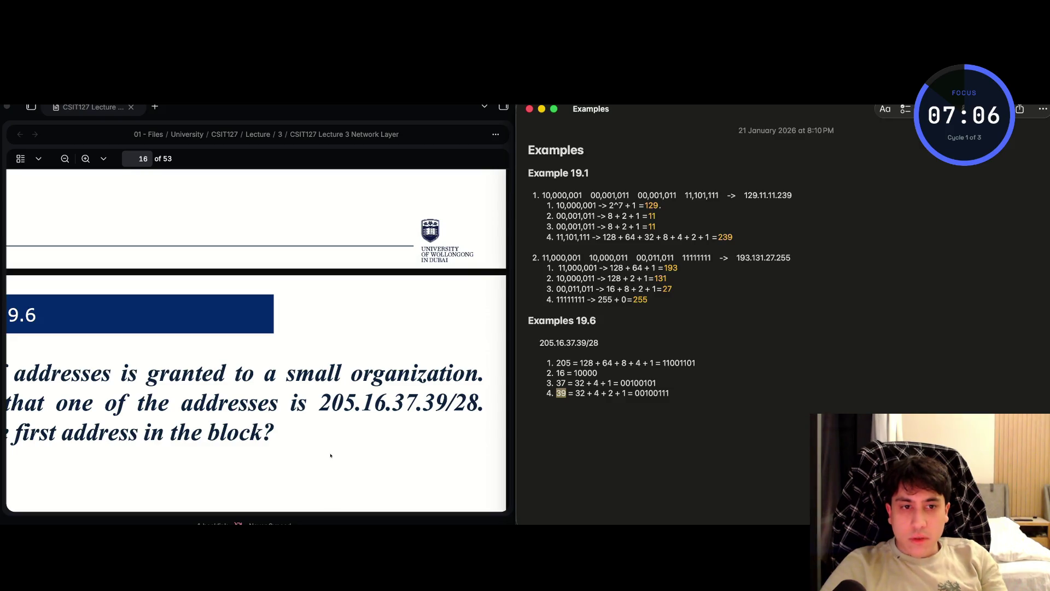
# - Start a new unnumbered line below the four-item Example 19.6 list
pyautogui.press('super+Right')
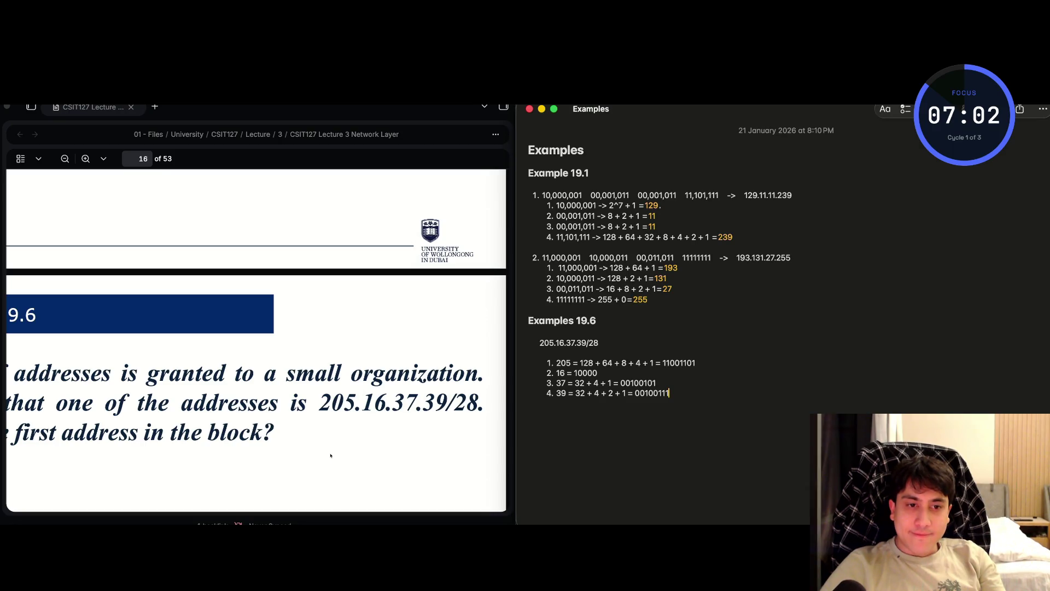
pyautogui.press('Return')
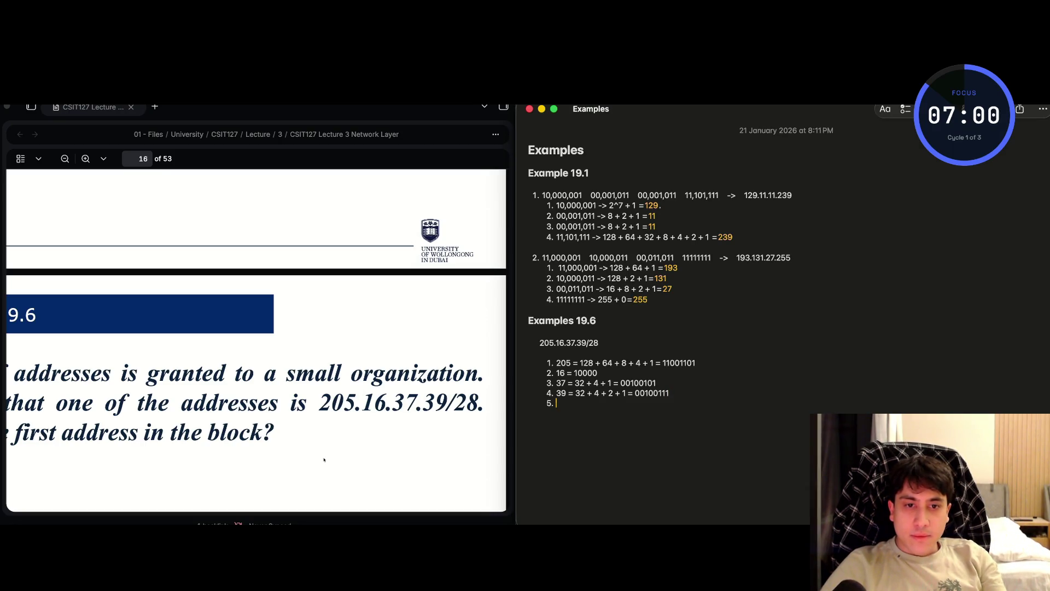
pyautogui.press('BackSpace')
pyautogui.press('Up')
pyautogui.press('Up')
pyautogui.press('Up')
pyautogui.press('Down')
pyautogui.press('Down')
pyautogui.press('Down')
pyautogui.press('Return')
pyautogui.press('Return')
pyautogui.press('Return')
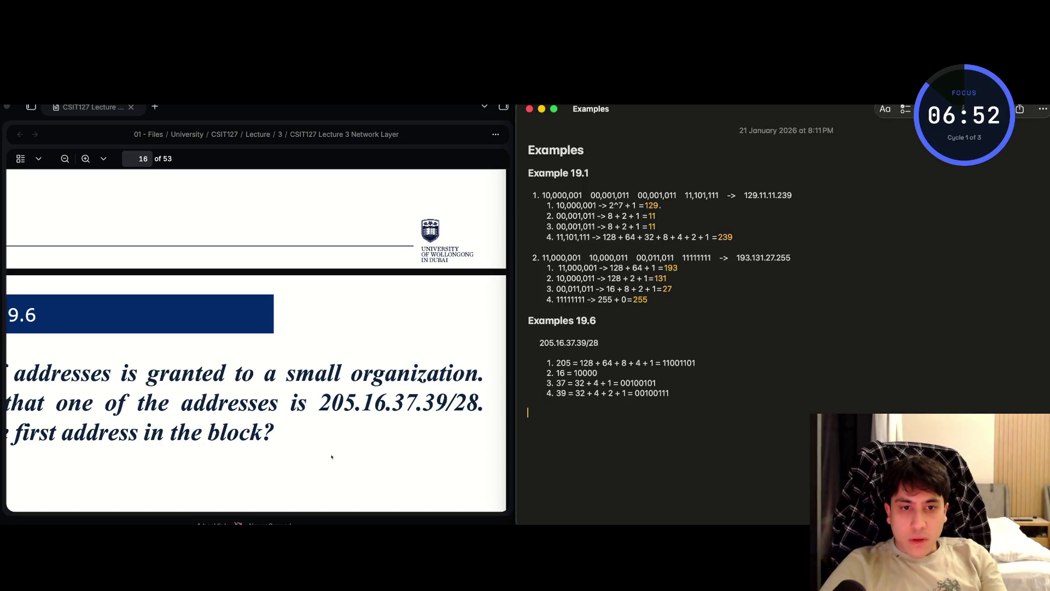
# - Copy 11001101 from item 1 and paste it onto the new line and over item 3's binary
pyautogui.press('Up')
pyautogui.press('Up')
pyautogui.press('Up')
pyautogui.press('End')
pyautogui.hotkey('shift', 'alt', 'Left')
pyautogui.press('super+c')
pyautogui.press('super+Down')
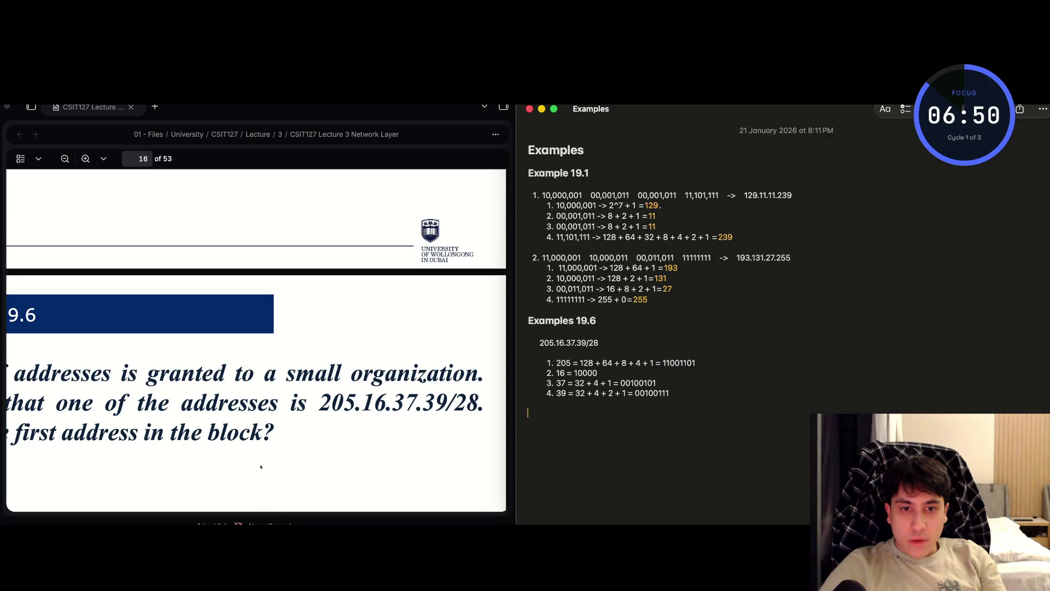
pyautogui.press('super+v')
pyautogui.hotkey('alt', 'Right')
pyautogui.hotkey('shift', 'alt', 'Left')
pyautogui.press('super+v')
pyautogui.hotkey('shift', 'alt', 'Left')
pyautogui.press('super+Down')
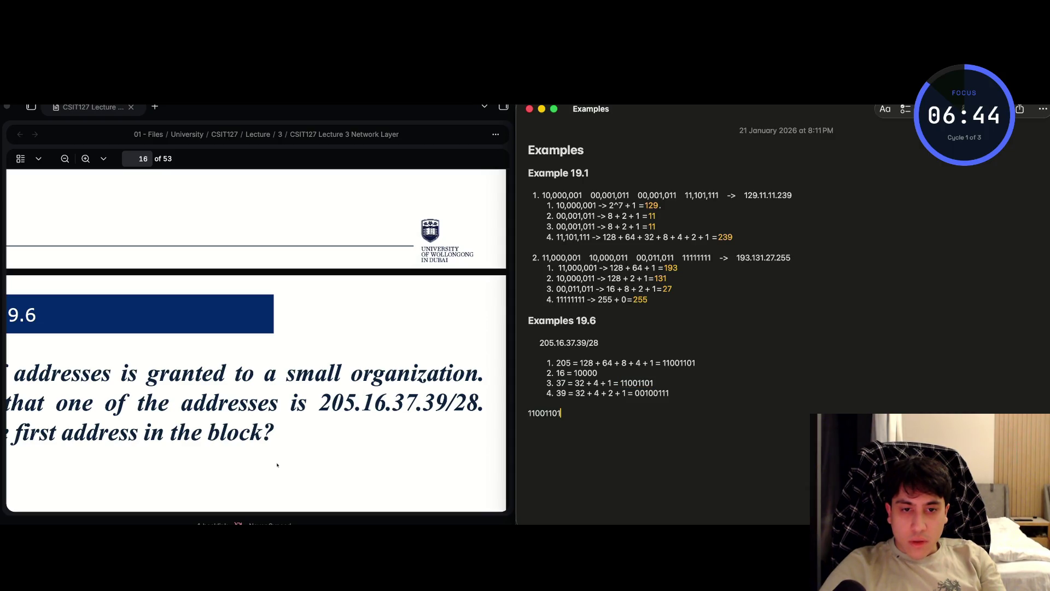
# - Add 11001101 and 10000 to the bottom binary line, removing a stray period
pyautogui.write('11001101')
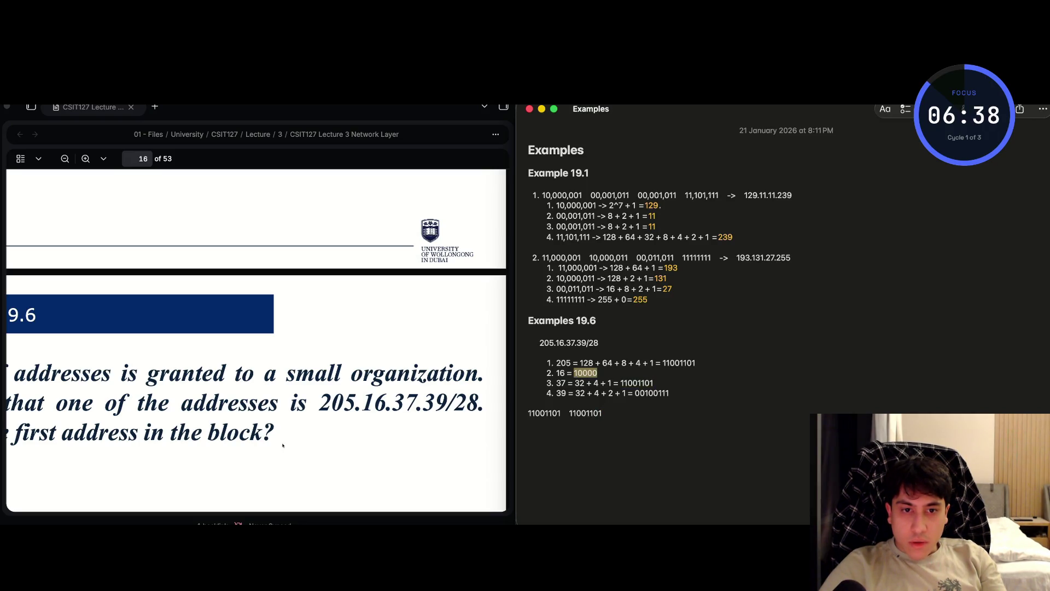
pyautogui.hotkey('alt', 'Left')
pyautogui.write('10000')
pyautogui.write('.')
pyautogui.press('Left')
pyautogui.press('BackSpace')
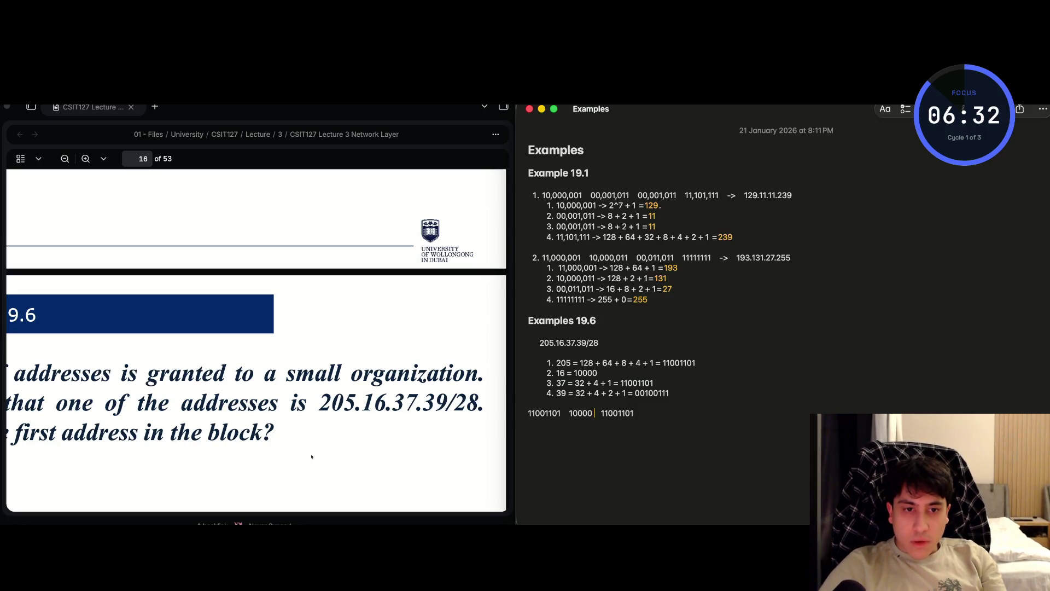
# - Copy 00100111 from item 4 and pad 10000 to 00010000 in item 2 and on the bottom line
pyautogui.press('Up')
pyautogui.press('Up')
pyautogui.press('super+Right')
pyautogui.hotkey('alt', 'shift', 'Left')
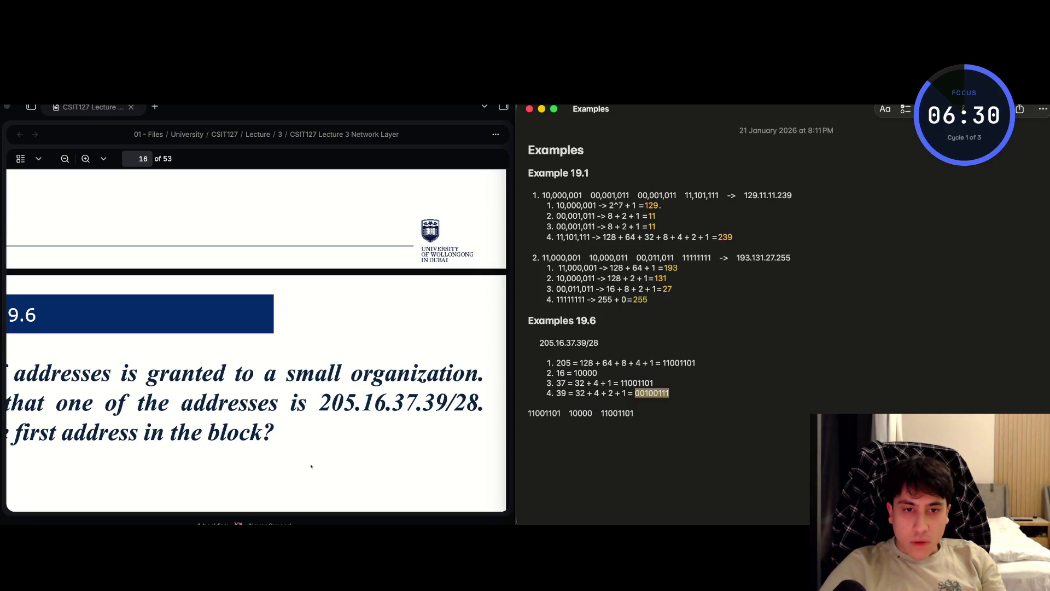
pyautogui.press('Down')
pyautogui.press('Down')
pyautogui.press('Up')
pyautogui.press('Up')
pyautogui.press('Up')
pyautogui.hotkey('alt', 'Left')
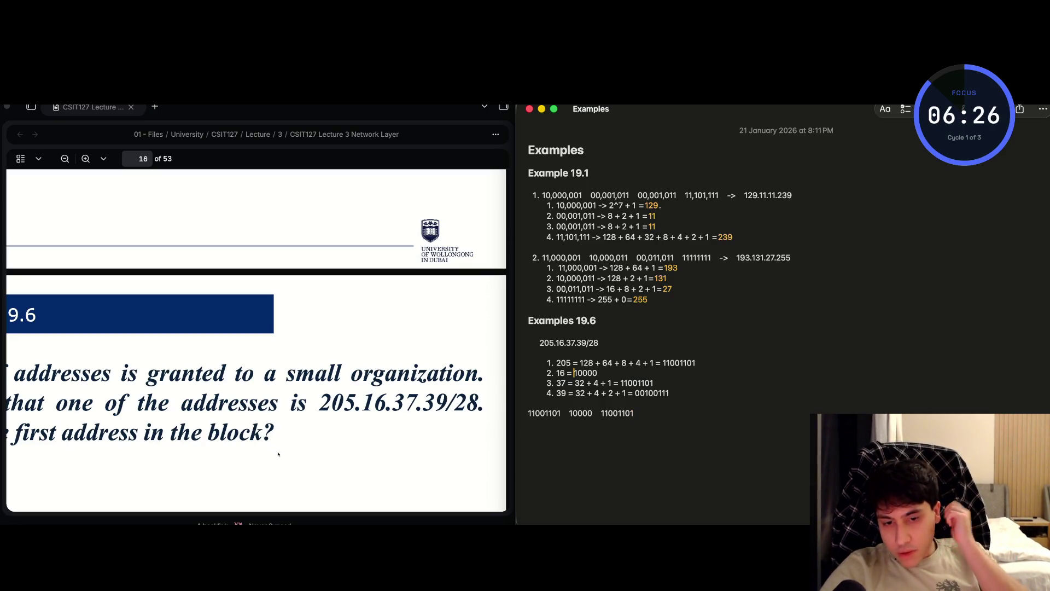
pyautogui.write('000')
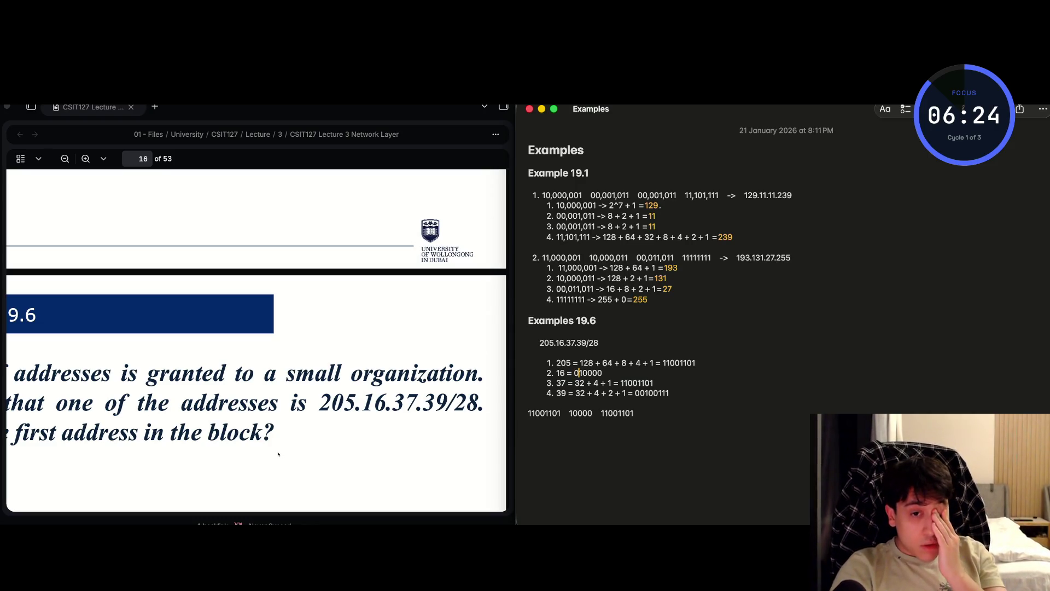
pyautogui.press('Down')
pyautogui.press('Down')
pyautogui.press('Down')
pyautogui.hotkey('alt', 'Left')
pyautogui.write('000')
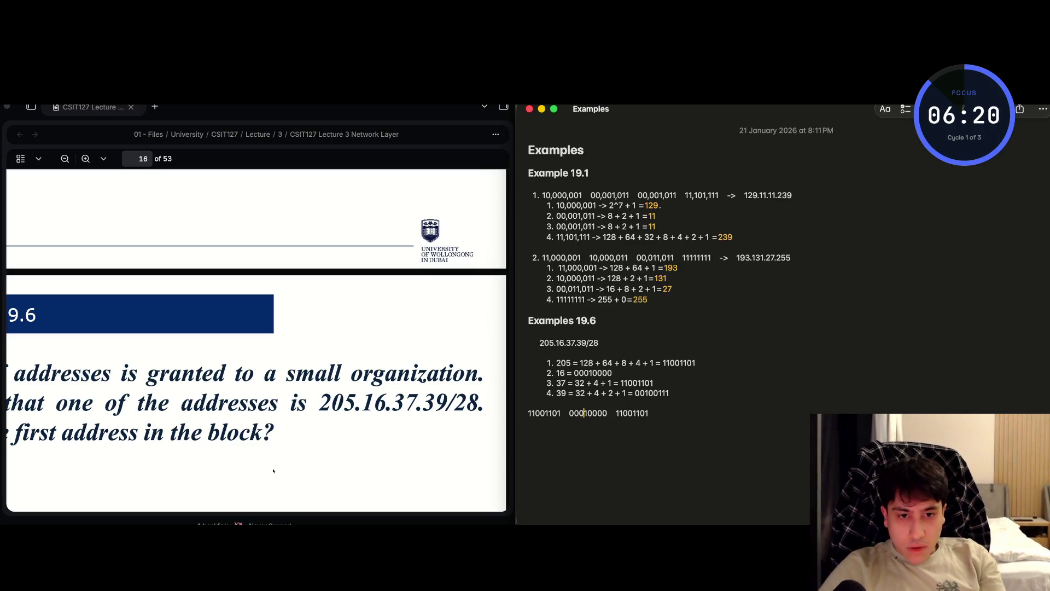
pyautogui.hotkey('shift', 'Right')
pyautogui.hotkey('shift', 'Right')
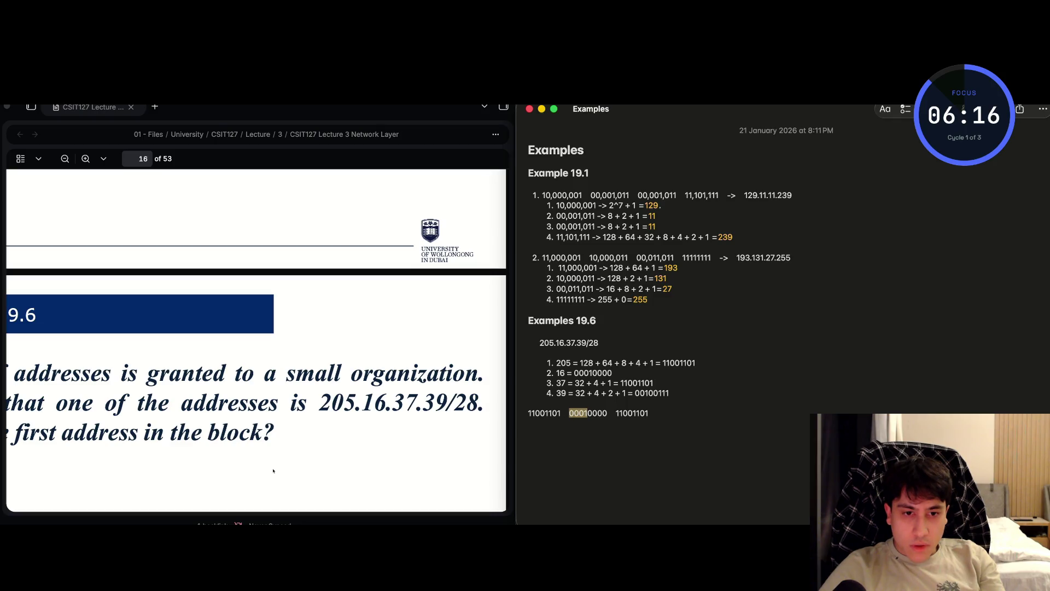
pyautogui.press('Right')
pyautogui.hotkey('shift', 'Right')
pyautogui.hotkey('shift', 'Right')
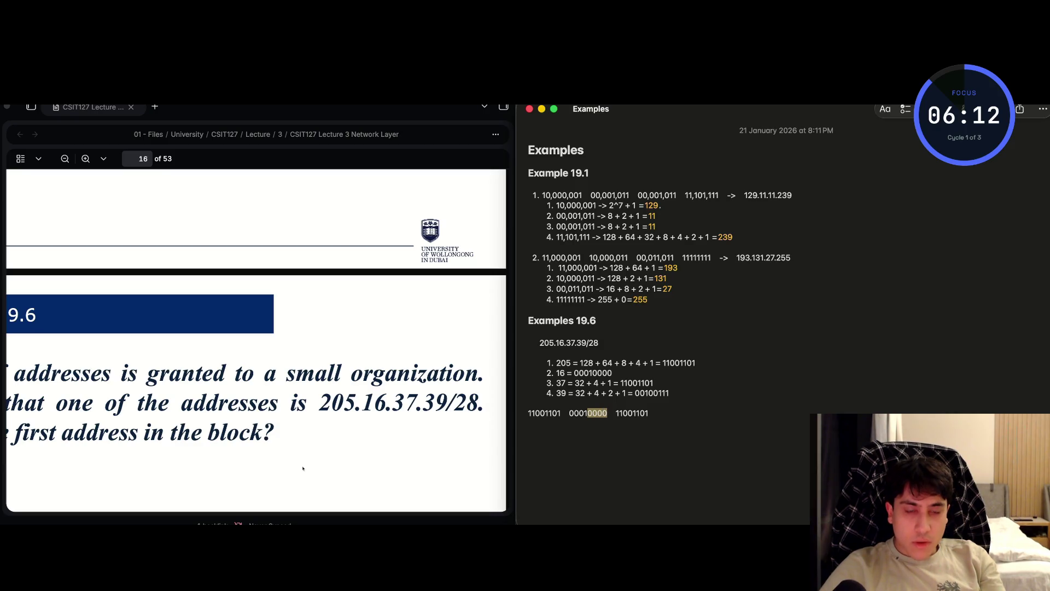
pyautogui.hotkey('shift', 'Up')
pyautogui.press('Down')
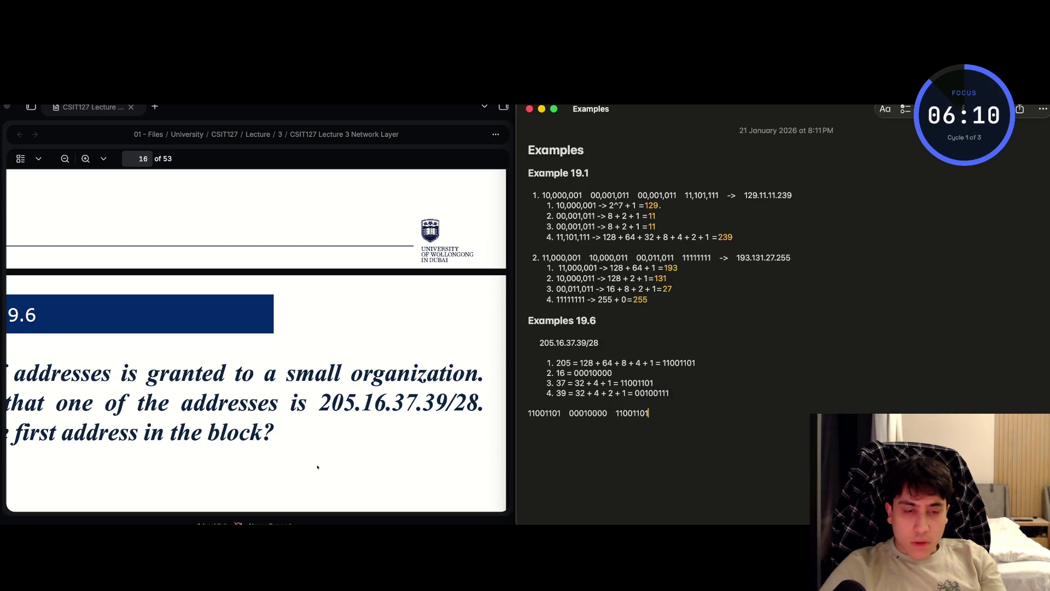
pyautogui.press('super+v')
pyautogui.press('Left')
pyautogui.press('BackSpace')
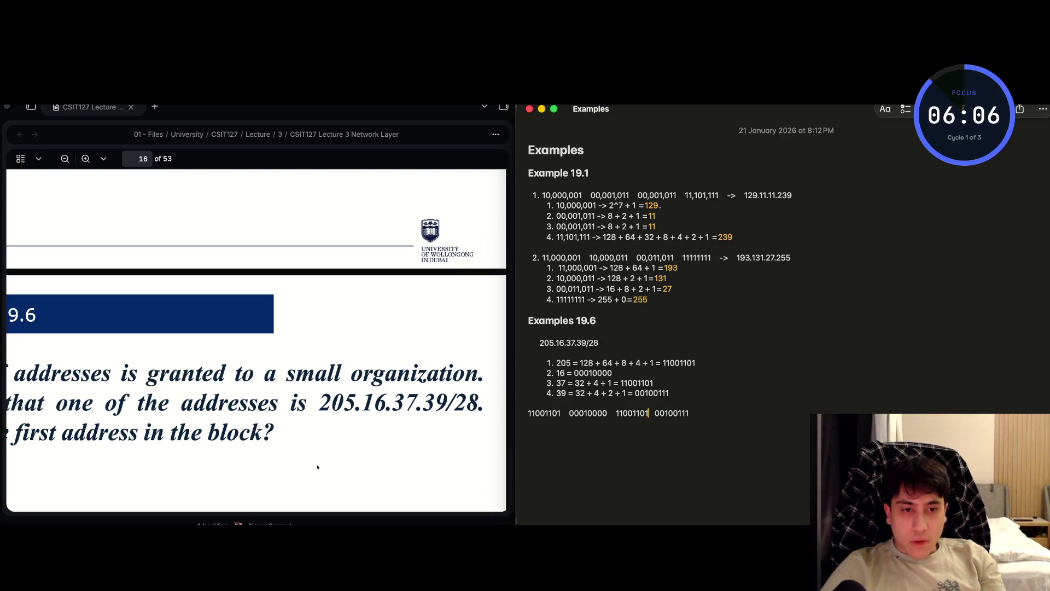
pyautogui.press('Down')
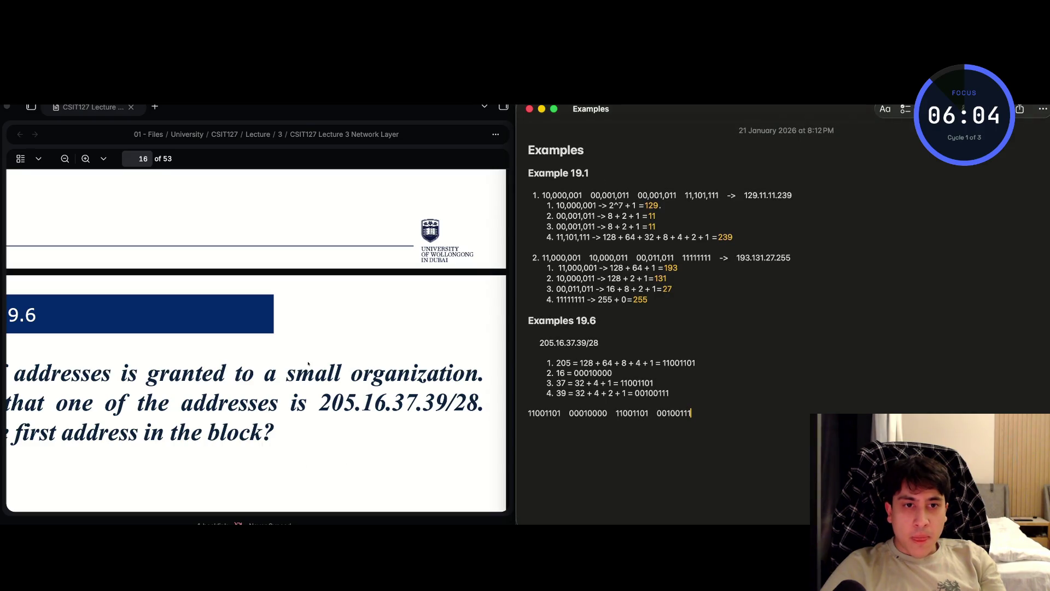
# - Add the line '32 - 28 = 4' below the binary address
pyautogui.press('Up')
pyautogui.press('Up')
pyautogui.press('Up')
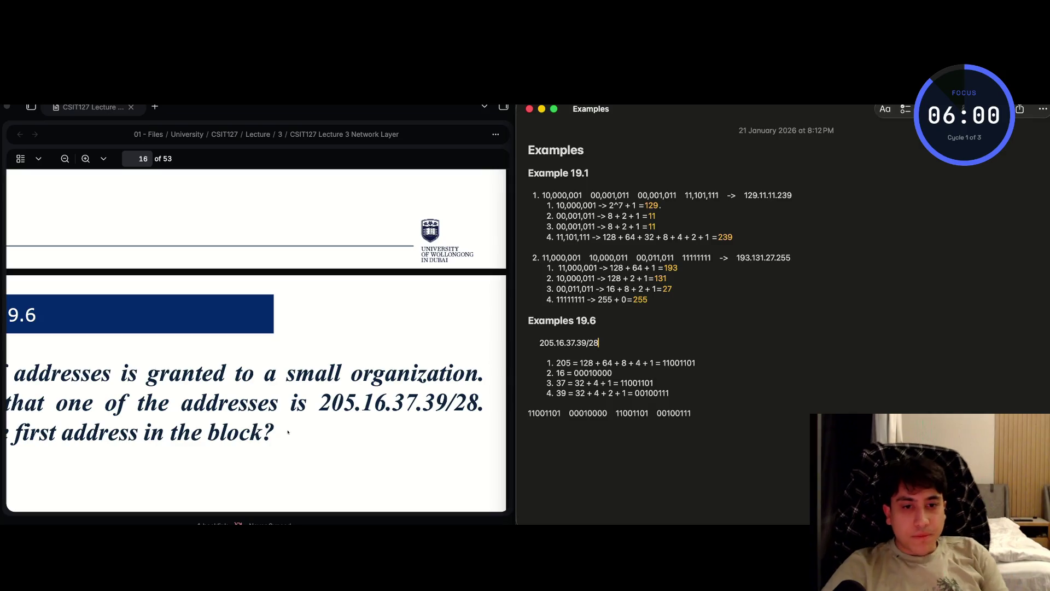
pyautogui.press('Down')
pyautogui.press('Down')
pyautogui.press('Down')
pyautogui.write('32')
pyautogui.write(' - 18')
pyautogui.press('BackSpace')
pyautogui.write('28 =4')
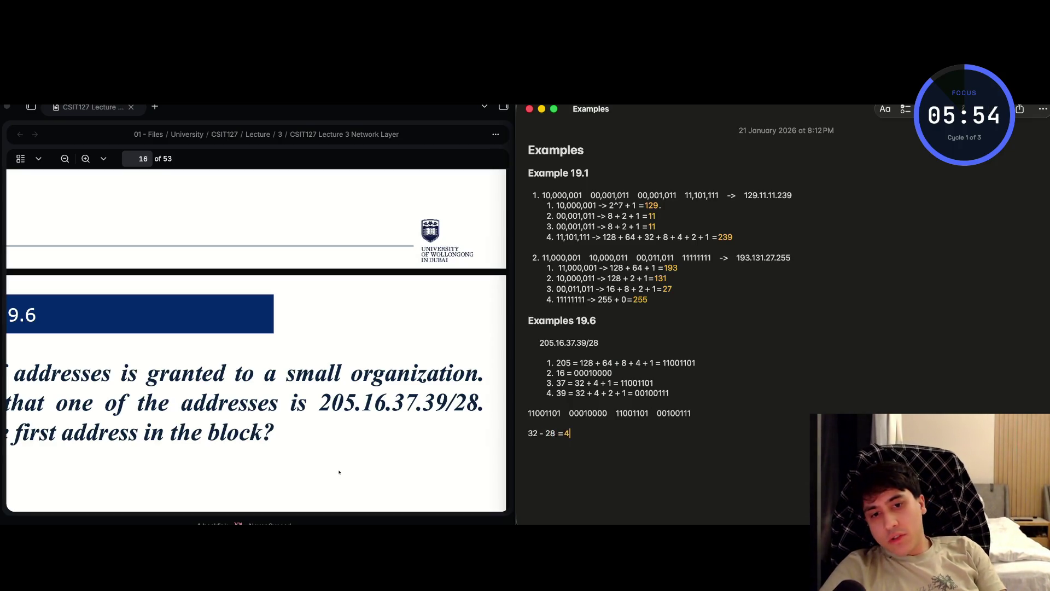
pyautogui.scroll(-5, 339, 472)
pyautogui.scroll(-3, 146, 446)
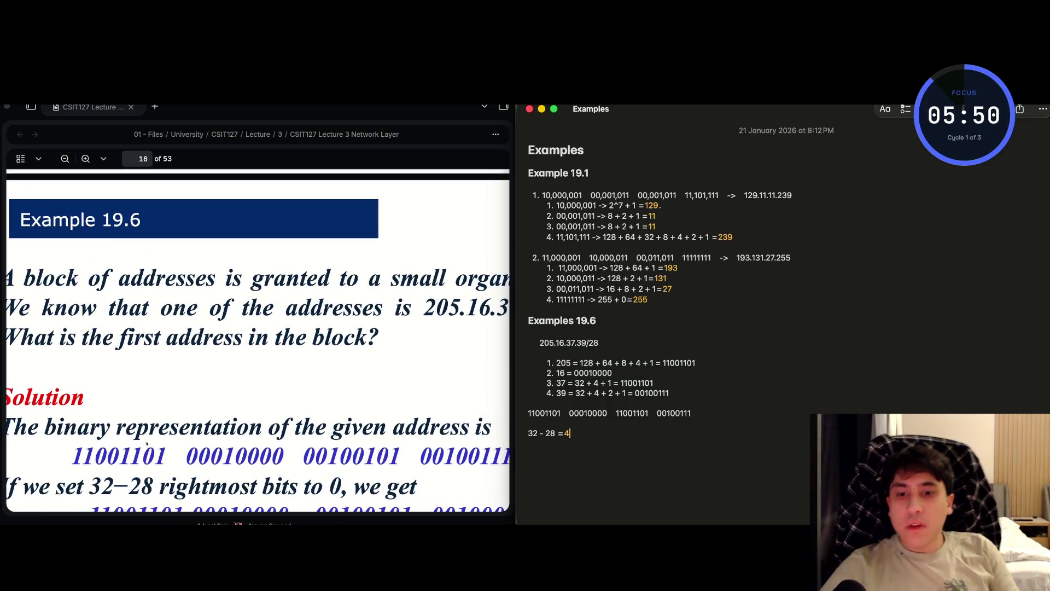
pyautogui.hscroll(-2, 147, 445)
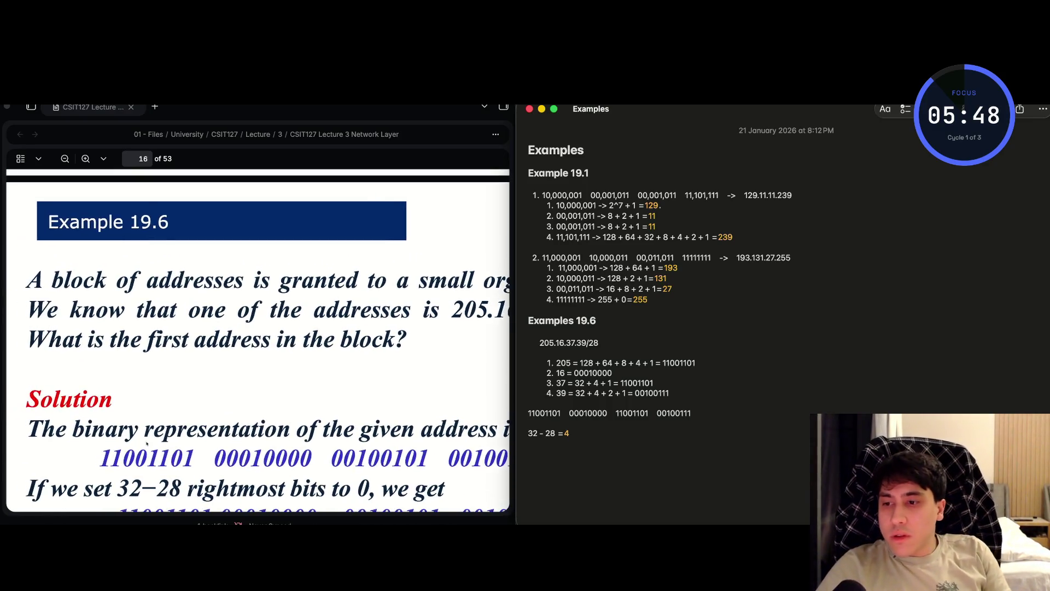
pyautogui.scroll(-1, 146, 443)
pyautogui.scroll(3, 146, 444)
pyautogui.hscroll(-1, 147, 444)
pyautogui.hscroll(3, 147, 443)
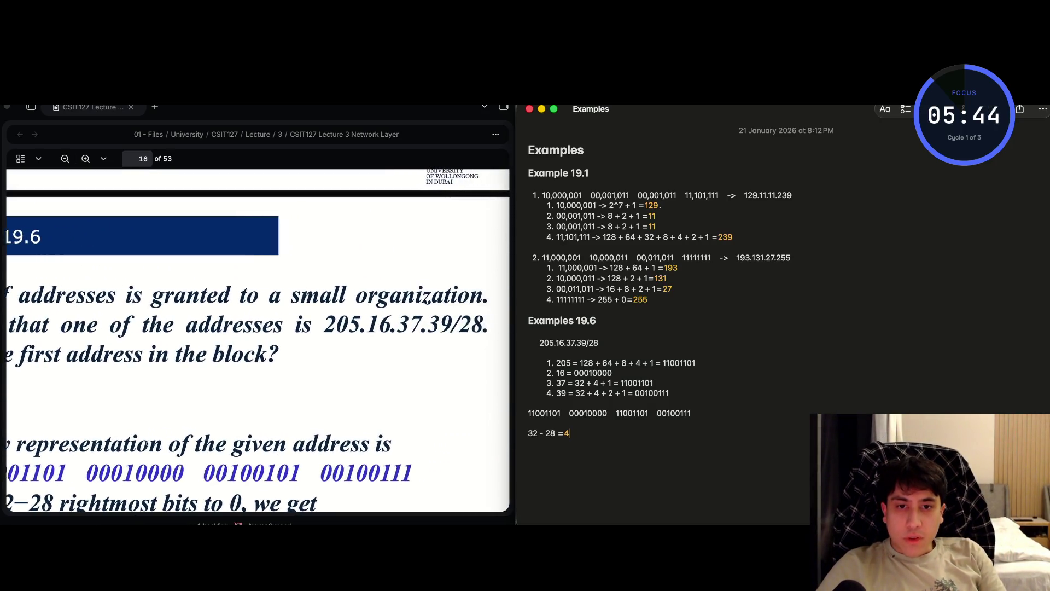
pyautogui.hscroll(-1, 146, 443)
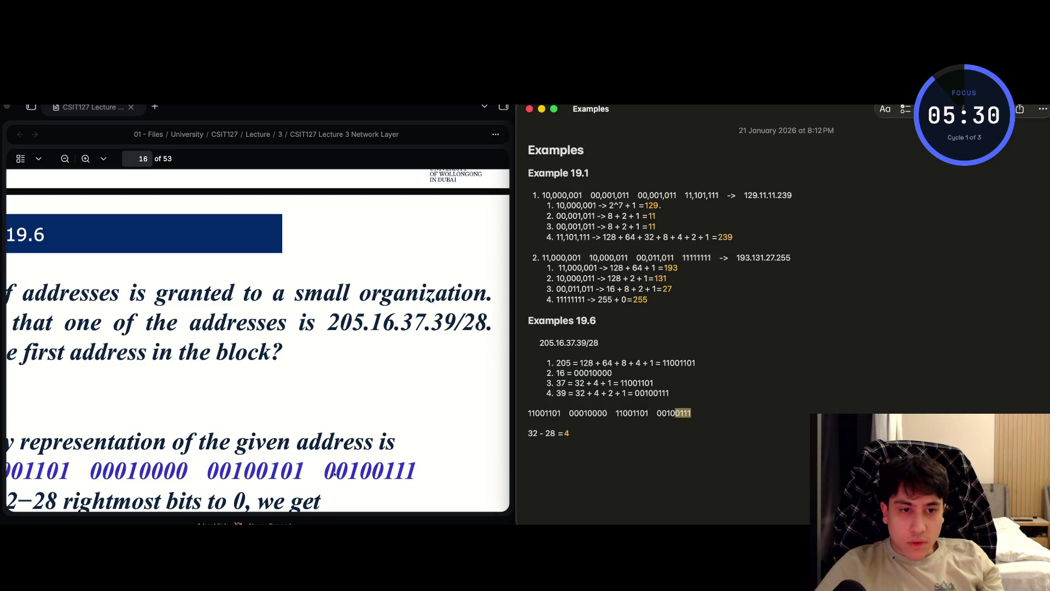
pyautogui.scroll(-4, 177, 460)
pyautogui.hscroll(-5, 177, 461)
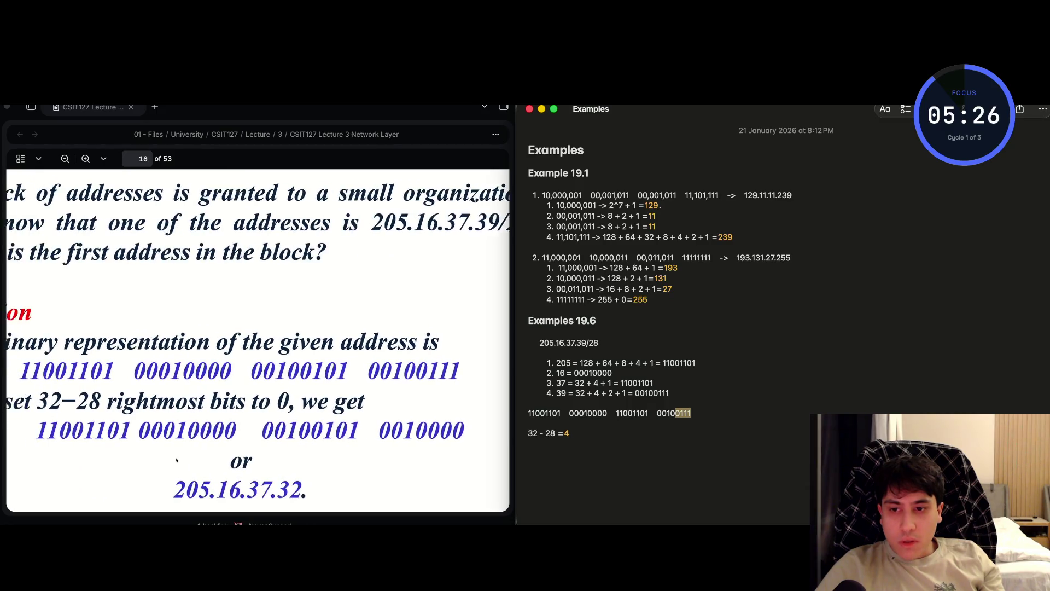
pyautogui.hscroll(-2, 176, 461)
pyautogui.hscroll(3, 177, 461)
pyautogui.hscroll(-3, 176, 461)
pyautogui.scroll(2, 177, 461)
pyautogui.hscroll(-2, 177, 461)
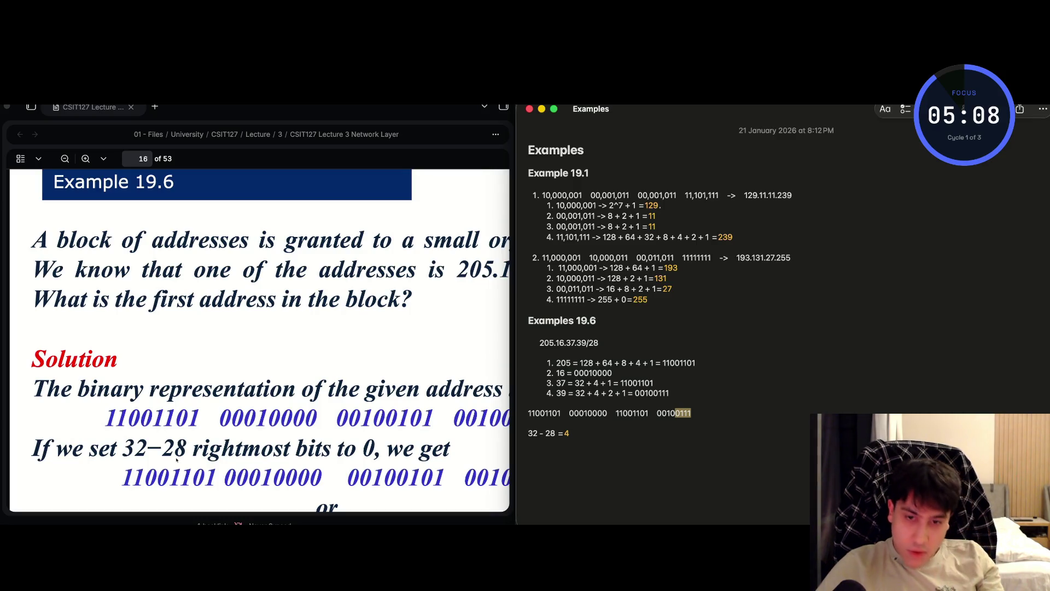
pyautogui.scroll(-2, 176, 459)
pyautogui.hscroll(2, 177, 459)
pyautogui.scroll(1, 175, 493)
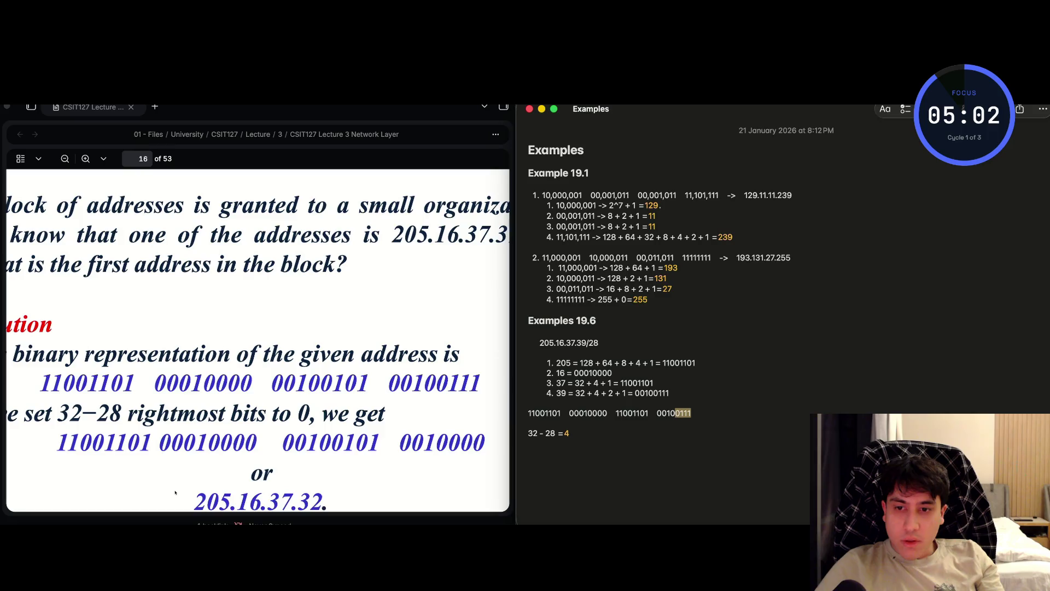
pyautogui.scroll(2, 175, 493)
pyautogui.hscroll(-1, 175, 493)
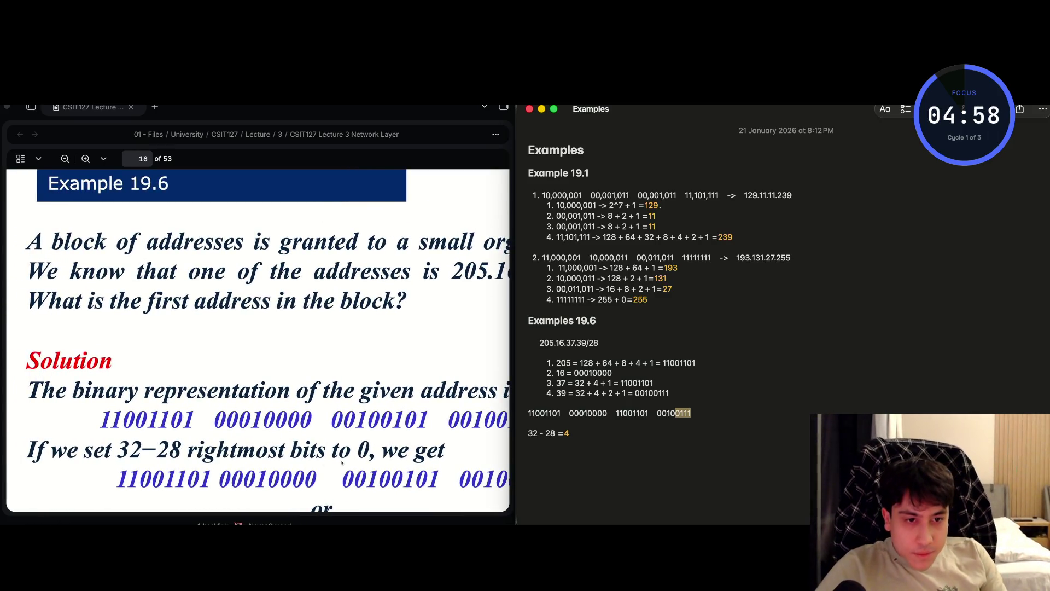
pyautogui.press('Right')
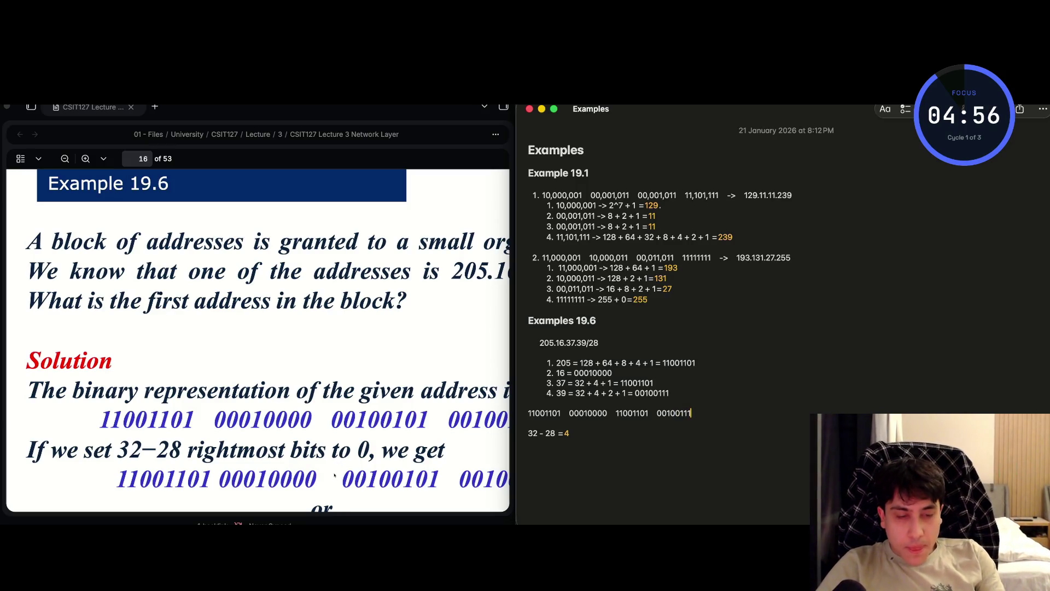
pyautogui.hotkey('shift', 'Left')
pyautogui.hotkey('shift', 'Left')
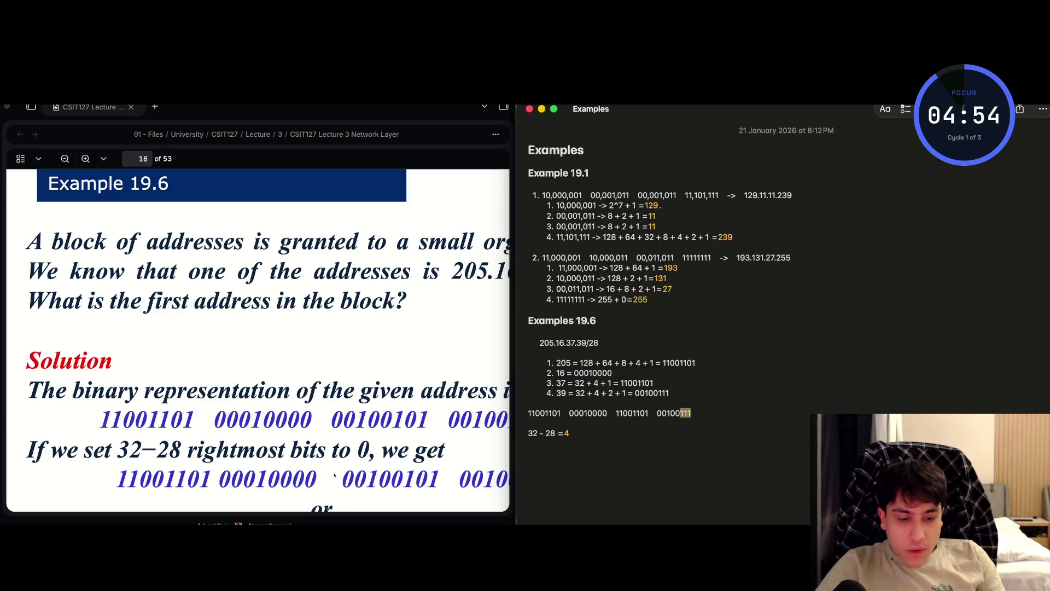
# - Undo the octet edit to restore the original last octet 00100111
pyautogui.write('000')
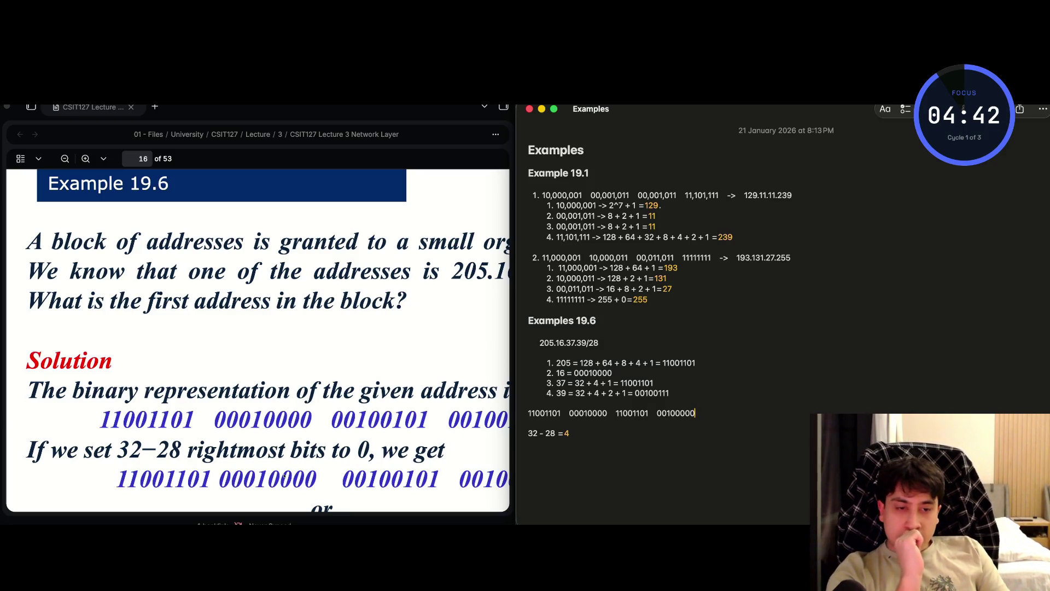
pyautogui.hotkey('shift', 'Down')
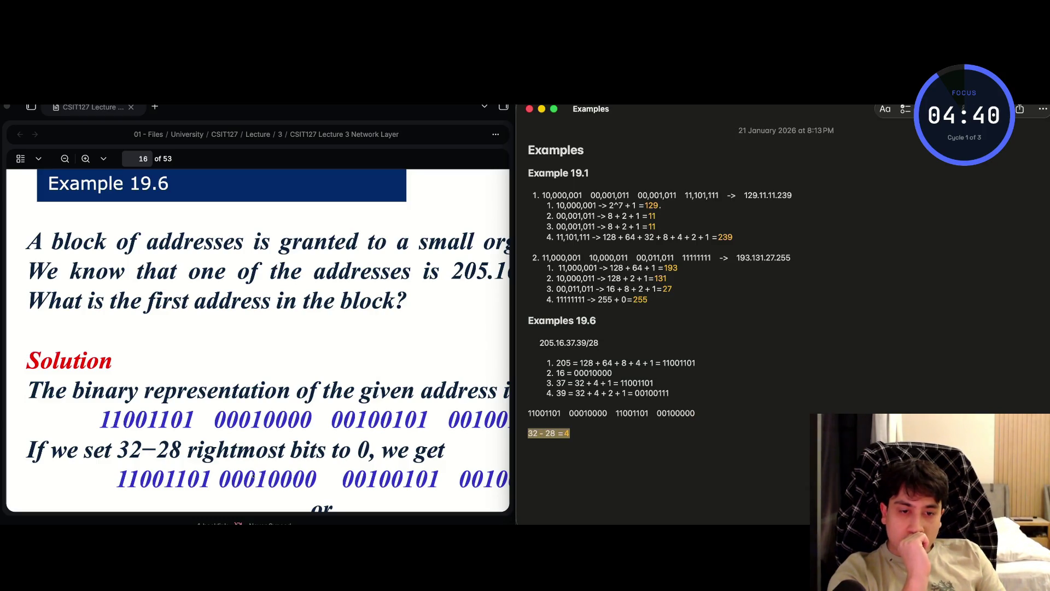
pyautogui.press('Right')
pyautogui.press('super+z')
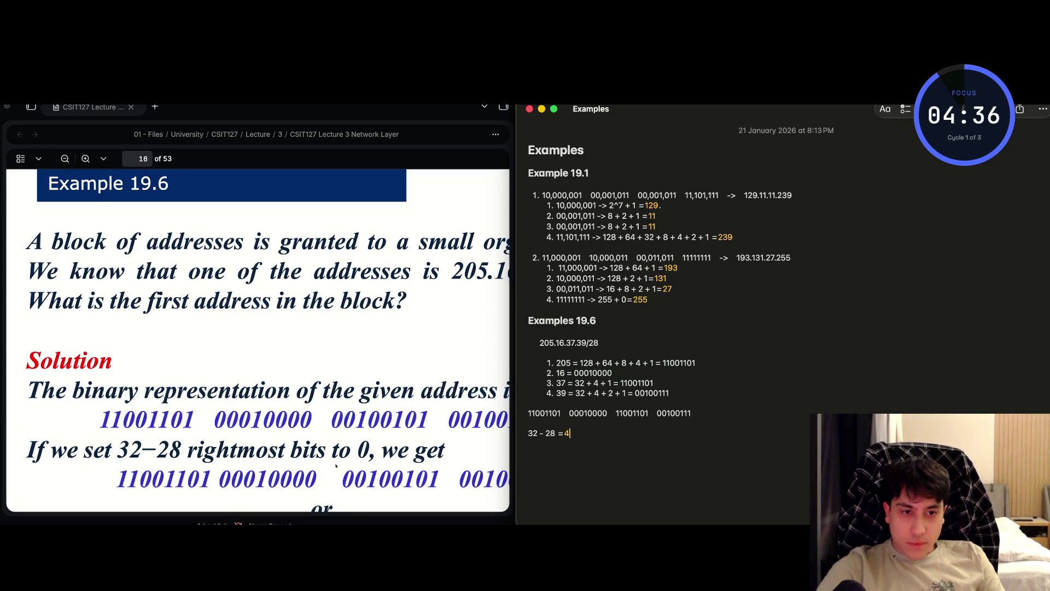
# - Paste the binary address below '32 - 28 = 4' ending 00100000, and add an arrow after 205.16.37.39/28
pyautogui.moveTo(692, 413); pyautogui.dragTo(519, 417)
pyautogui.press('super+c')
pyautogui.press('Down')
pyautogui.press('Return')
pyautogui.press('super+v')
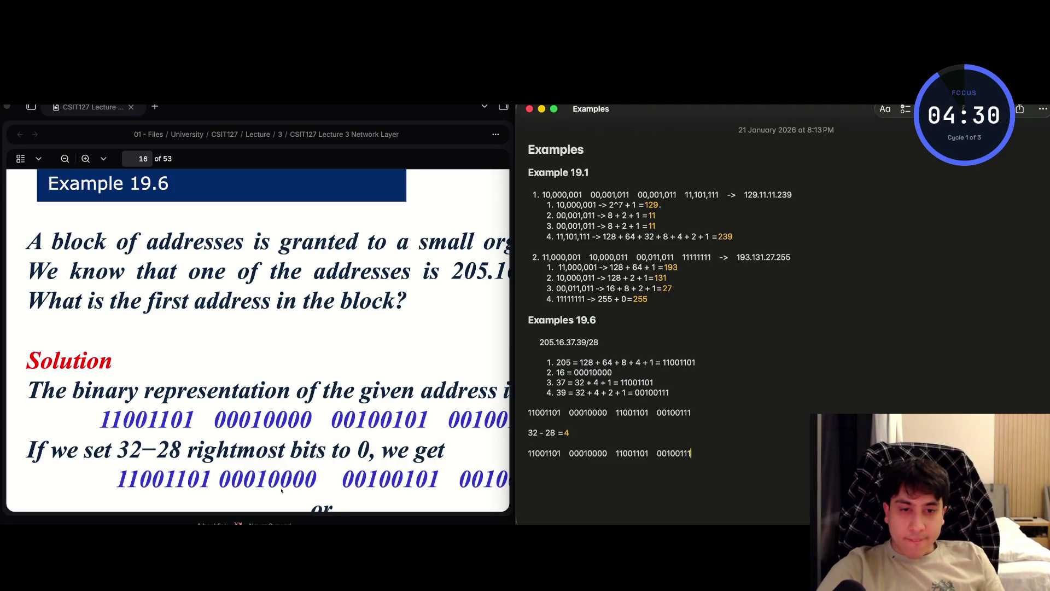
pyautogui.hotkey('shift', 'Left')
pyautogui.hotkey('shift', 'Left')
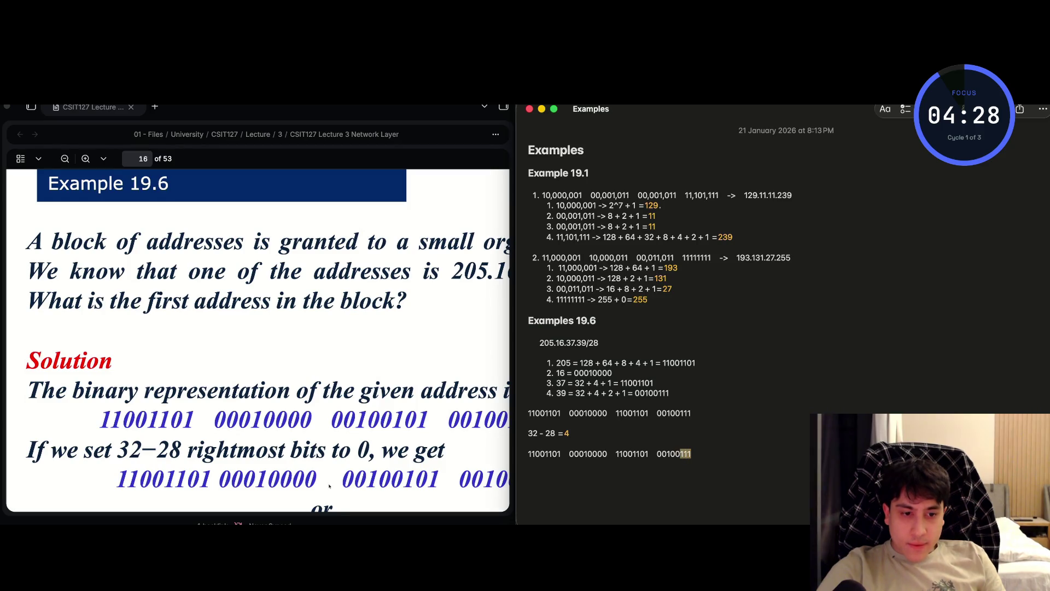
pyautogui.write('000')
pyautogui.hotkey('shift', 'Left')
pyautogui.hotkey('shift', 'Left')
pyautogui.hotkey('shift', 'Left')
pyautogui.hotkey('shift', 'Left')
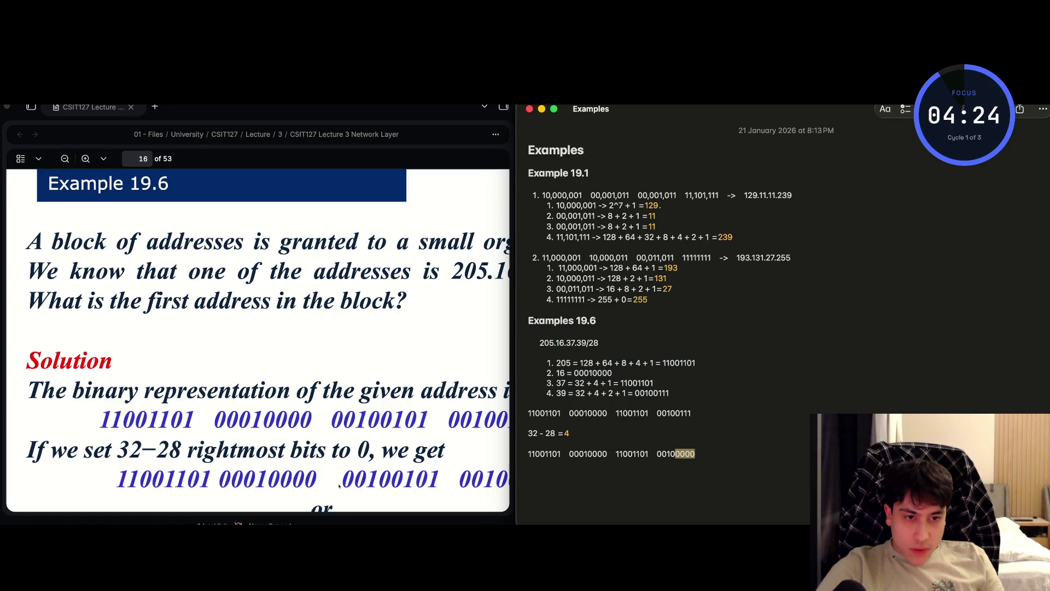
pyautogui.press('Right')
pyautogui.press('Up')
pyautogui.press('Up')
pyautogui.press('Up')
pyautogui.write('->')
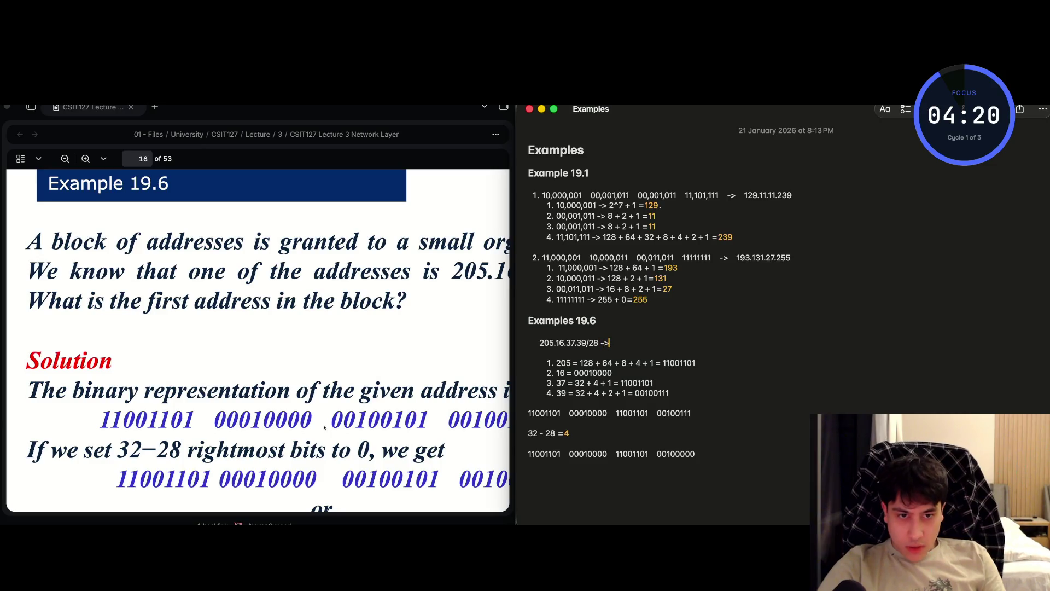
pyautogui.write(' 205.')
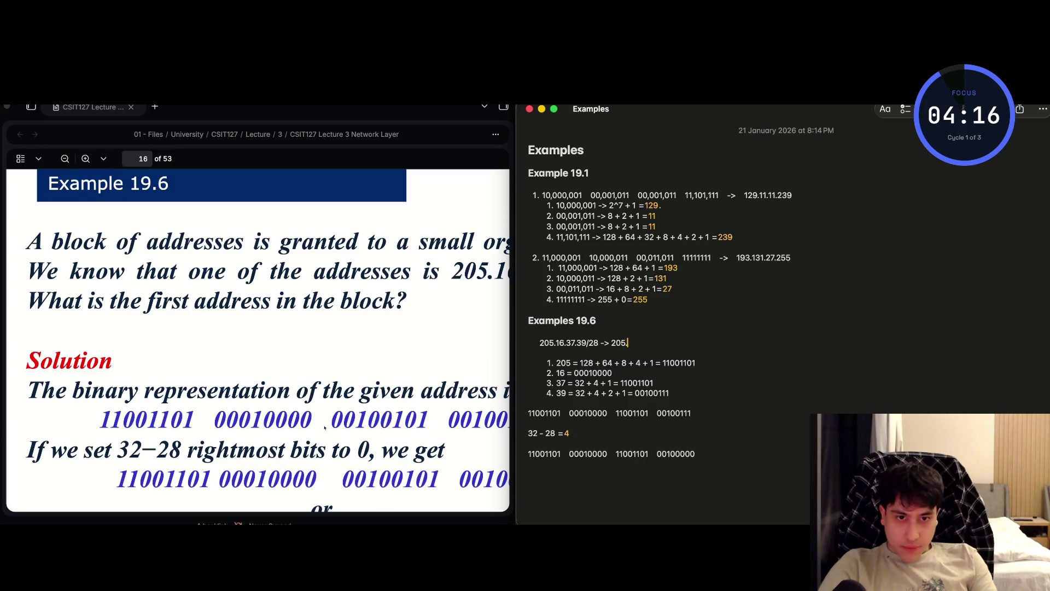
pyautogui.write('16.')
pyautogui.write('2')
# - Fix the arrow's address digits and add a new line converting 00100000 -> 32
pyautogui.press('BackSpace')
pyautogui.press('BackSpace')
pyautogui.write('8')
pyautogui.hotkey('alt', 'Right')
pyautogui.hotkey('alt', 'shift', 'Left')
pyautogui.press('super+c')
pyautogui.press('Return')
pyautogui.press('super+v')
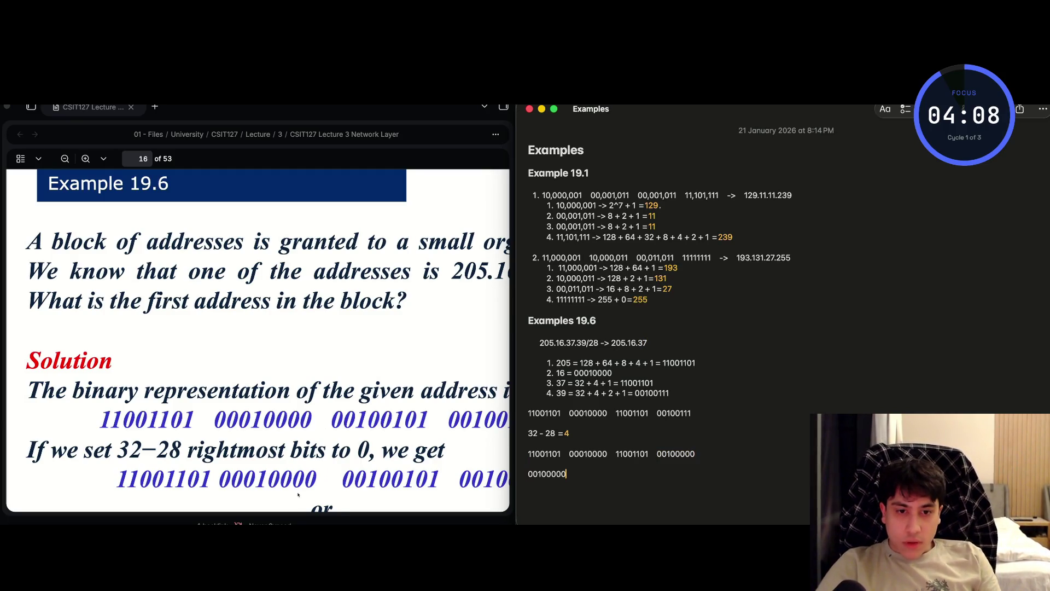
pyautogui.write('->')
pyautogui.press('Left')
pyautogui.press('Left')
pyautogui.press('Left')
pyautogui.hotkey('shift', 'Left')
pyautogui.hotkey('shift', 'Left')
pyautogui.hotkey('shift', 'Left')
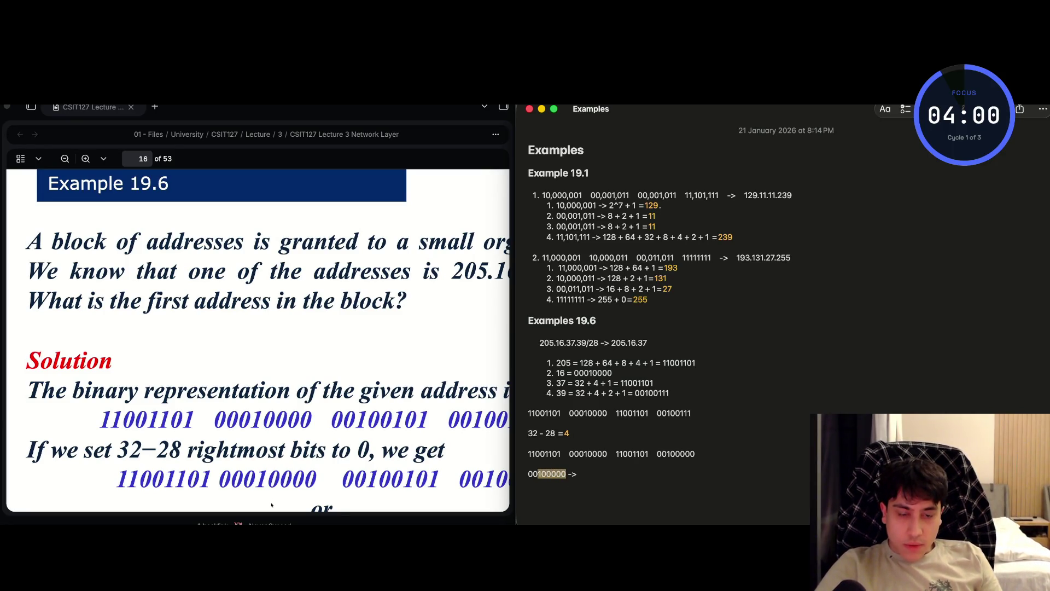
pyautogui.press('super+Right')
pyautogui.write(' 32')
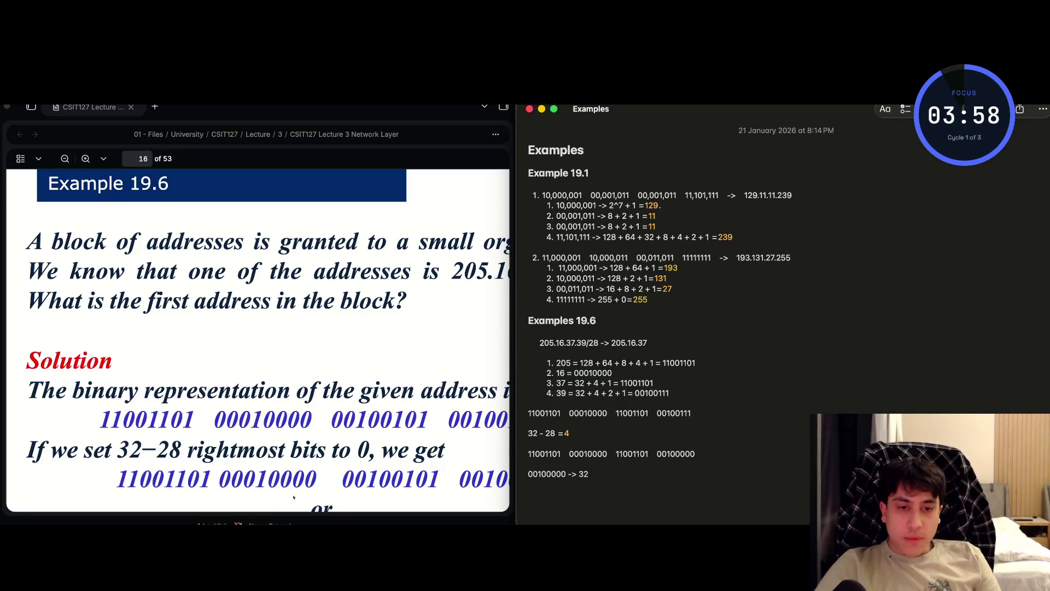
# - Complete the address line as 205.16.37.39/28 -> 205.16.37.32
pyautogui.press('Up')
pyautogui.press('Up')
pyautogui.press('Up')
pyautogui.write('32')
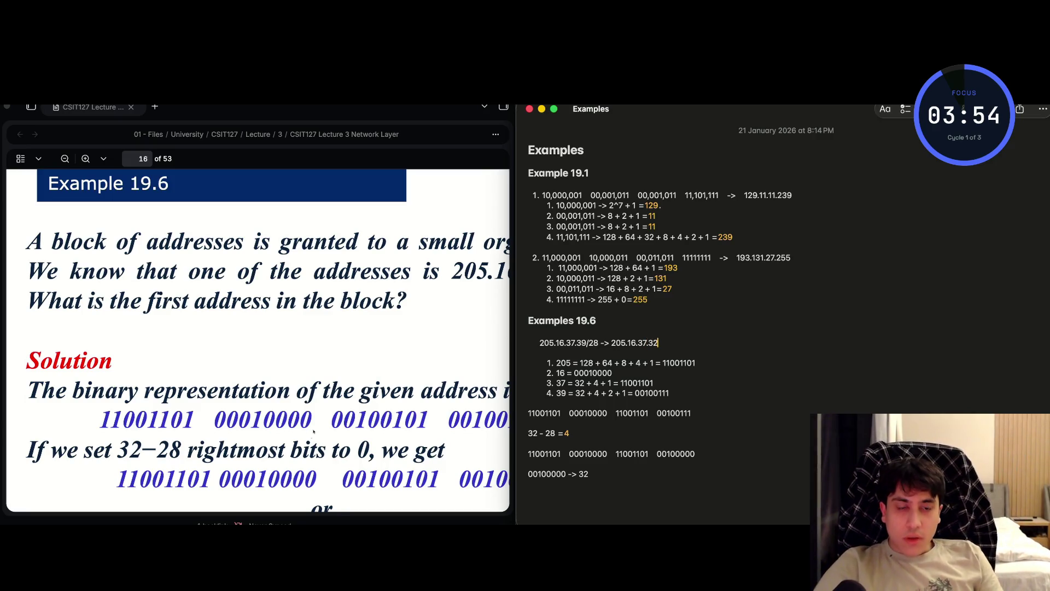
pyautogui.press('Left')
pyautogui.press('Right')
pyautogui.press('Down')
pyautogui.press('Down')
pyautogui.press('Down')
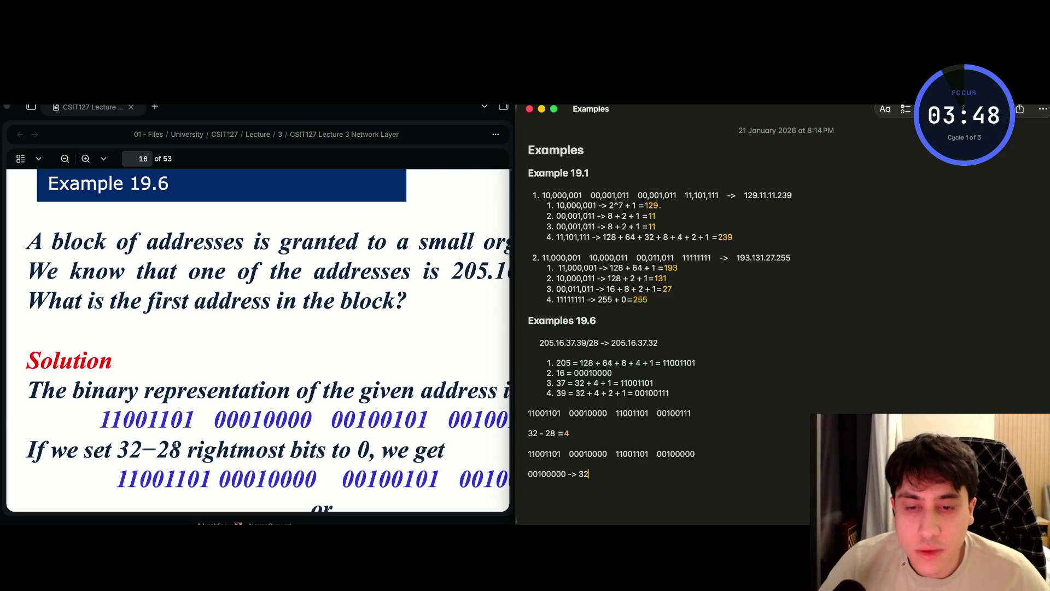
# - Make the lecture PDF fill the screen
pyautogui.scroll(-3, 174, 444)
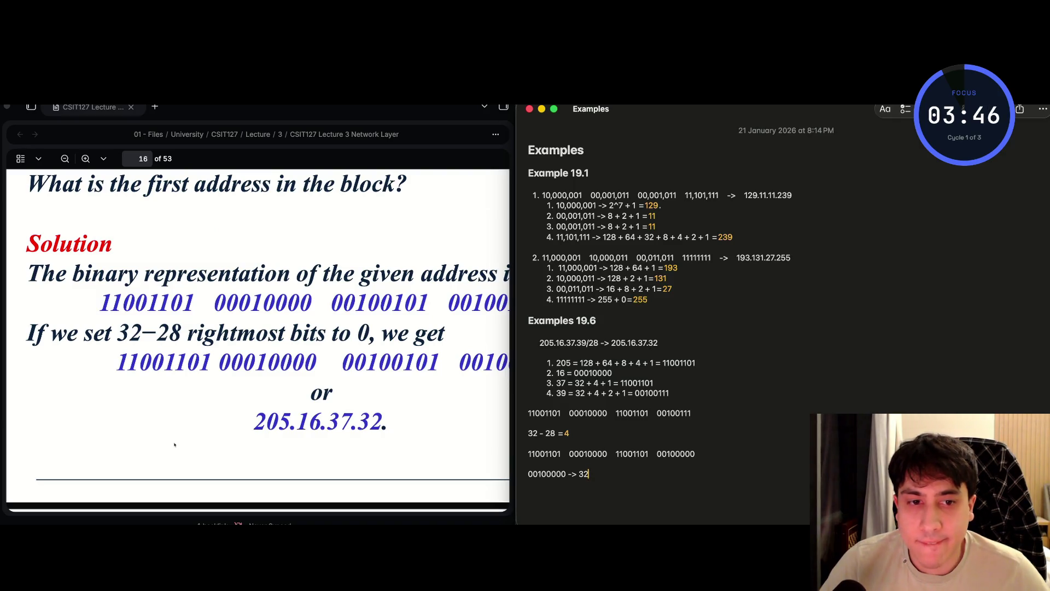
pyautogui.scroll(-8, 174, 444)
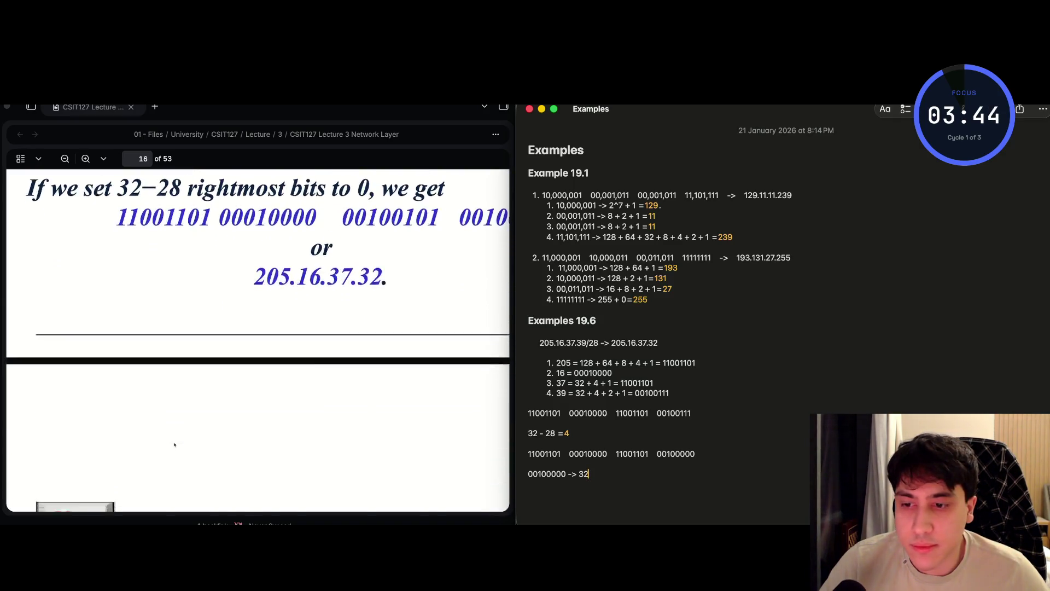
pyautogui.click(82, 379)
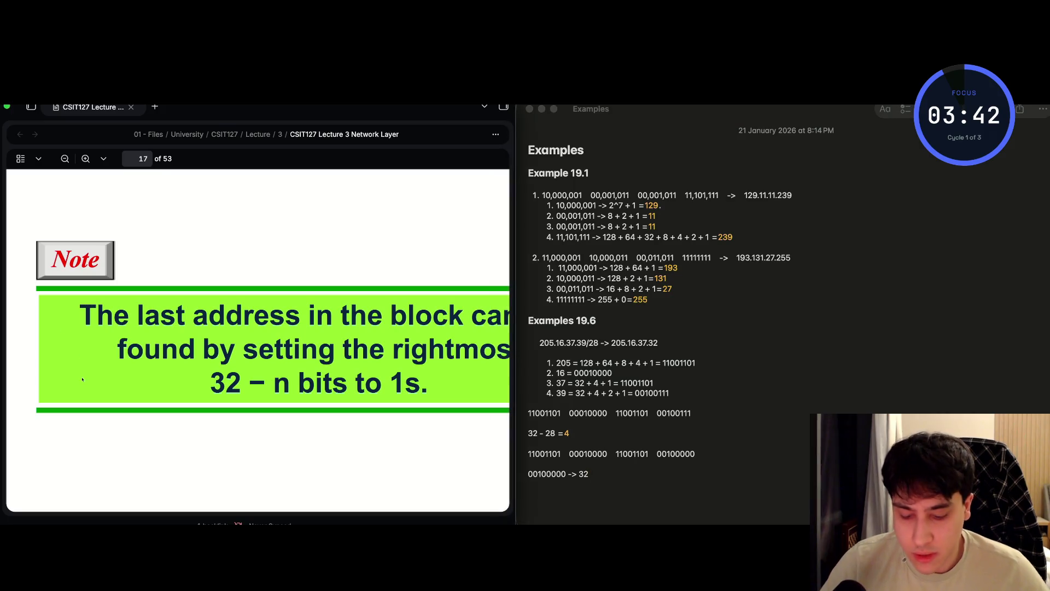
pyautogui.press('ctrl+super+f')
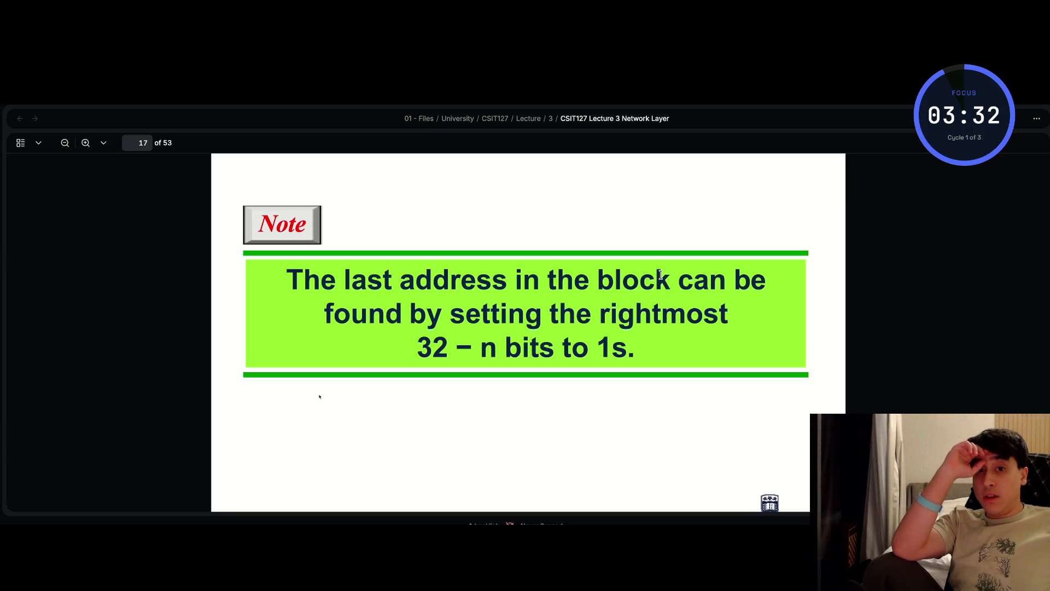
# - Scroll to page 15's note on setting the rightmost 32 − n bits to 0s
pyautogui.scroll(10, 661, 275)
pyautogui.scroll(1, 661, 275)
pyautogui.scroll(-10, 661, 278)
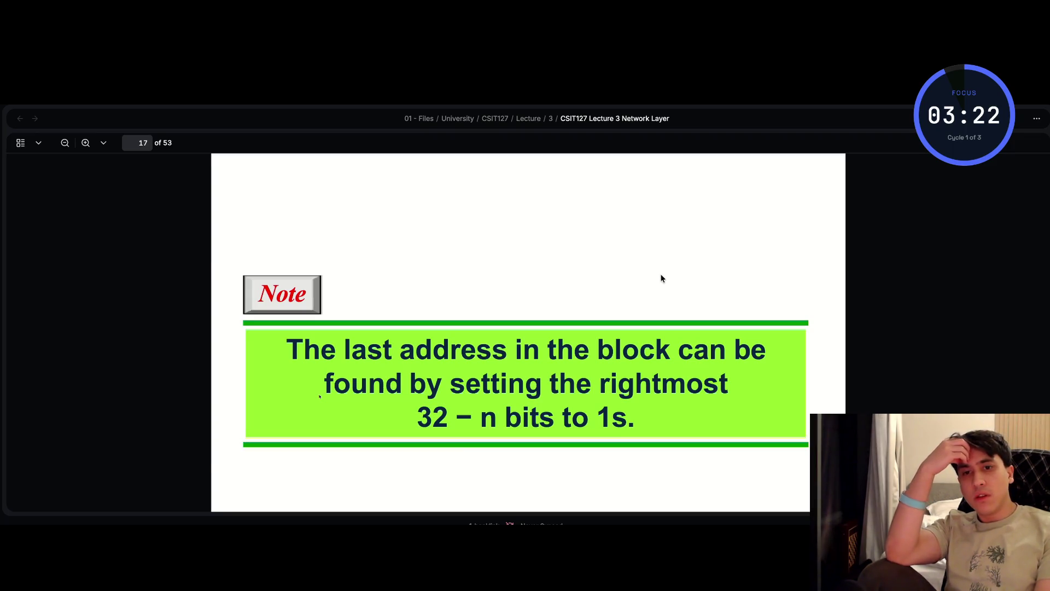
pyautogui.scroll(10, 661, 278)
pyautogui.scroll(10, 661, 279)
pyautogui.scroll(5, 661, 278)
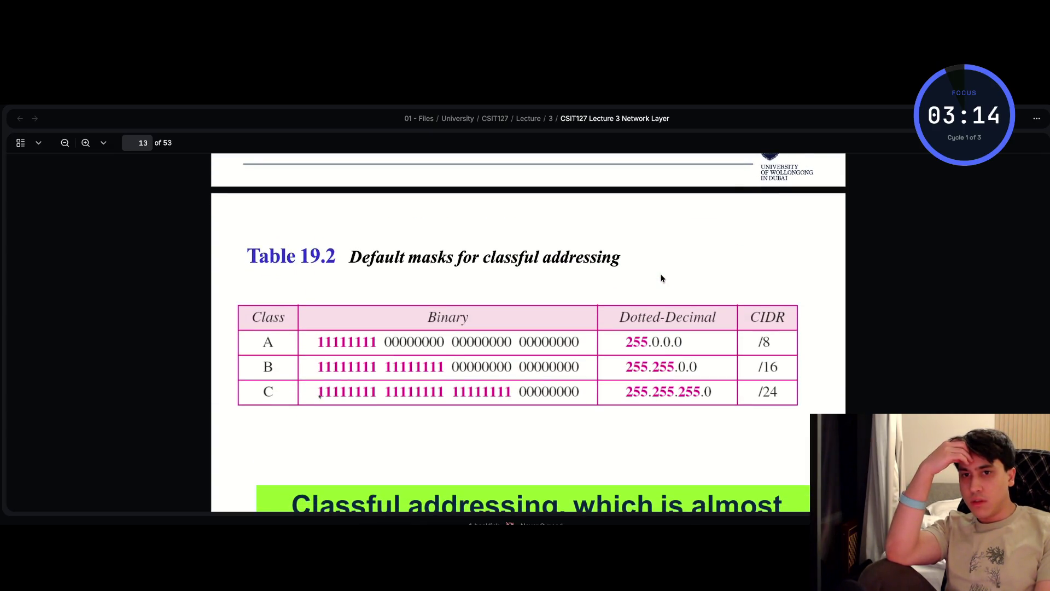
pyautogui.scroll(10, 662, 279)
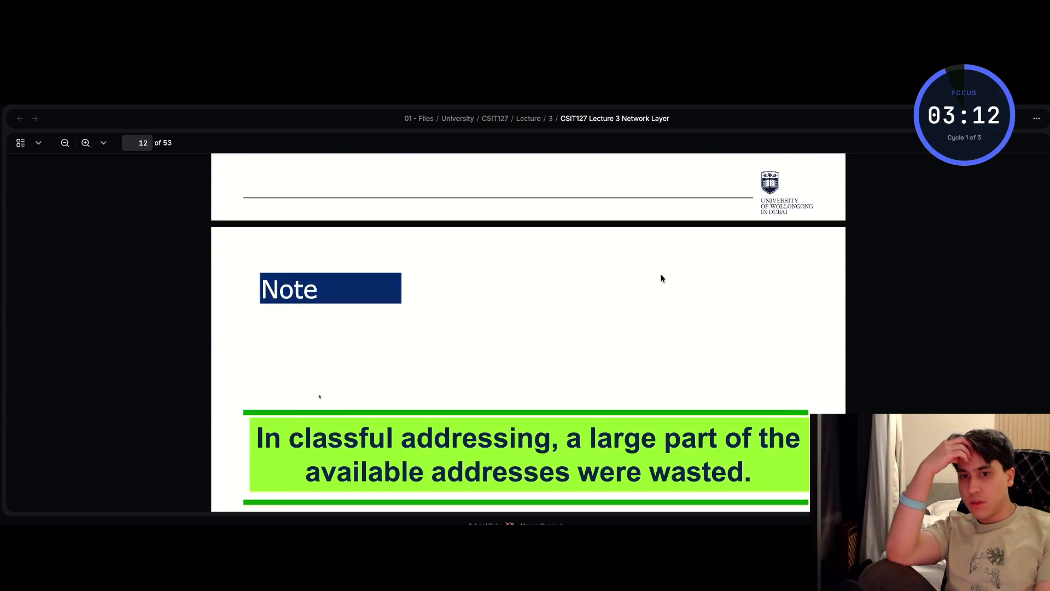
pyautogui.scroll(-15, 661, 279)
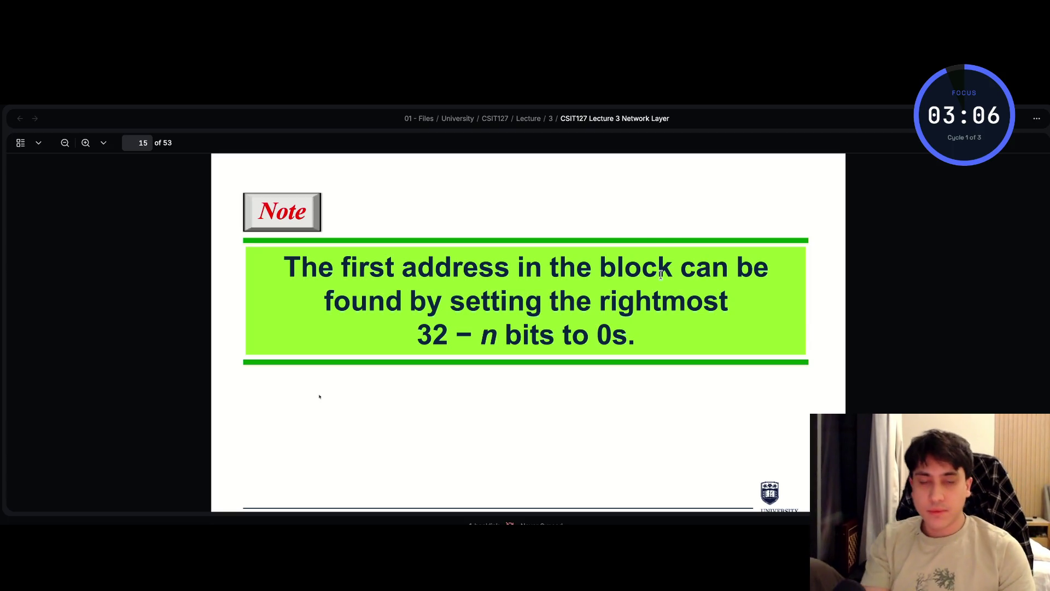
pyautogui.press('super+shift+5')
# - Capture a screenshot of the green first-address note on the slide
pyautogui.moveTo(256, 360); pyautogui.dragTo(257, 225)
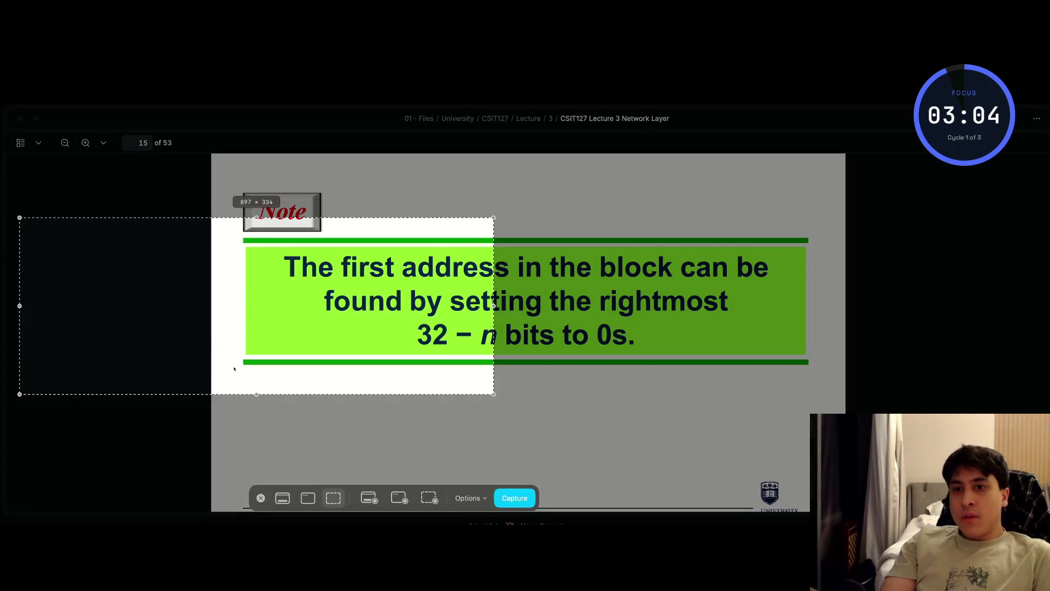
pyautogui.moveTo(200, 401)
pyautogui.mouseDown()
pyautogui.moveTo(340, 401)
pyautogui.moveTo(308, 401)
pyautogui.moveTo(331, 401)
pyautogui.mouseUp()
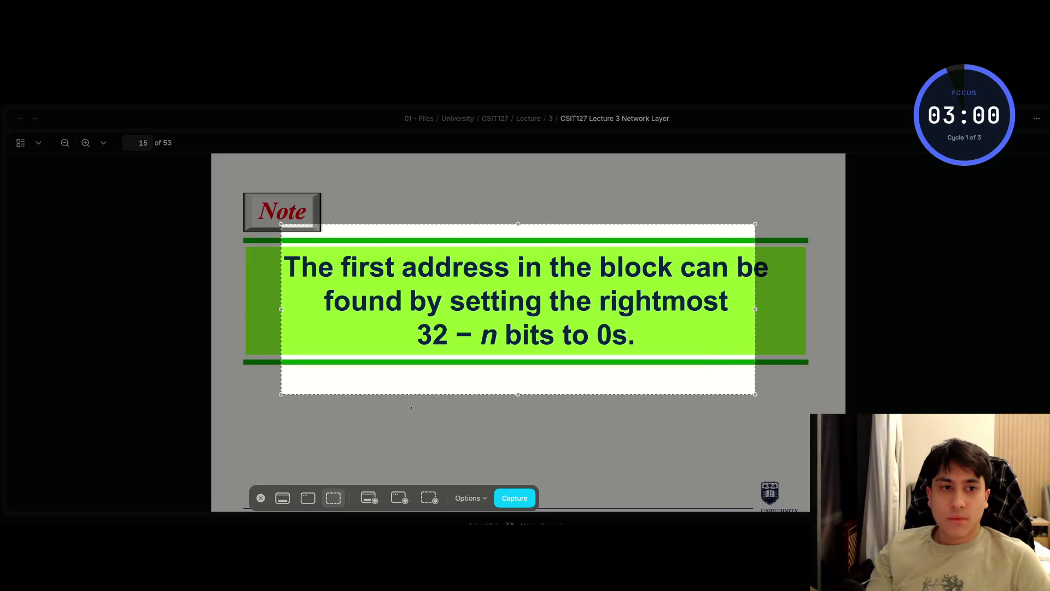
pyautogui.moveTo(755, 309); pyautogui.dragTo(806, 309)
pyautogui.press('Return')
# - Attach the screenshot in ChatGPT and ask what the first and last addresses are
pyautogui.press('super+Tab')
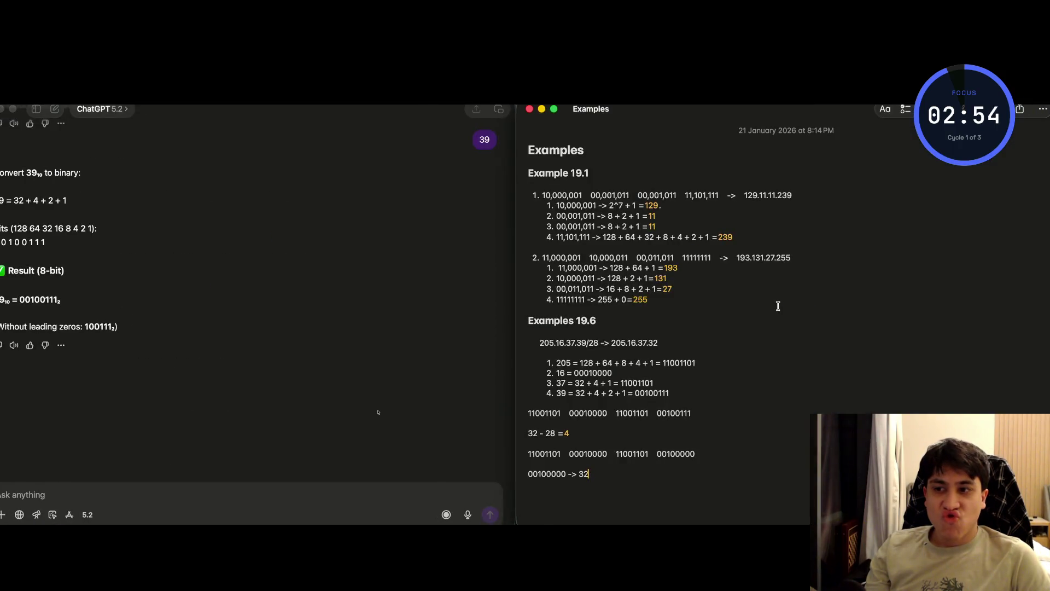
pyautogui.press('super+Tab')
pyautogui.press('super+Tab')
pyautogui.moveTo(472, 506); pyautogui.dragTo(107, 505)
pyautogui.write('what')
pyautogui.write(' does')
pyautogui.write(' fir')
pyautogui.write(' and last a')
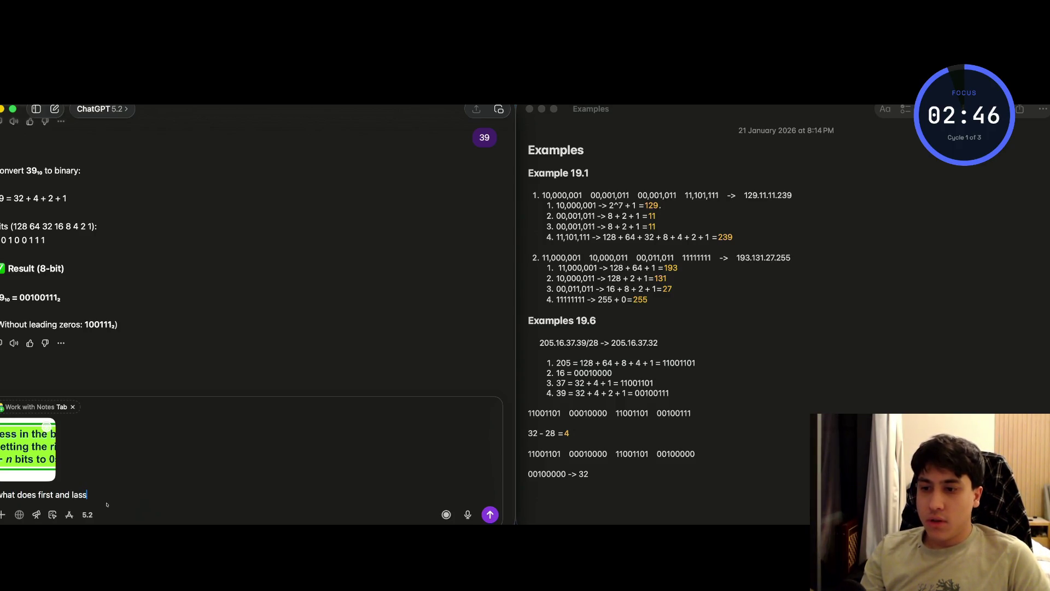
pyautogui.write('ddr')
pyautogui.write('esses')
pyautogui.write(' mean')
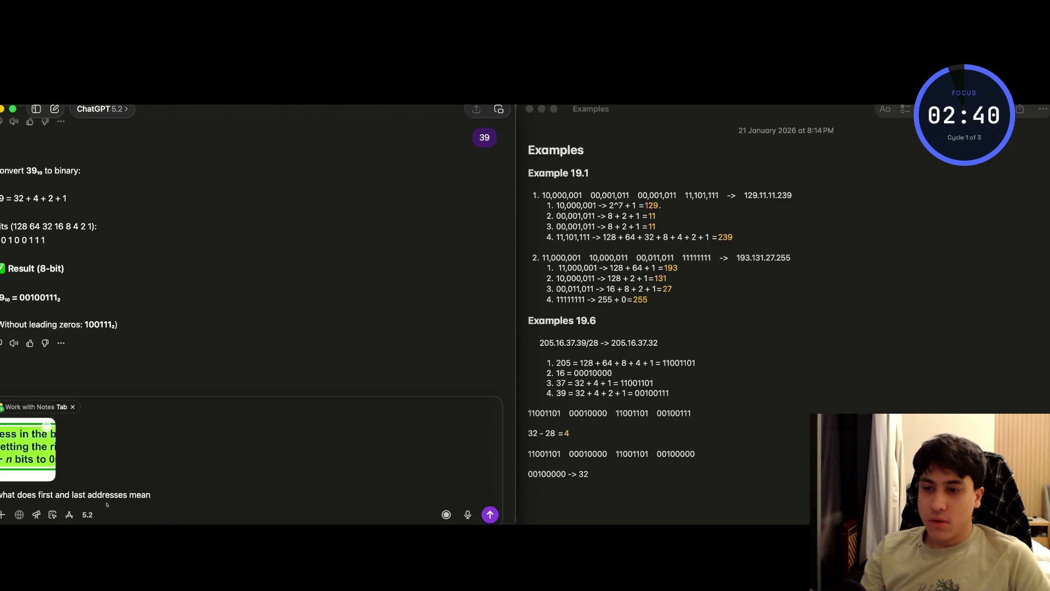
# - Send the question and read ChatGPT's reply about the 256 addresses of 193.131.27.0/24
pyautogui.press('Return')
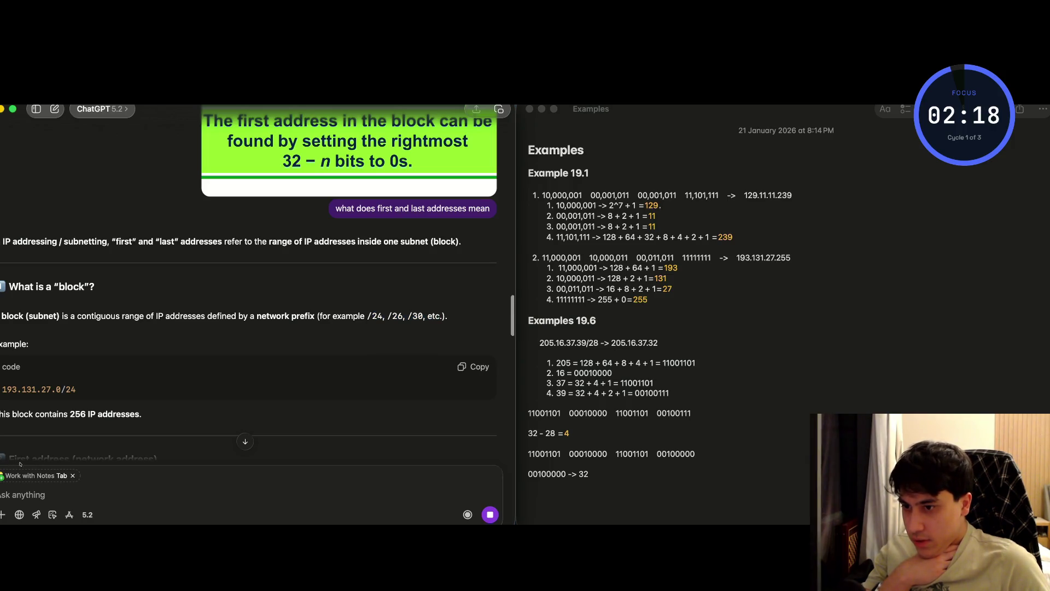
pyautogui.moveTo(24, 465); pyautogui.dragTo(61, 467)
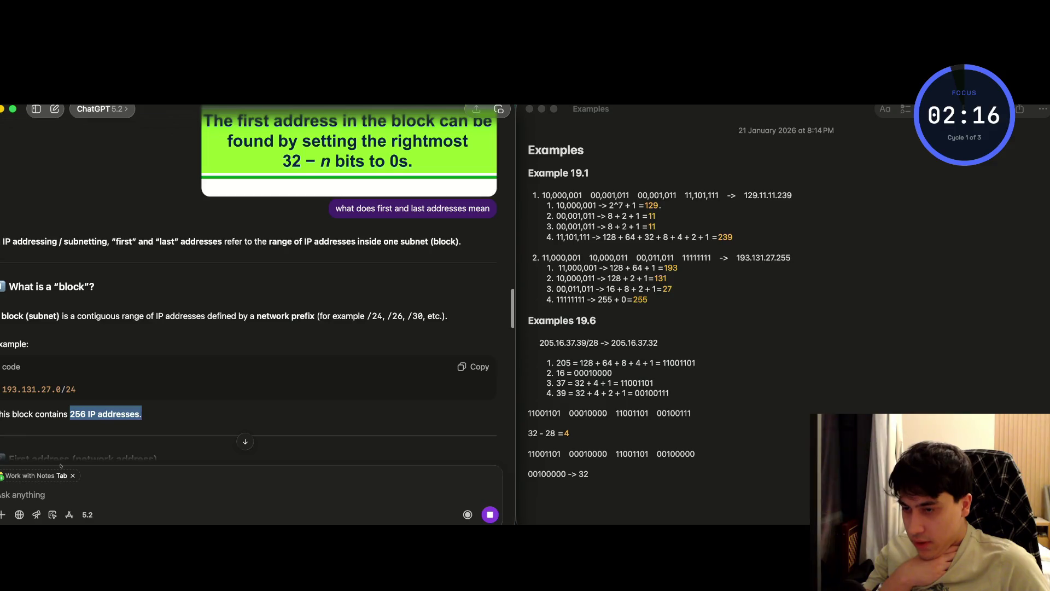
pyautogui.scroll(-5, 63, 466)
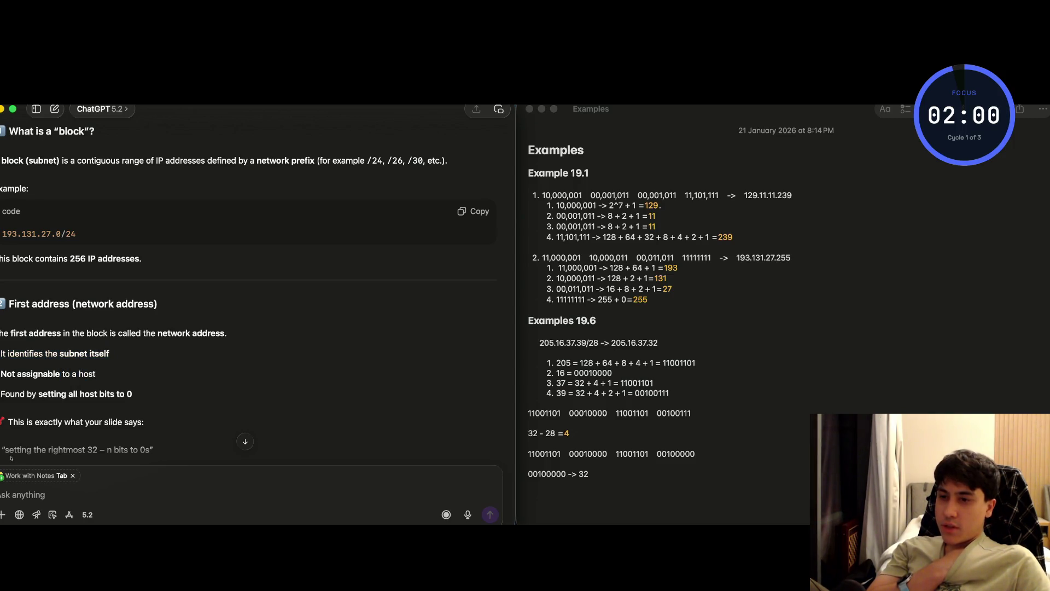
pyautogui.scroll(-2, 32, 451)
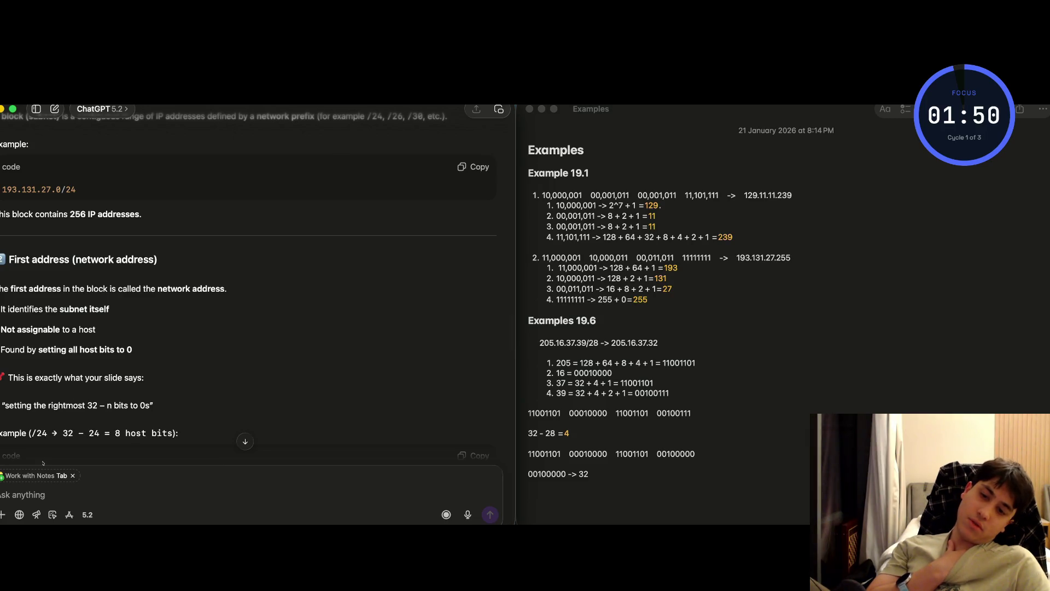
pyautogui.scroll(-2, 70, 456)
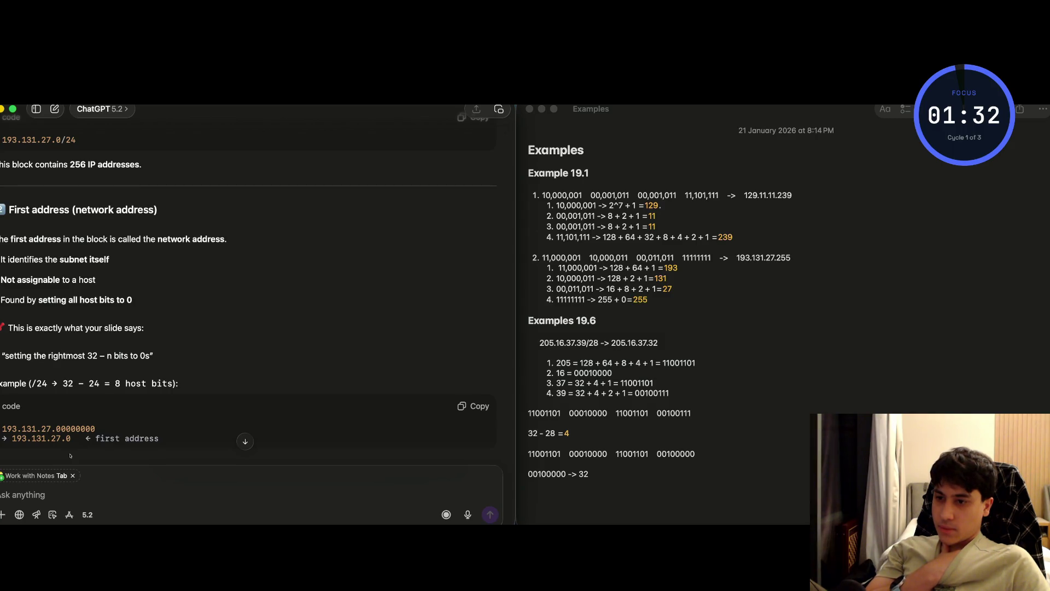
pyautogui.scroll(-5, 70, 455)
pyautogui.scroll(-1, 70, 455)
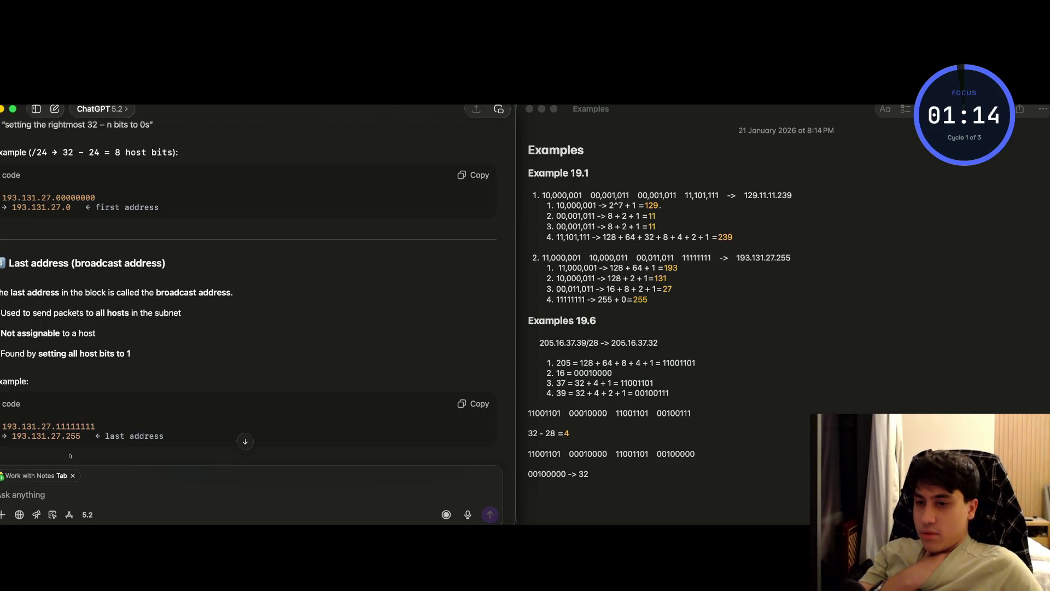
pyautogui.scroll(-5, 70, 455)
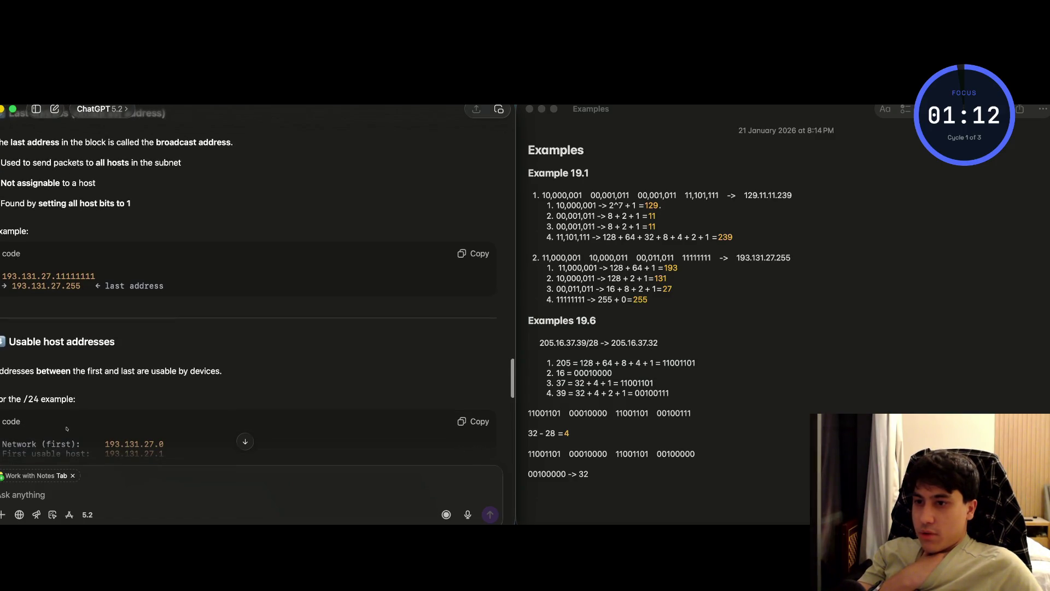
pyautogui.scroll(-2, 67, 428)
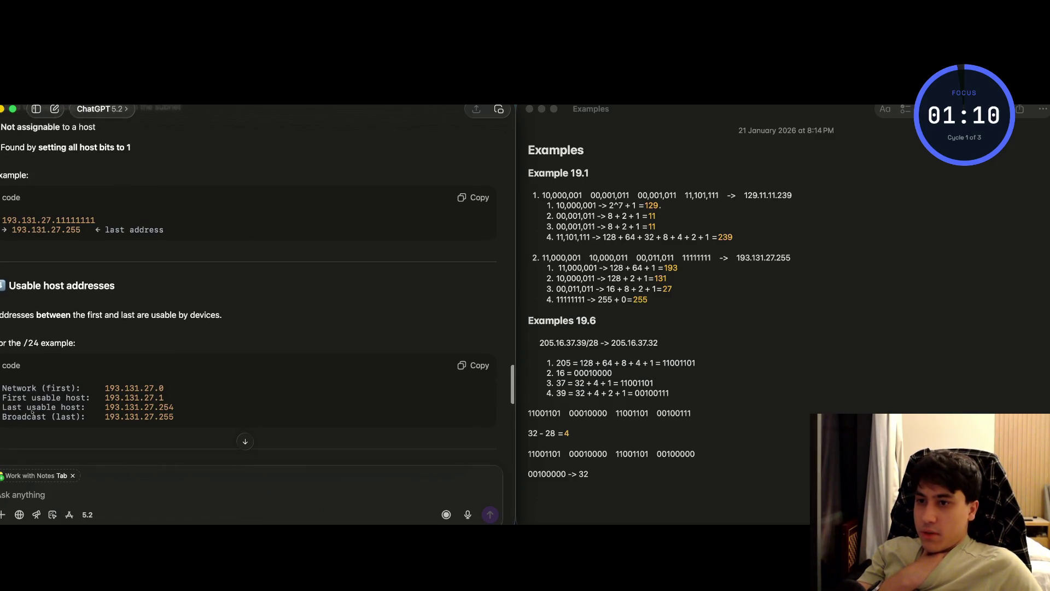
# - Read on about usable addresses, first as network and last as broadcast
pyautogui.moveTo(148, 315); pyautogui.dragTo(222, 315)
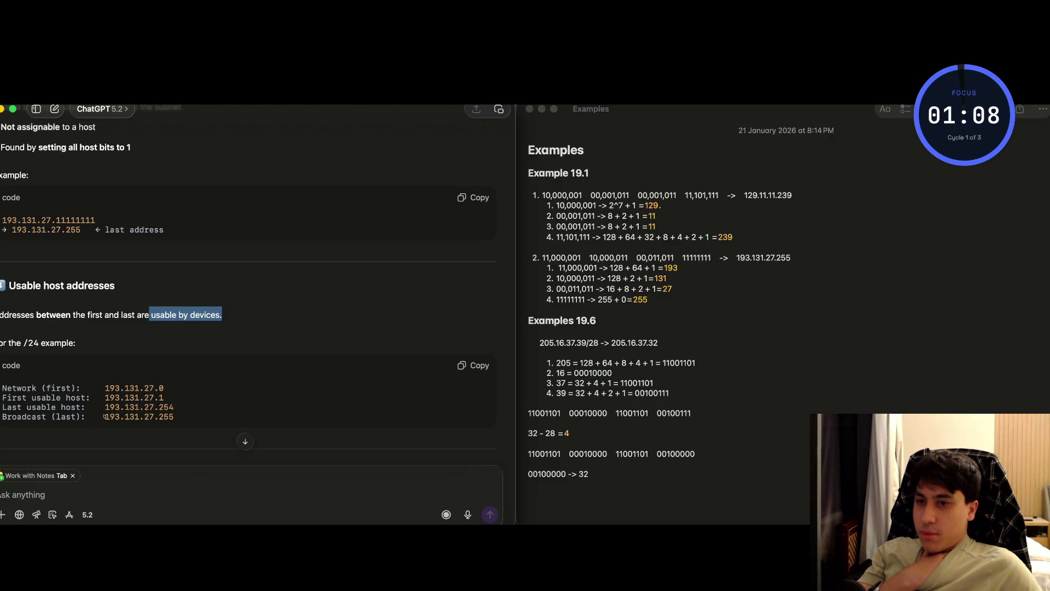
pyautogui.click(95, 418)
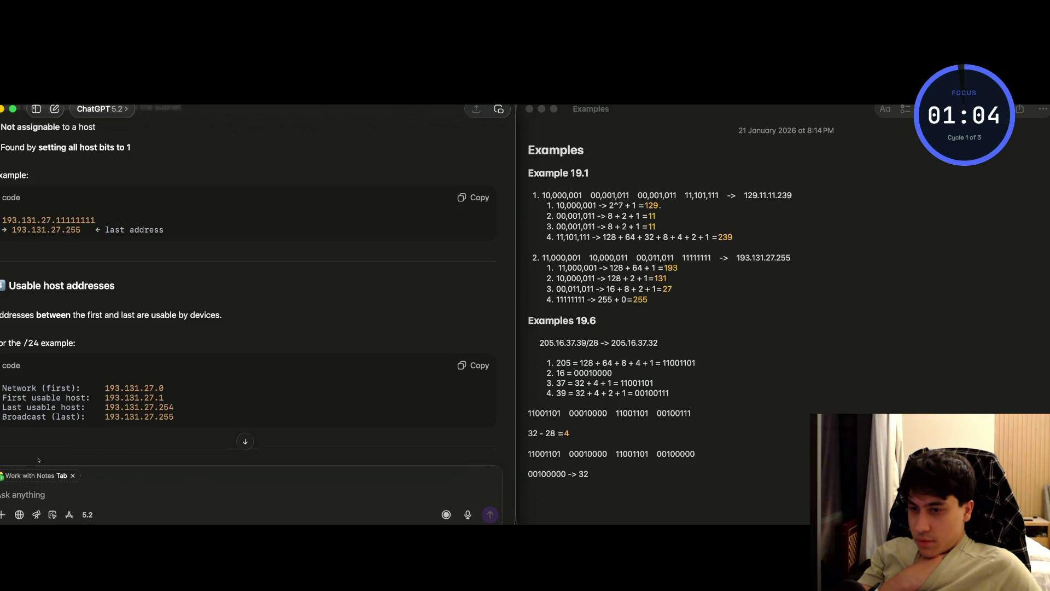
pyautogui.scroll(-4, 61, 460)
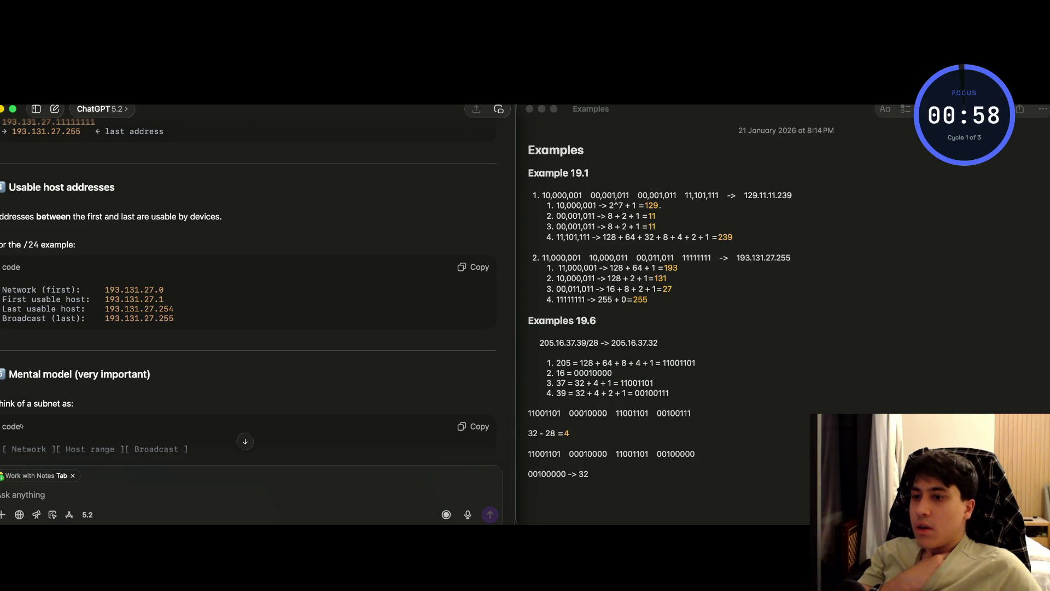
pyautogui.scroll(-2, 23, 428)
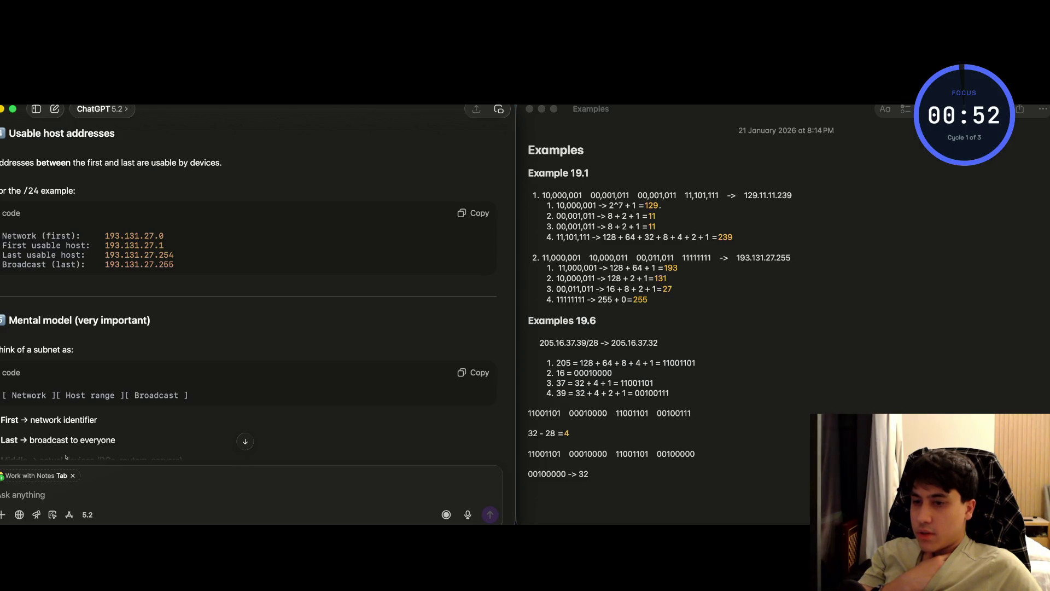
pyautogui.scroll(-2, 33, 455)
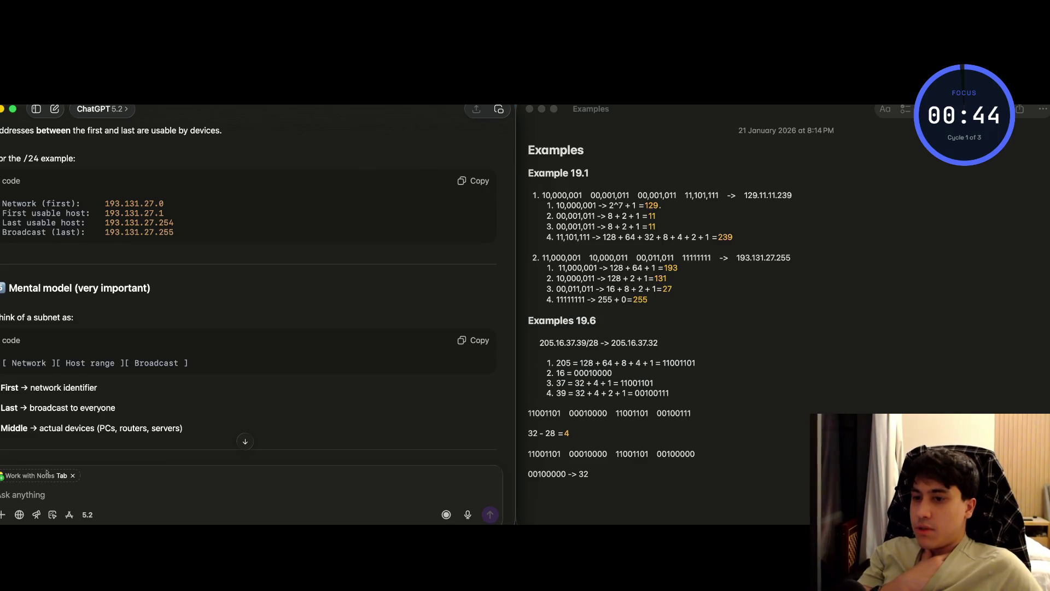
pyautogui.scroll(-2, 81, 471)
pyautogui.scroll(-2, 80, 471)
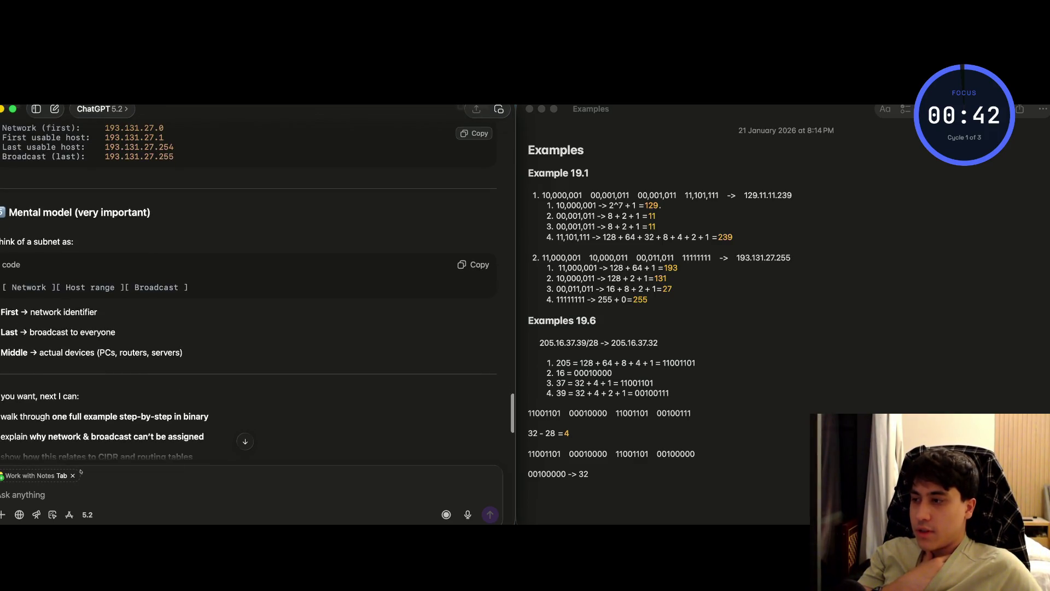
pyautogui.scroll(-2, 81, 471)
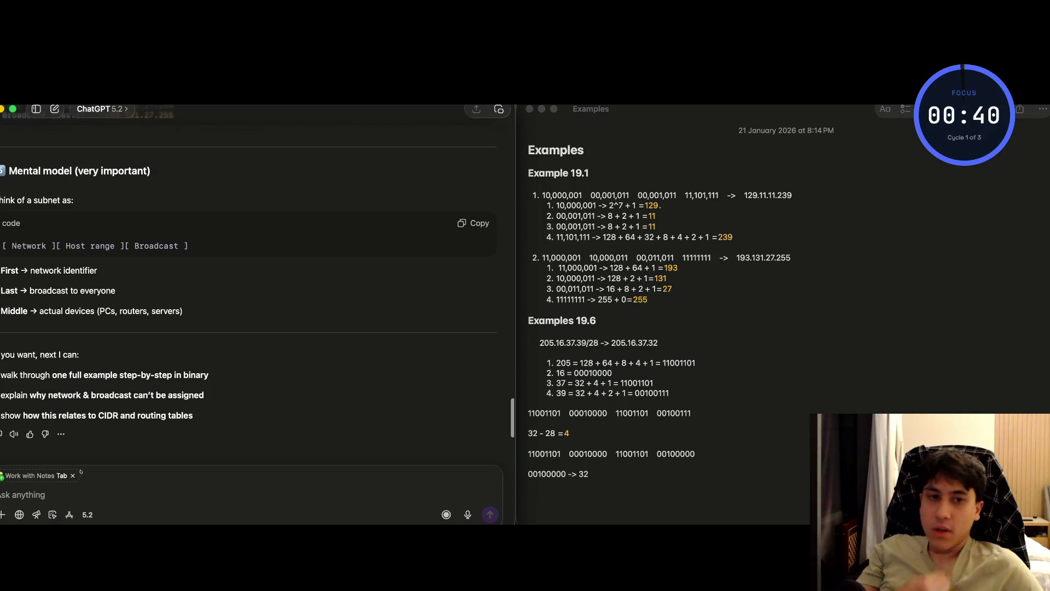
pyautogui.press('super+Tab')
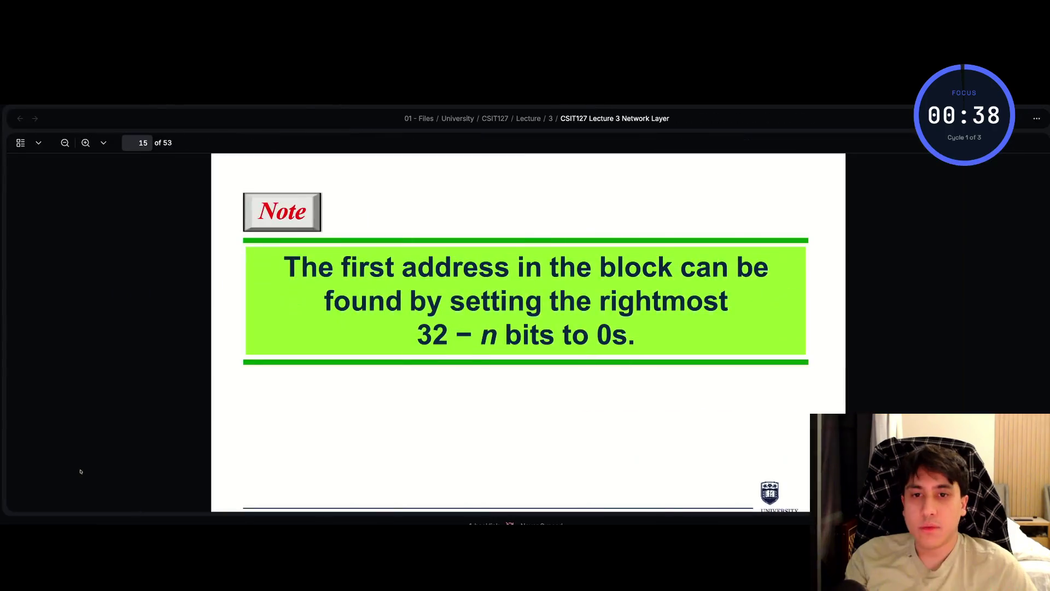
# - Scroll the PDF down to Example 19.7, then back up to Example 19.6 on page 16
pyautogui.scroll(-3, 82, 469)
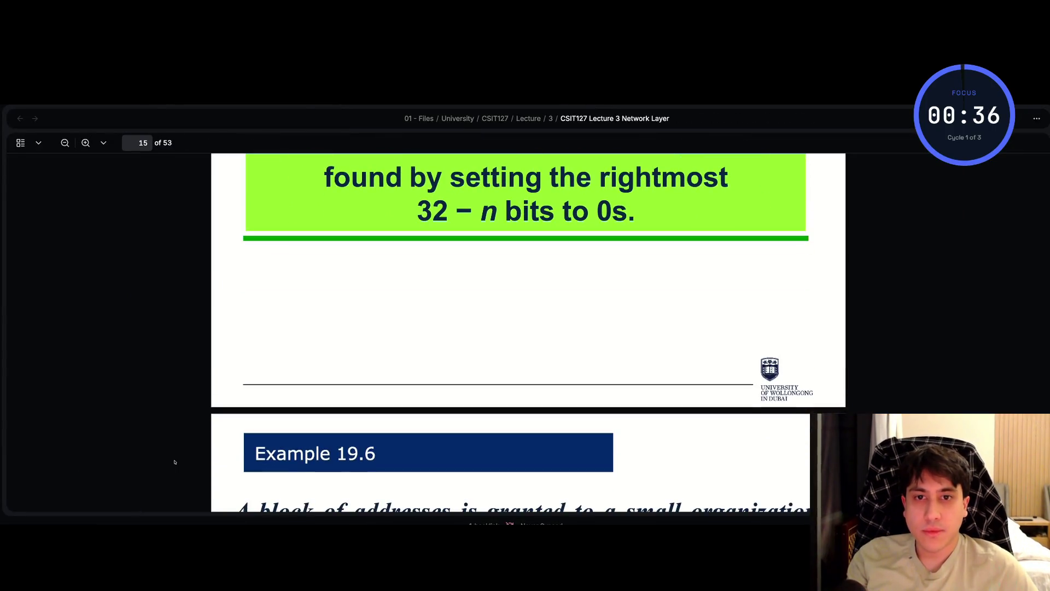
pyautogui.scroll(-5, 175, 463)
pyautogui.scroll(2, 175, 463)
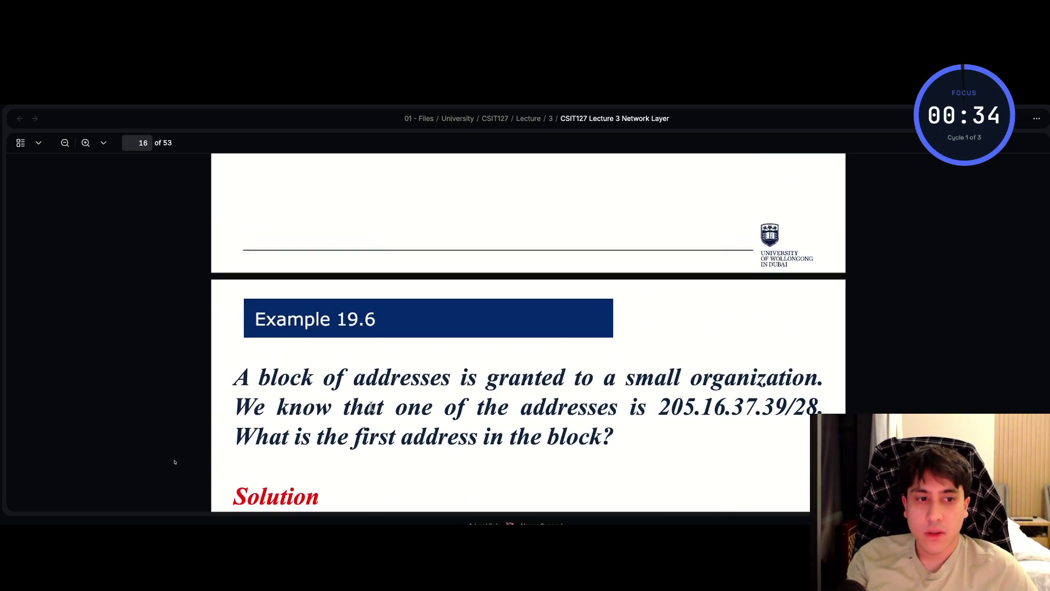
pyautogui.scroll(-1, 175, 463)
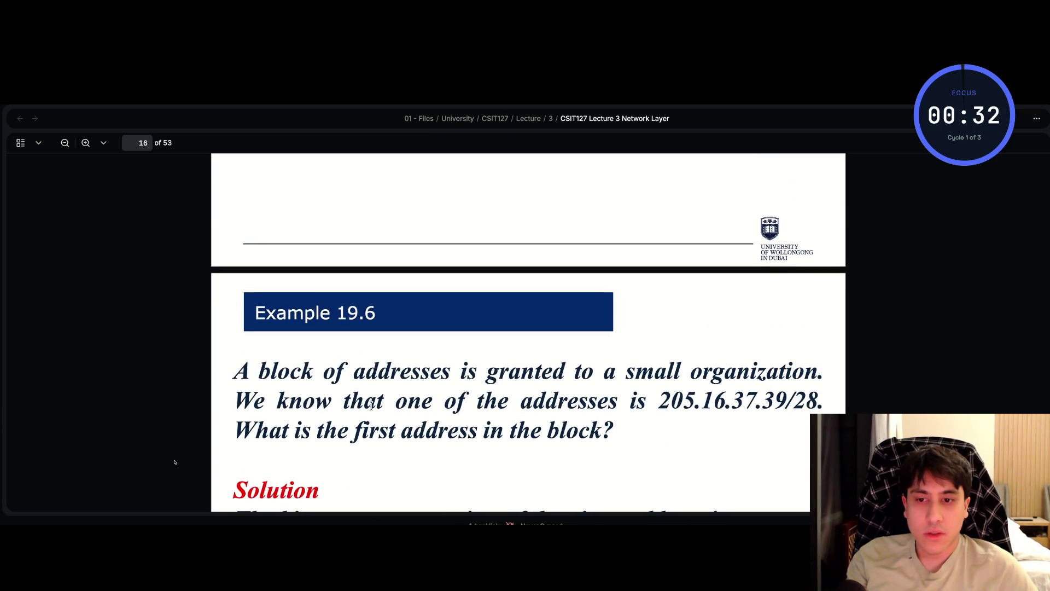
pyautogui.scroll(-10, 170, 480)
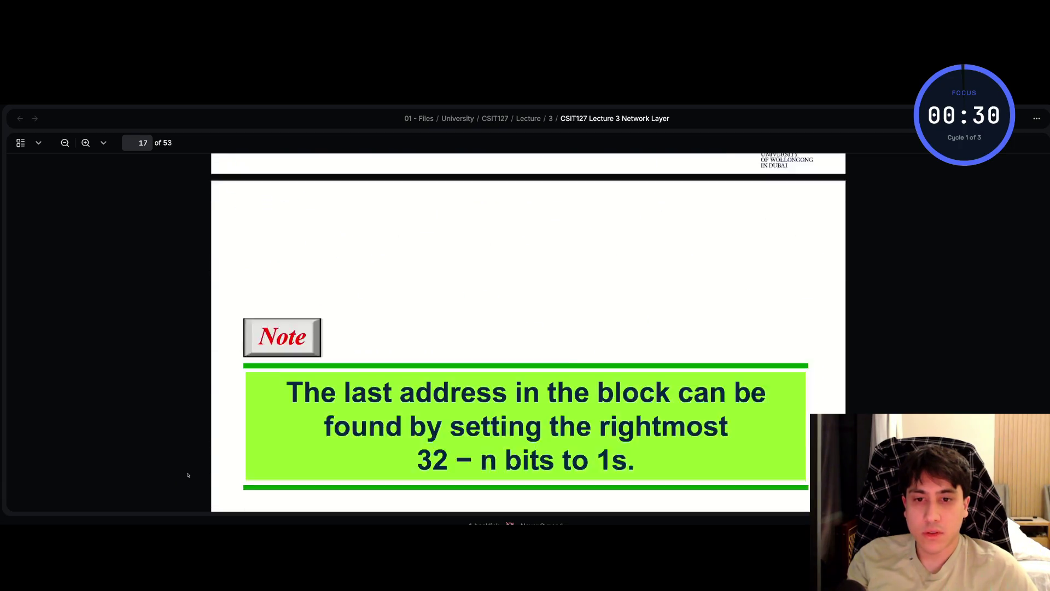
pyautogui.scroll(-10, 188, 475)
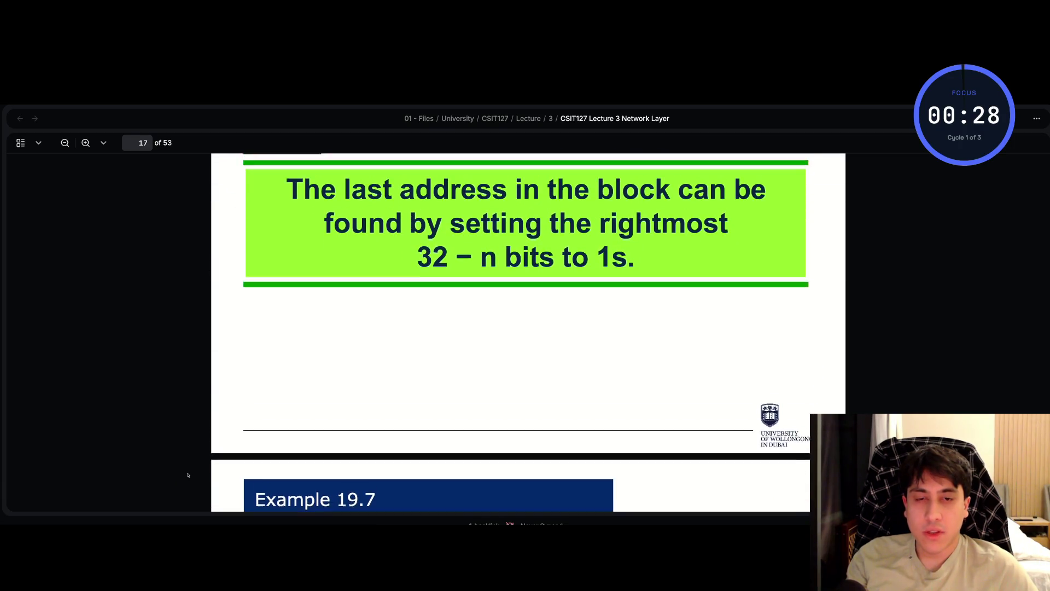
pyautogui.scroll(3, 187, 475)
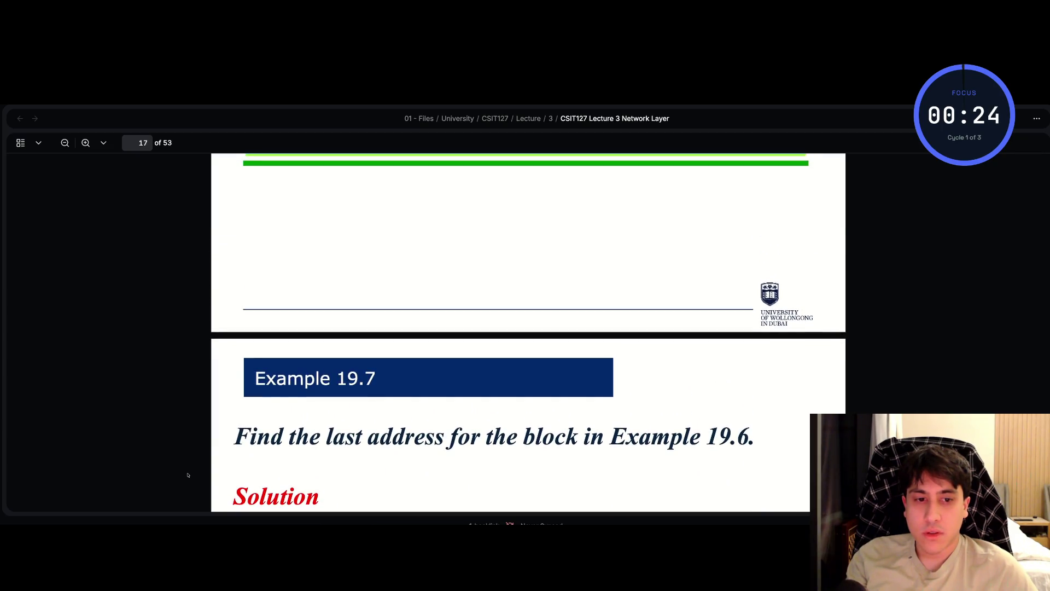
pyautogui.scroll(10, 188, 475)
pyautogui.scroll(10, 187, 475)
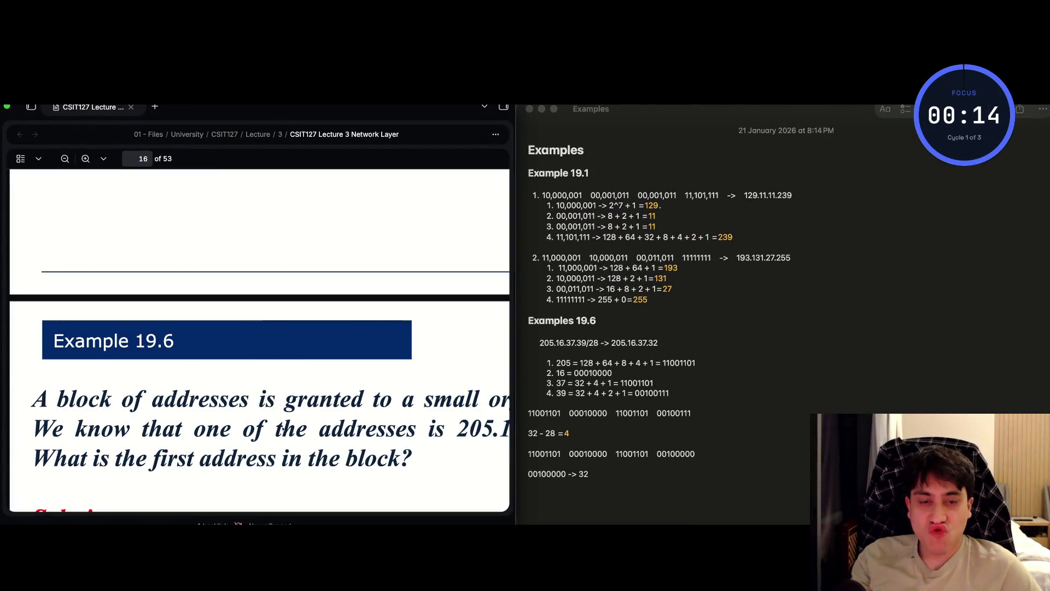
# - Insert a blank line above the Examples 19.6 heading
pyautogui.scroll(-10, 179, 461)
pyautogui.scroll(-5, 179, 460)
pyautogui.scroll(2, 181, 460)
pyautogui.scroll(-1, 181, 460)
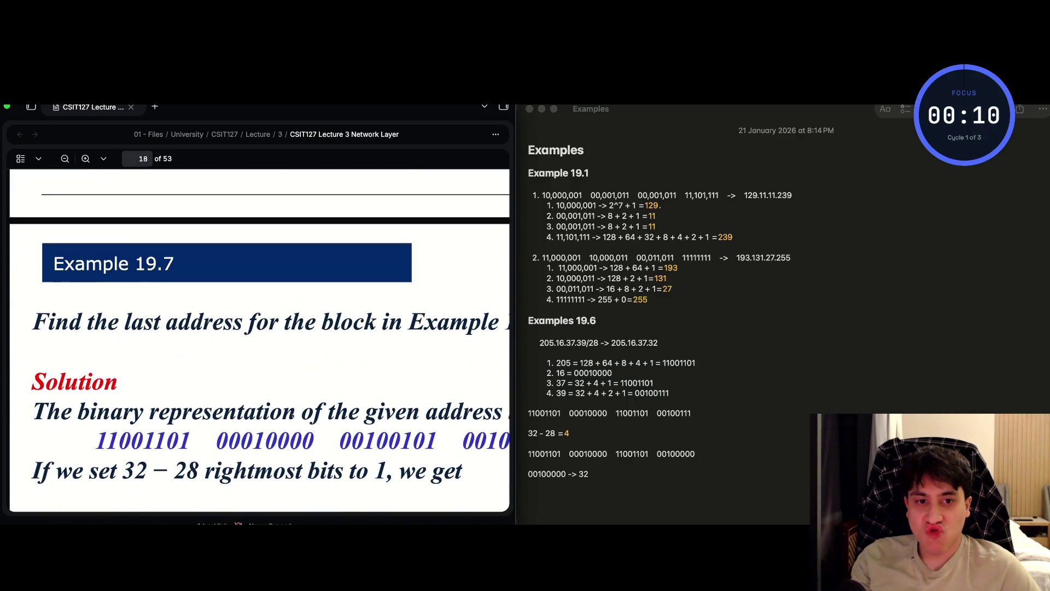
pyautogui.click(540, 309)
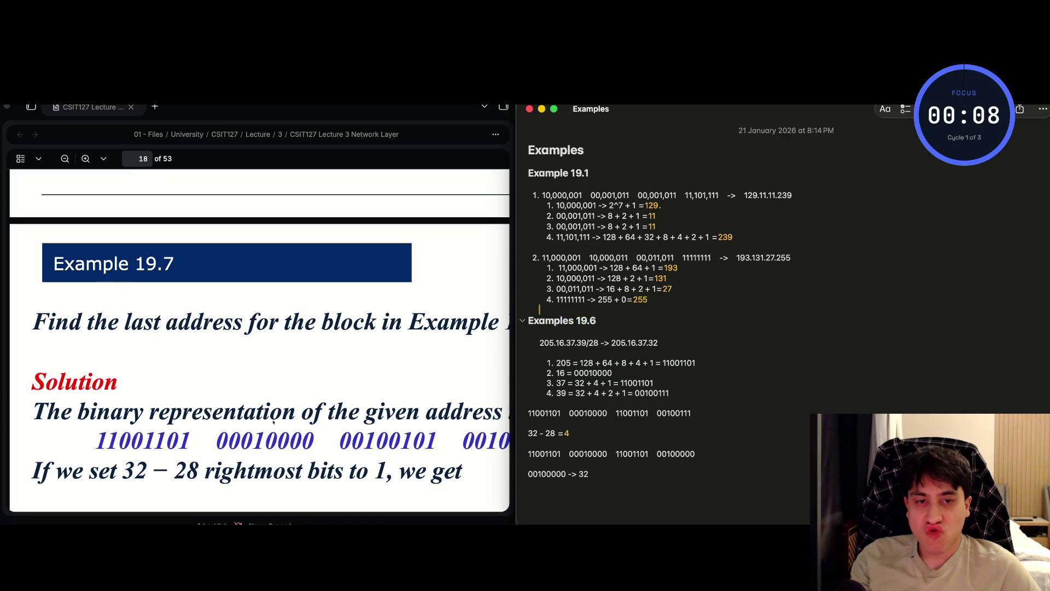
pyautogui.press('Return')
# - Add an 'Examples 19.7' heading after the 00100000 -> 32 line
pyautogui.press('super+Down')
pyautogui.press('Return')
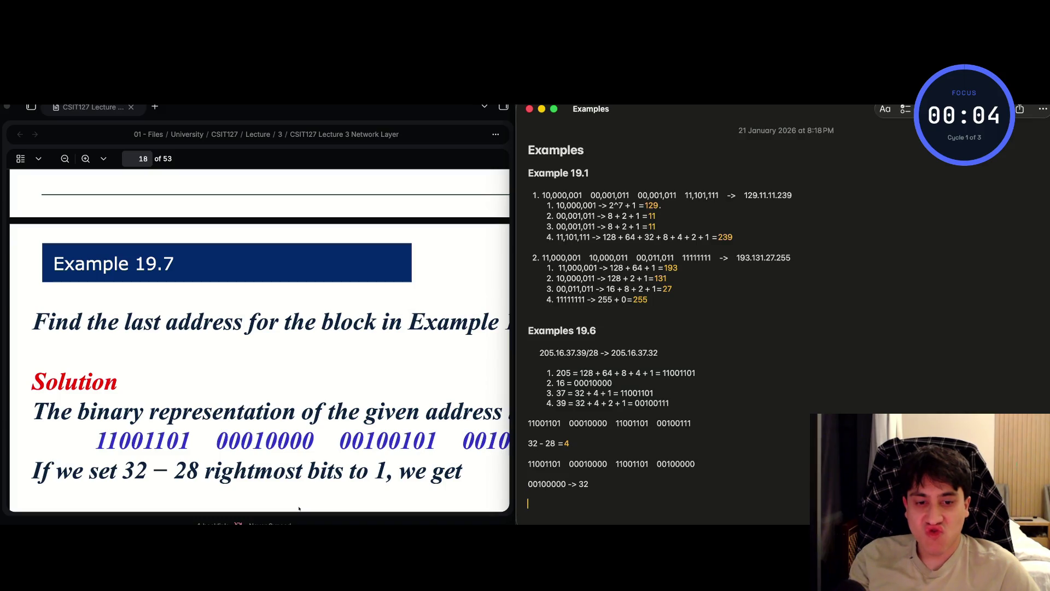
pyautogui.write('Examples 19.6')
pyautogui.press('BackSpace')
pyautogui.write('7')
pyautogui.press('Return')
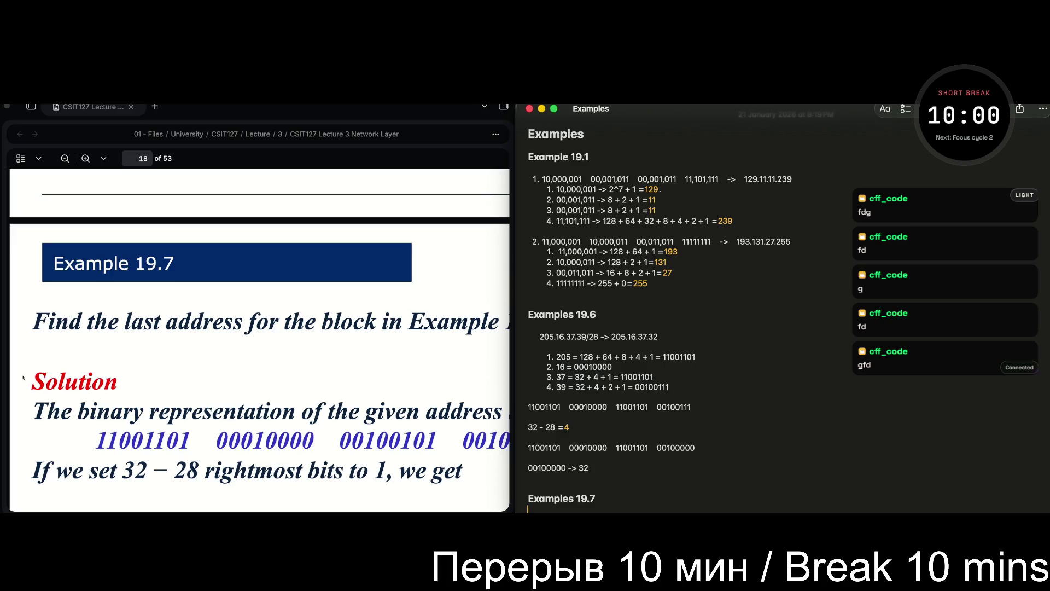
pyautogui.doubleClick(908, 112)
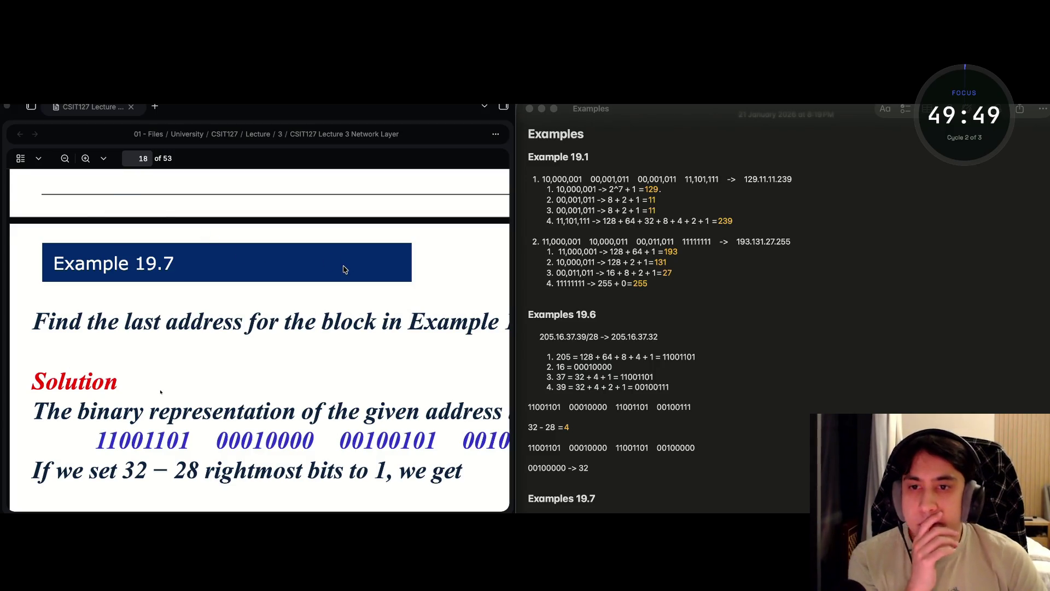
# - Scroll the lecture PDF from page 18 back to page 16, showing Example 19.6's solution ending 205.16.37.32
pyautogui.scroll(1, 345, 269)
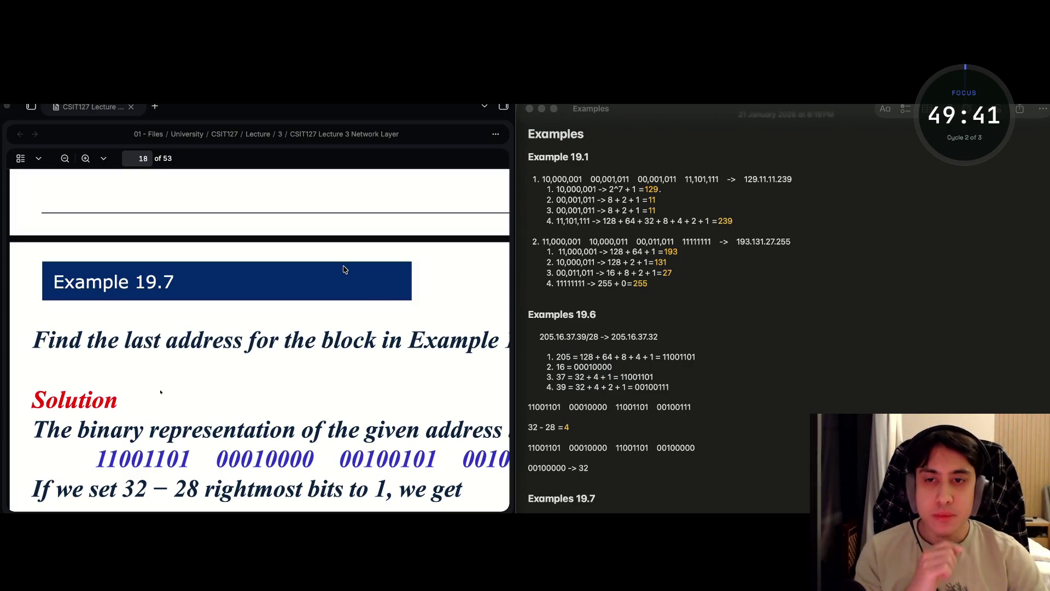
pyautogui.scroll(-3, 402, 355)
pyautogui.scroll(3, 402, 355)
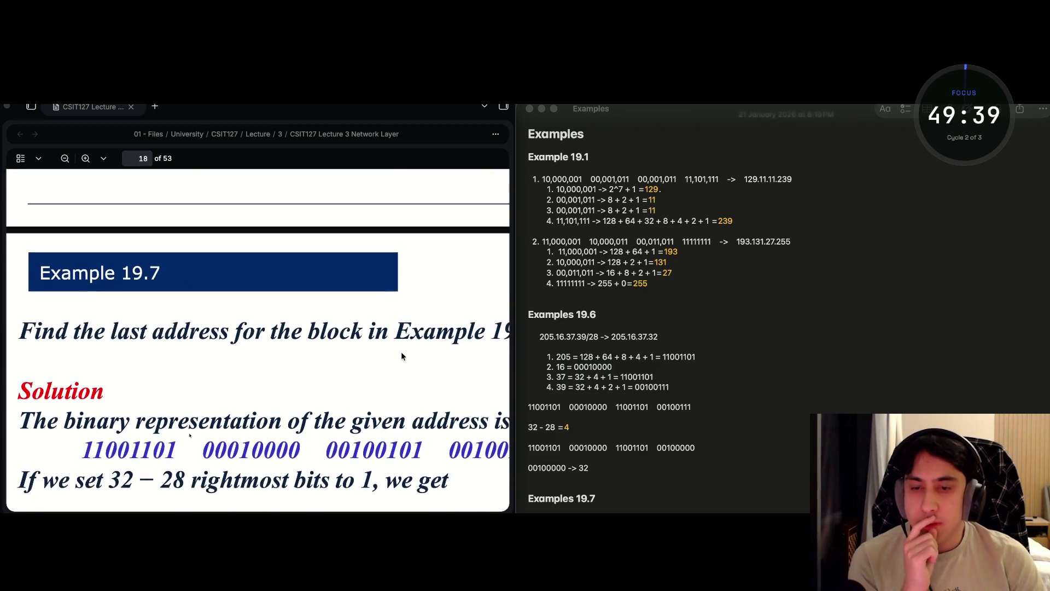
pyautogui.scroll(-2, 746, 488)
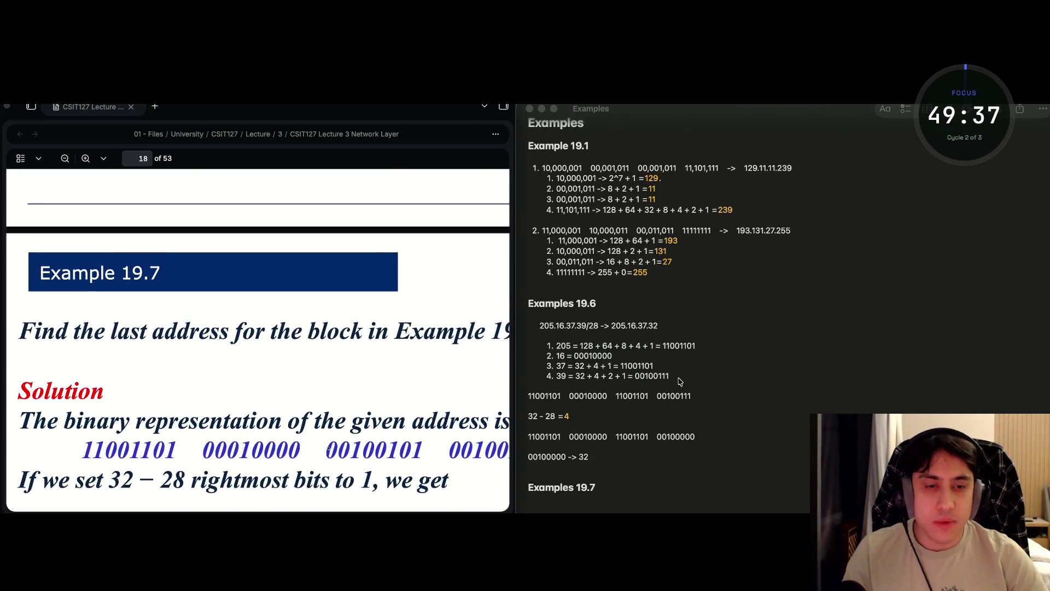
pyautogui.scroll(3, 310, 473)
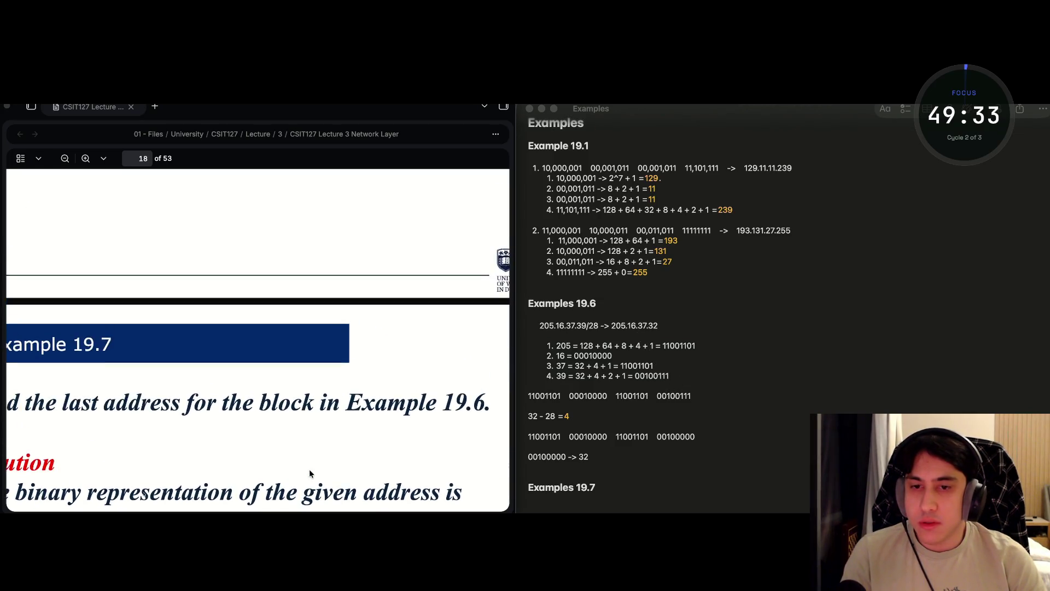
pyautogui.scroll(-3, 309, 472)
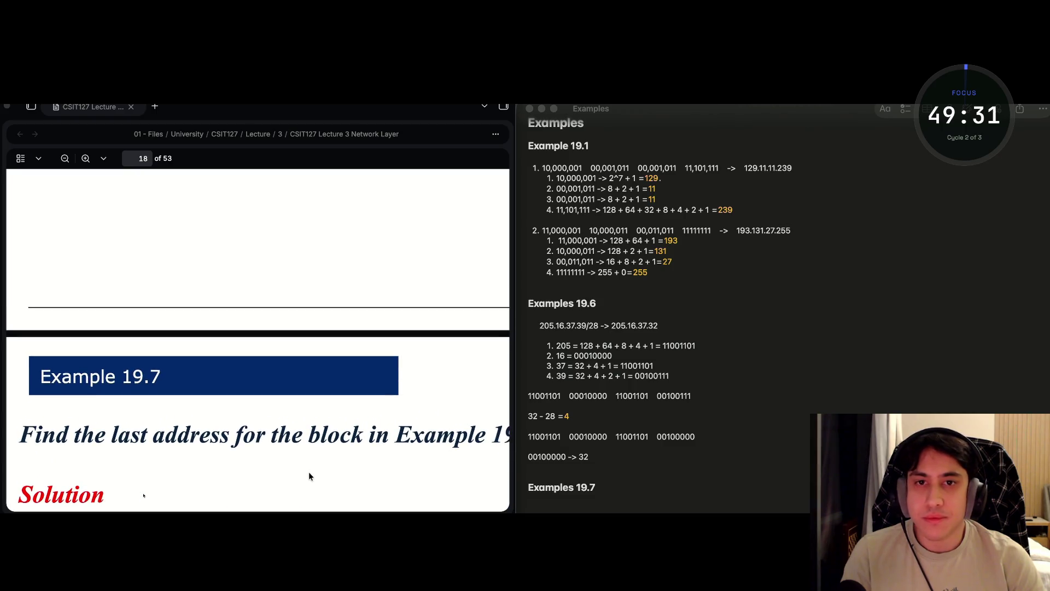
pyautogui.scroll(10, 336, 386)
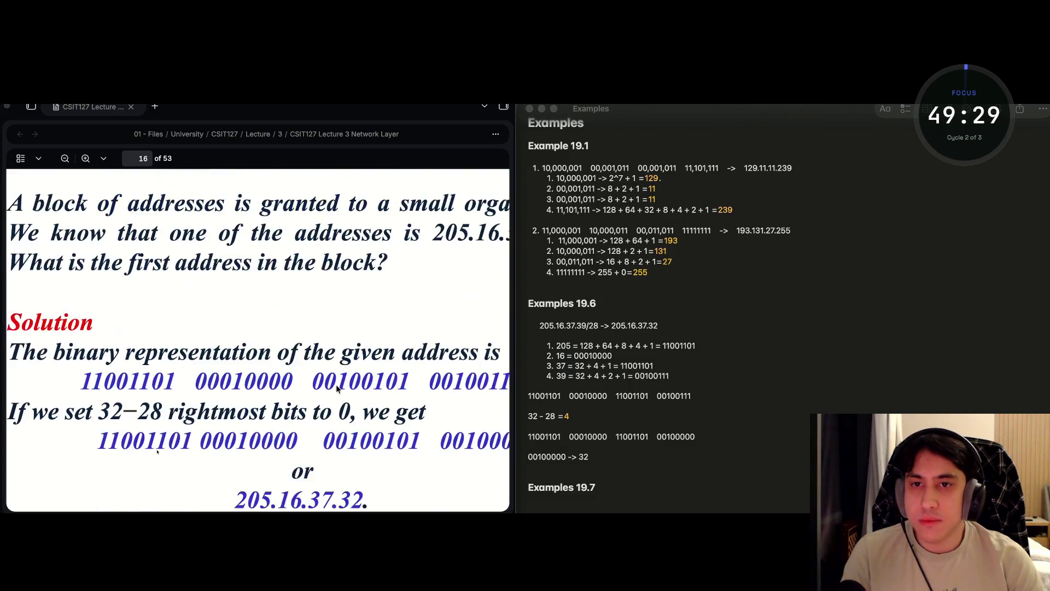
# - Review Example 19.7 in the lecture slides beside the Examples note
pyautogui.scroll(-1, 335, 386)
pyautogui.click(333, 398)
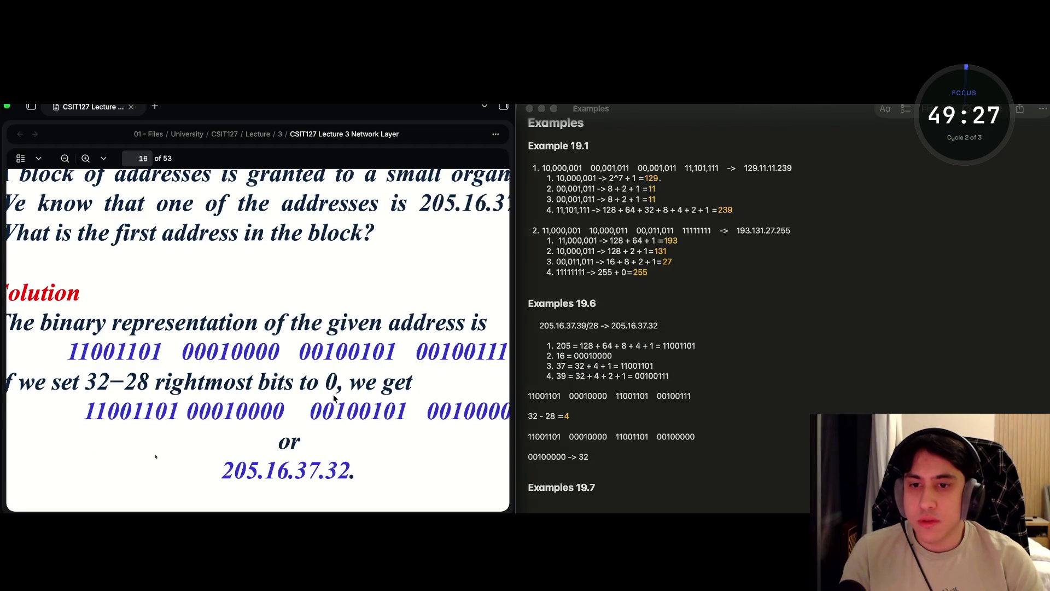
pyautogui.scroll(-3, 334, 398)
pyautogui.scroll(1, 335, 398)
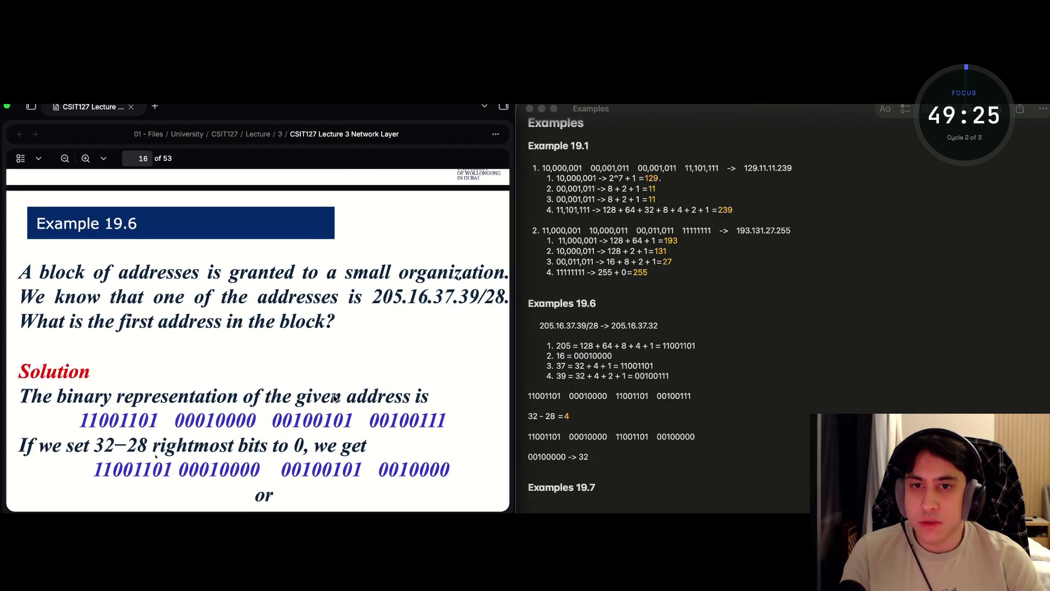
pyautogui.scroll(-2, 335, 398)
pyautogui.moveTo(476, 238); pyautogui.dragTo(385, 239)
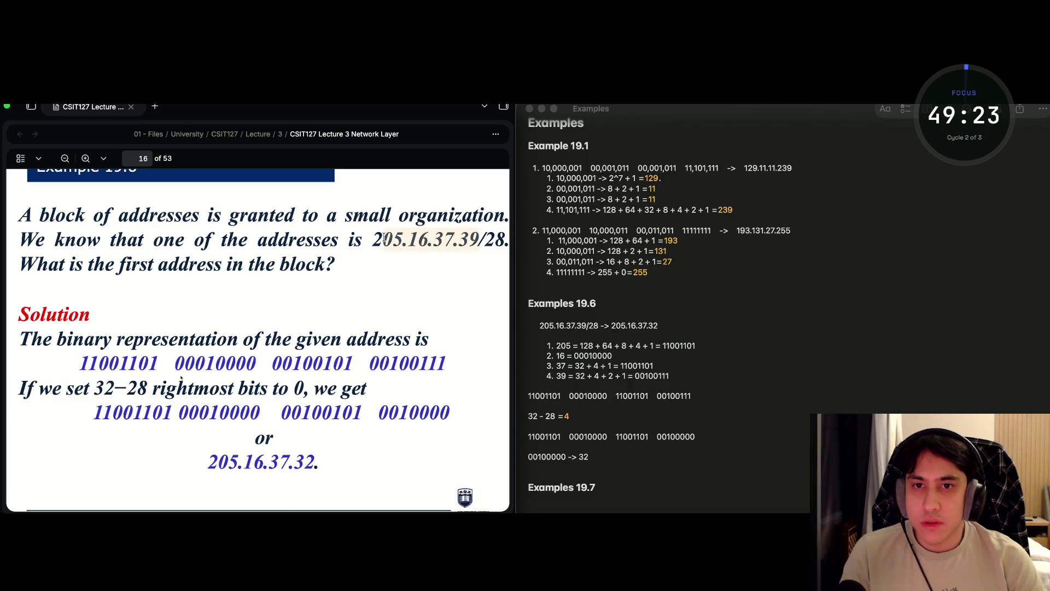
pyautogui.click(377, 241)
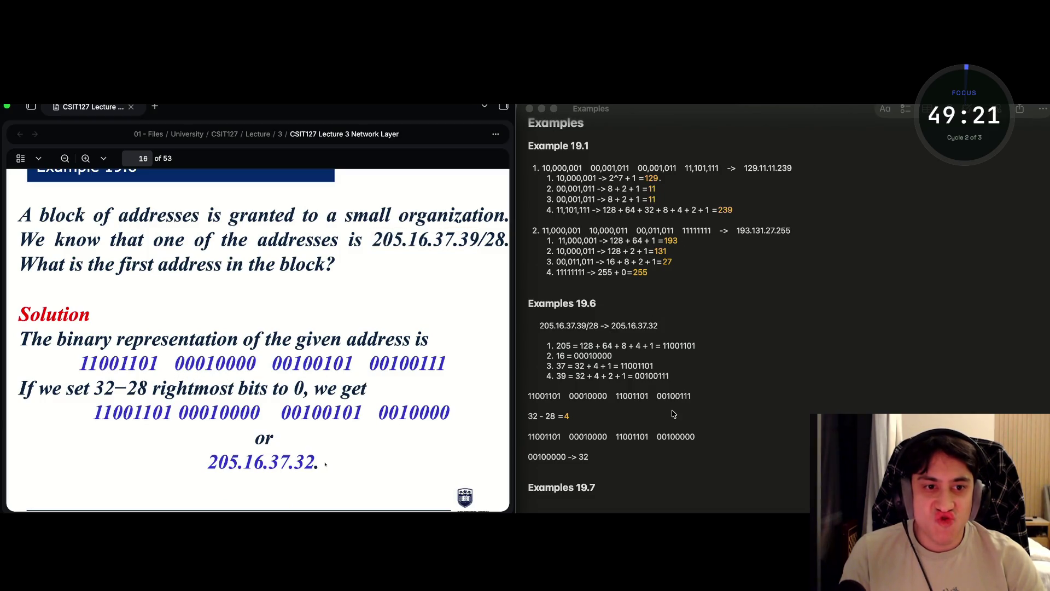
# - Copy the address 205.16.37.39/28 and paste it under the Examples 19.7 heading
pyautogui.click(592, 330)
pyautogui.moveTo(599, 326); pyautogui.dragTo(538, 327)
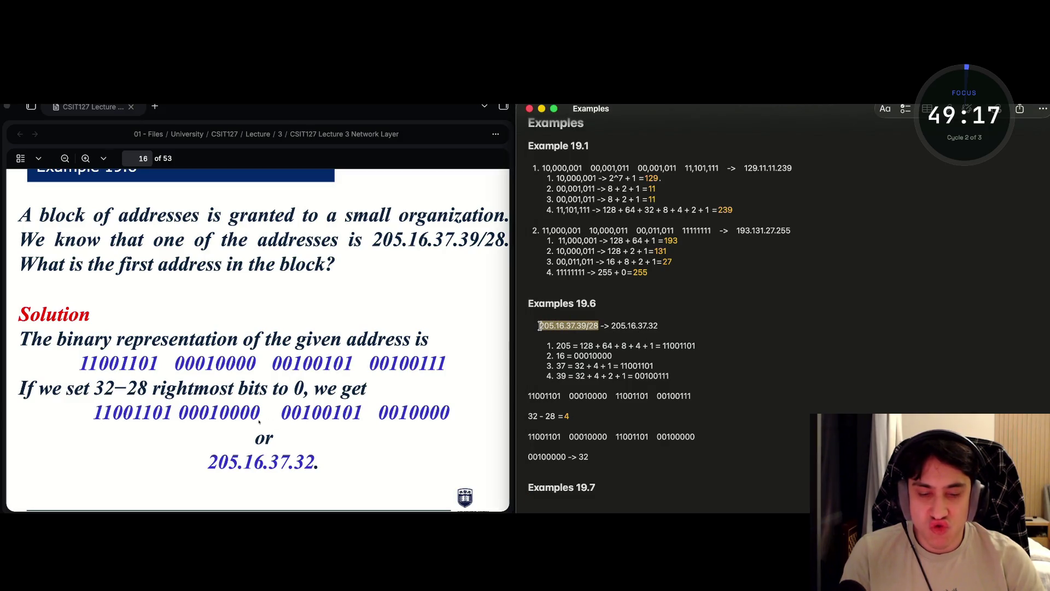
pyautogui.click(538, 326)
pyautogui.doubleClick(572, 328)
pyautogui.press('super+c')
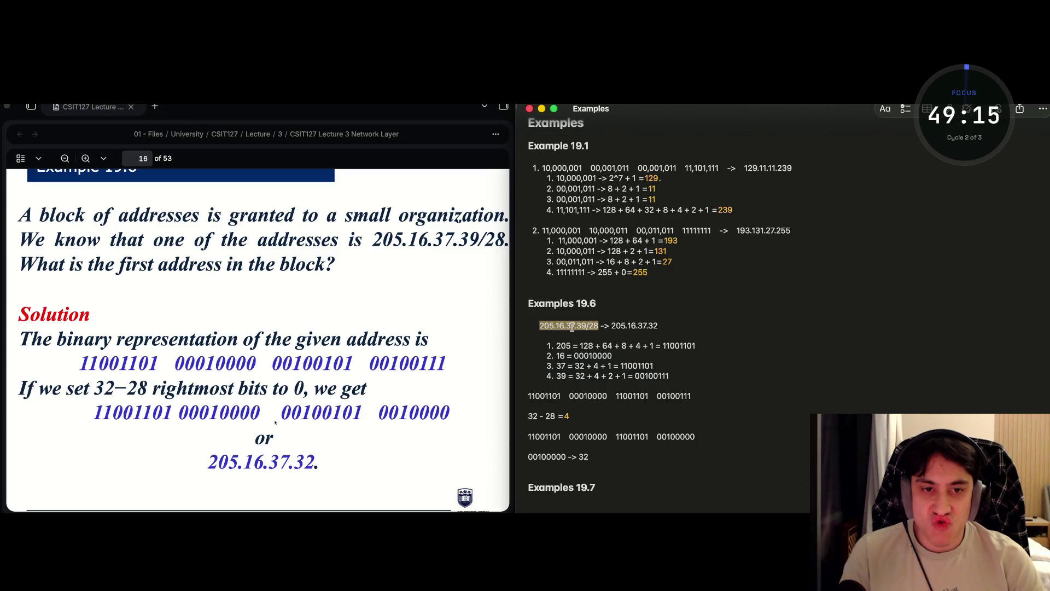
pyautogui.click(569, 506)
pyautogui.press('super+v')
pyautogui.scroll(-2, 615, 483)
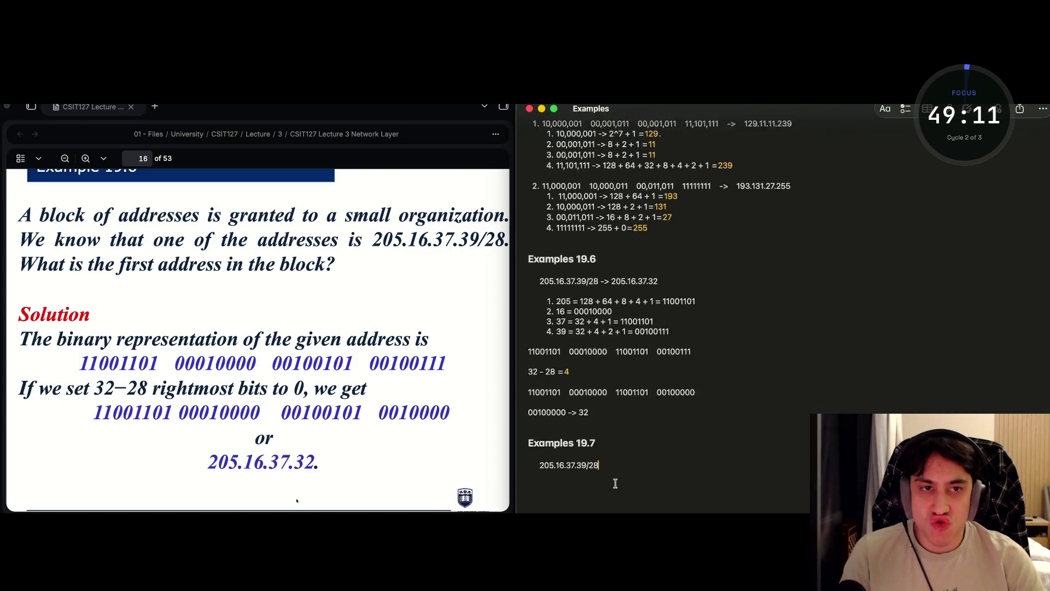
pyautogui.scroll(3, 615, 483)
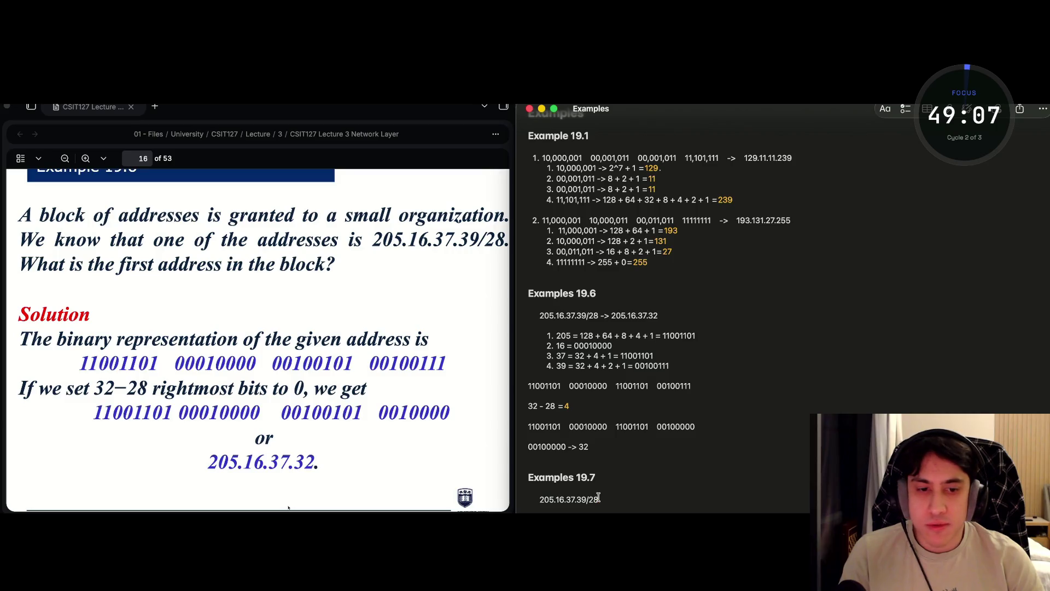
# - Start an indented line below 205.16.37.39/28 reading '32 -'
pyautogui.press('Return')
pyautogui.press('Tab')
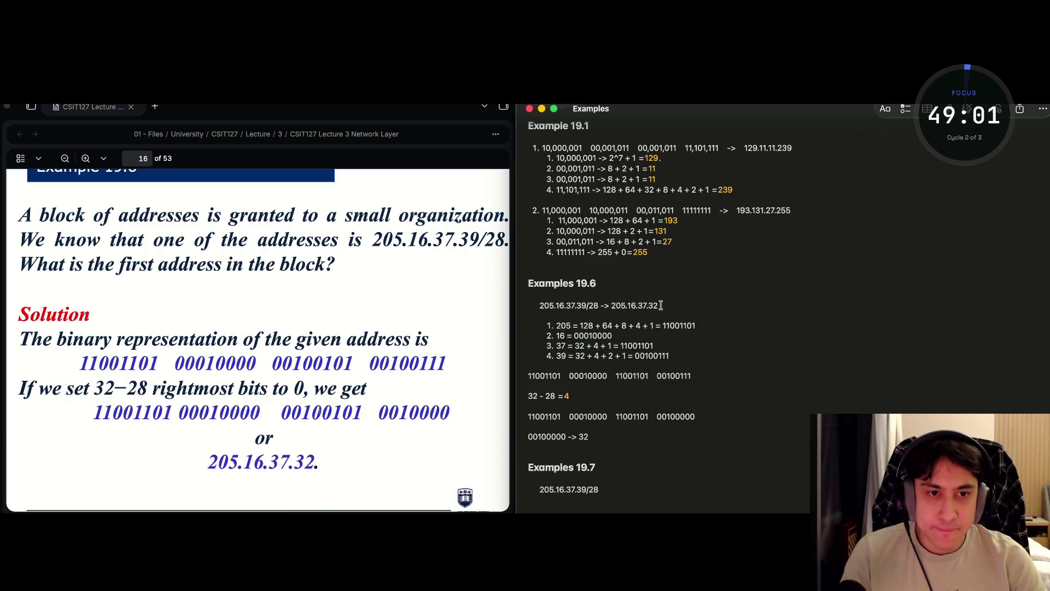
pyautogui.moveTo(696, 417); pyautogui.dragTo(656, 417)
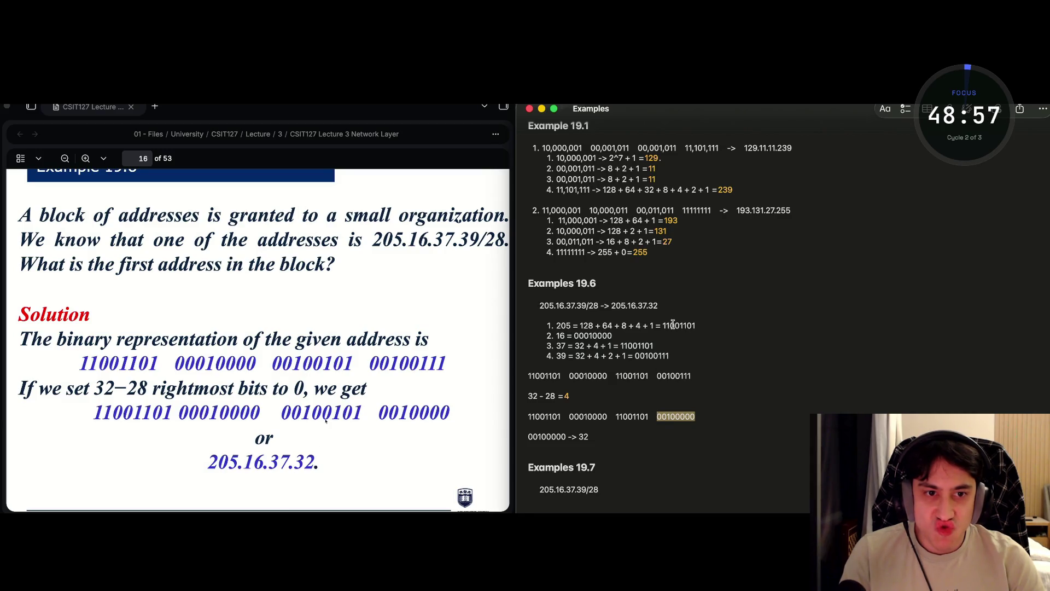
pyautogui.doubleClick(666, 375)
pyautogui.click(547, 502)
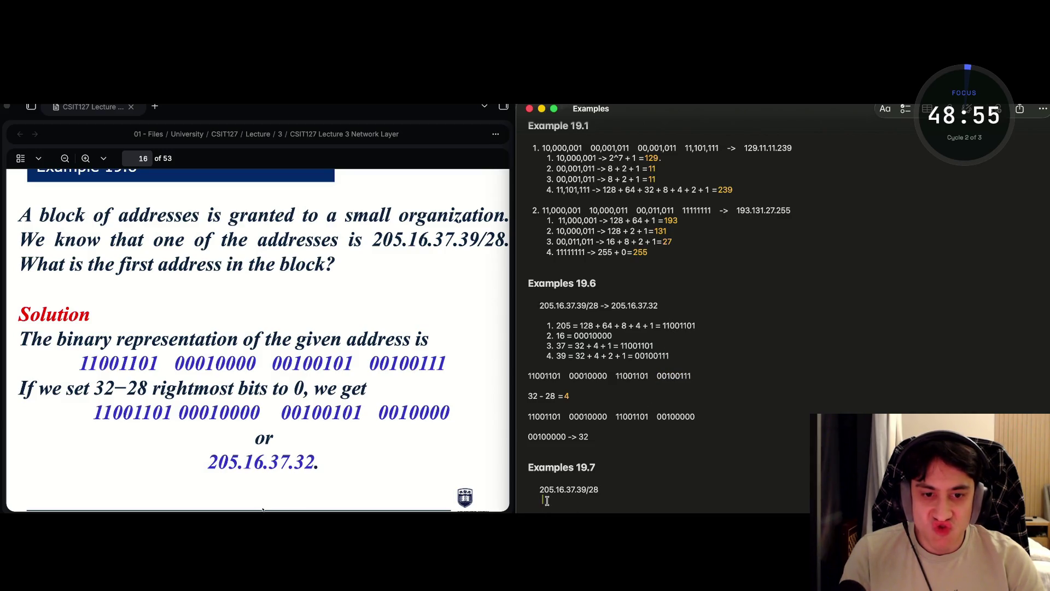
pyautogui.write('32 -')
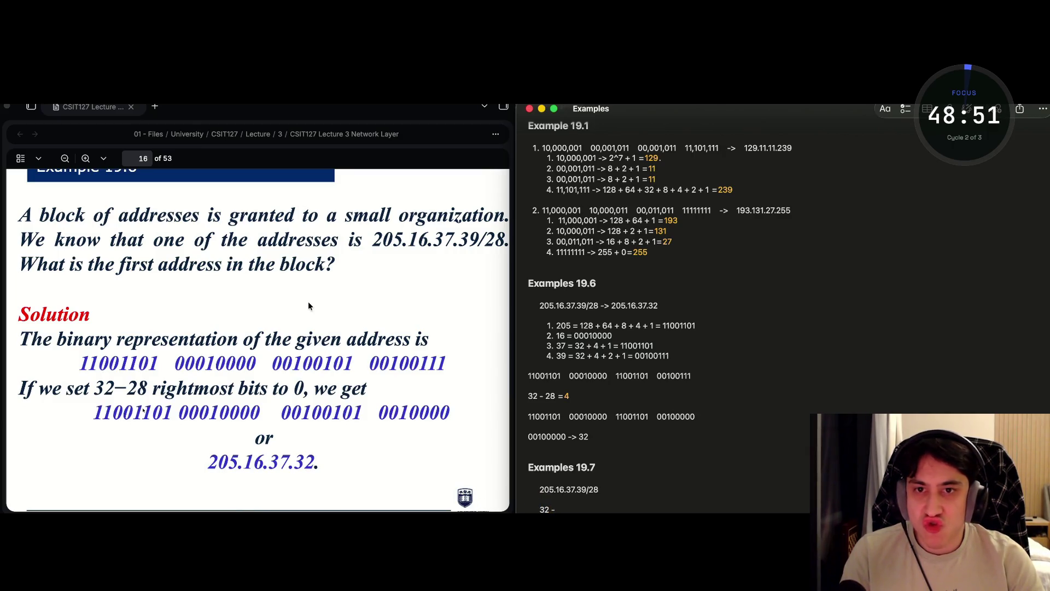
pyautogui.scroll(-10, 308, 306)
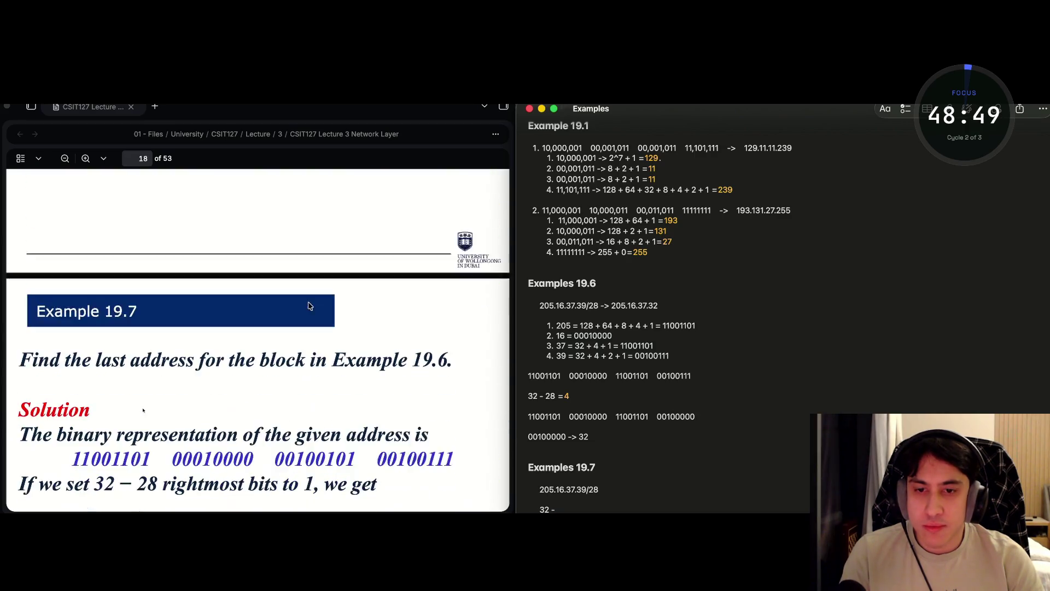
# - Delete the unfinished '32 - 28' line under the Example 19.7 address
pyautogui.scroll(3, 309, 305)
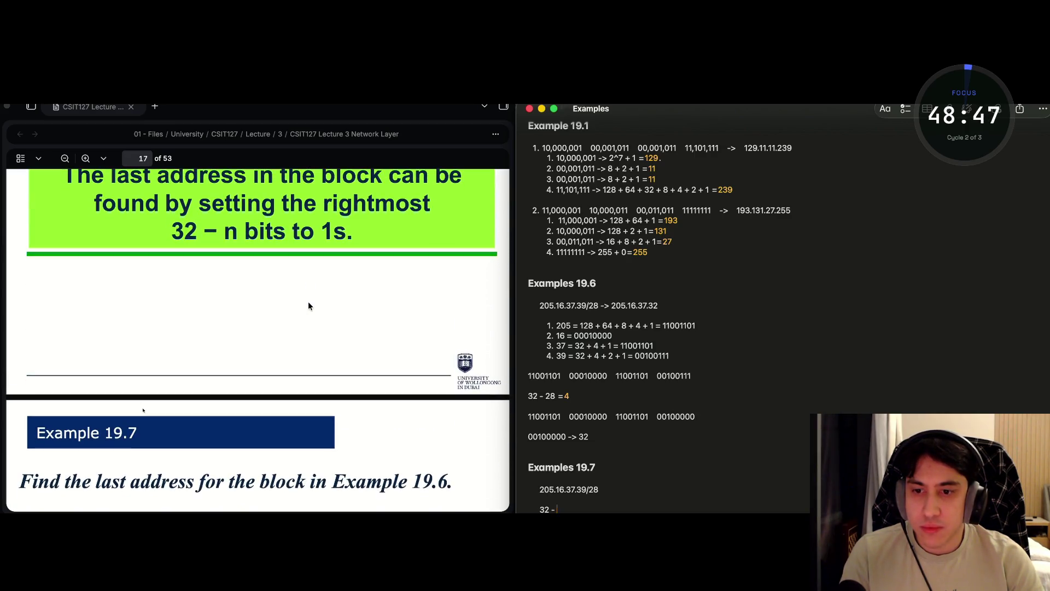
pyautogui.scroll(5, 308, 306)
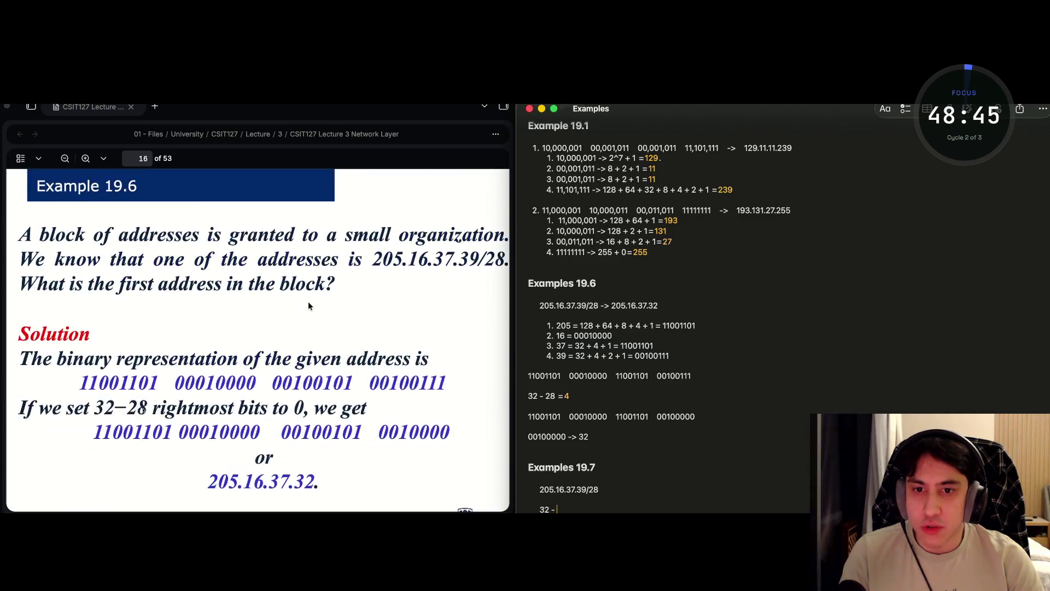
pyautogui.scroll(-2, 308, 305)
pyautogui.write('8')
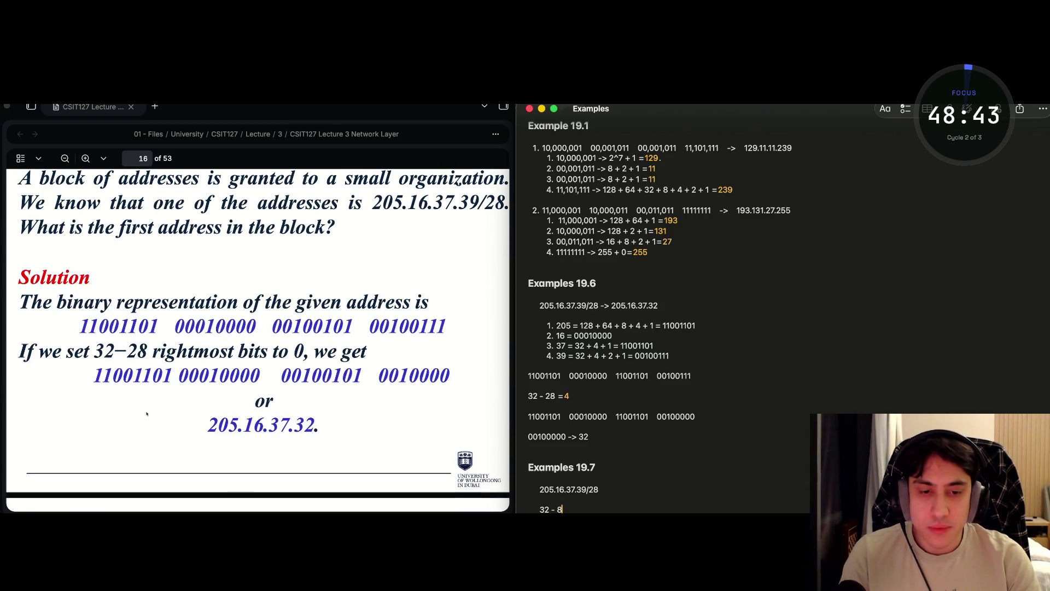
pyautogui.press('BackSpace')
pyautogui.write('8')
pyautogui.press('BackSpace')
pyautogui.press('BackSpace')
pyautogui.press('BackSpace')
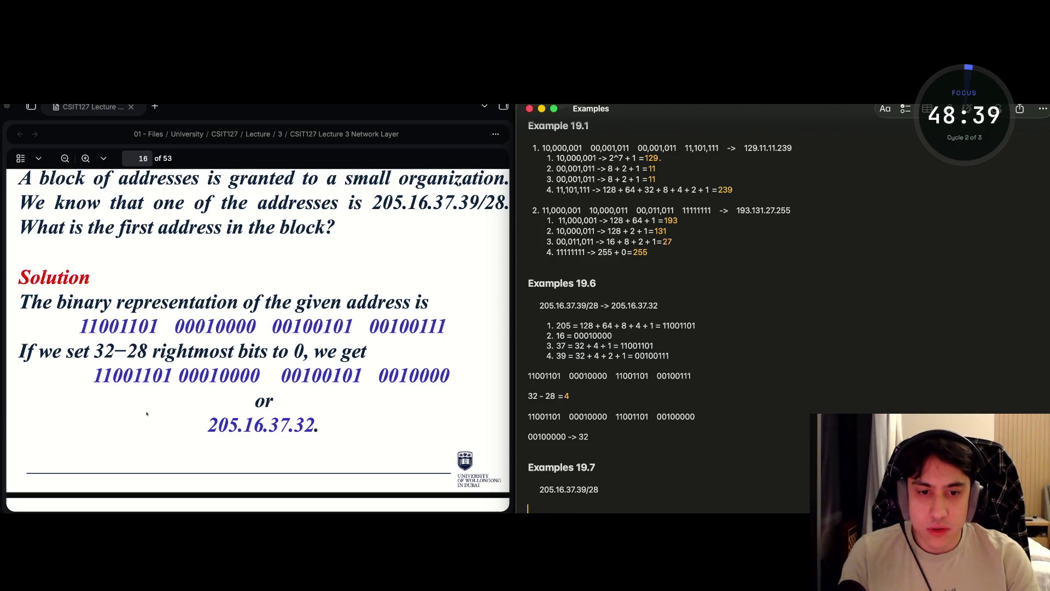
# - Paste the 00100000 octet from Example 19.6 under the 19.7 address and trim its trailing zeros
pyautogui.doubleClick(673, 417)
pyautogui.press('cmd+c')
pyautogui.click(547, 509)
pyautogui.press('cmd+v')
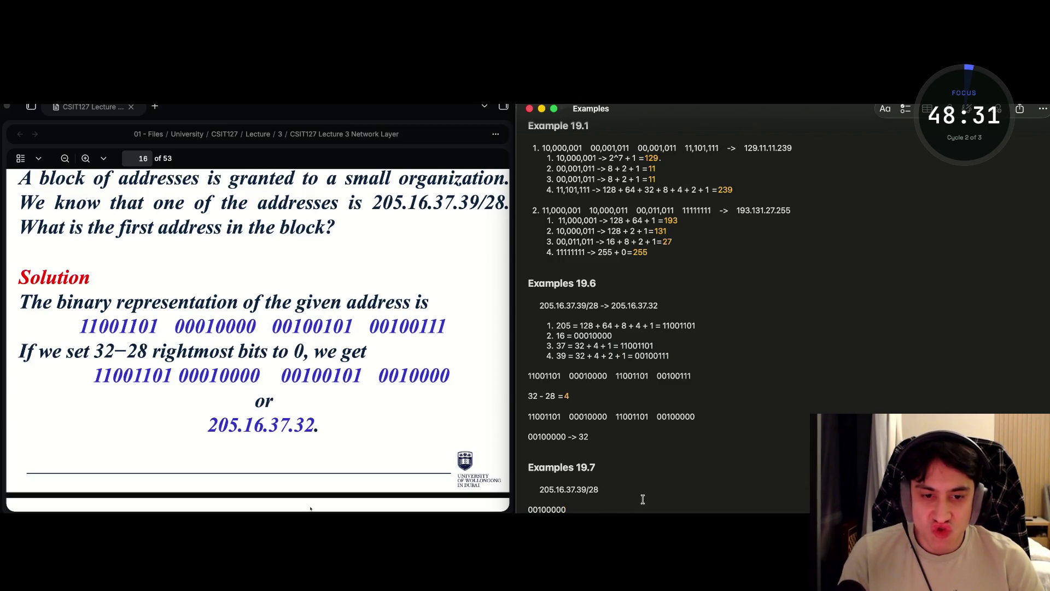
pyautogui.hotkey('shift', 'Left')
pyautogui.press('BackSpace')
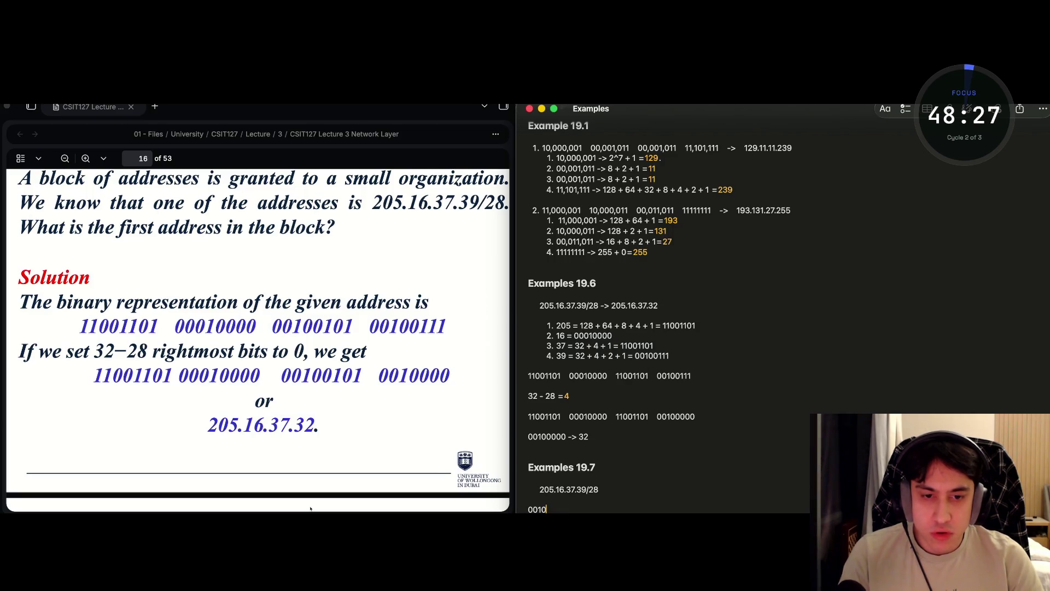
# - Finish the line as 00101111 -> 32 + 15 = 47, accepting the suggested 47
pyautogui.write('1111')
pyautogui.write(' ->')
pyautogui.press('BackSpace')
pyautogui.write('>')
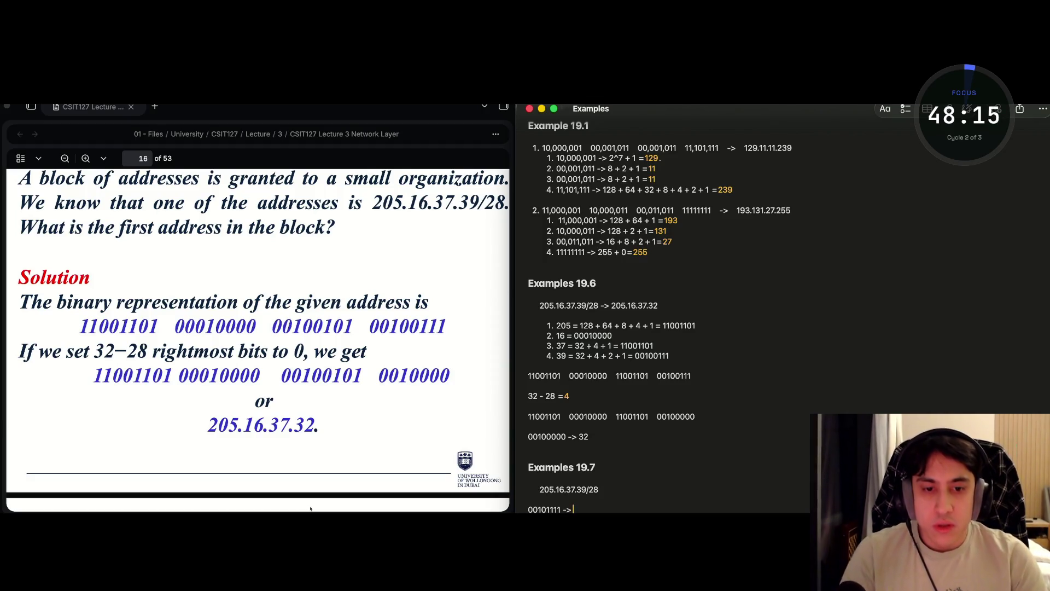
pyautogui.write('32')
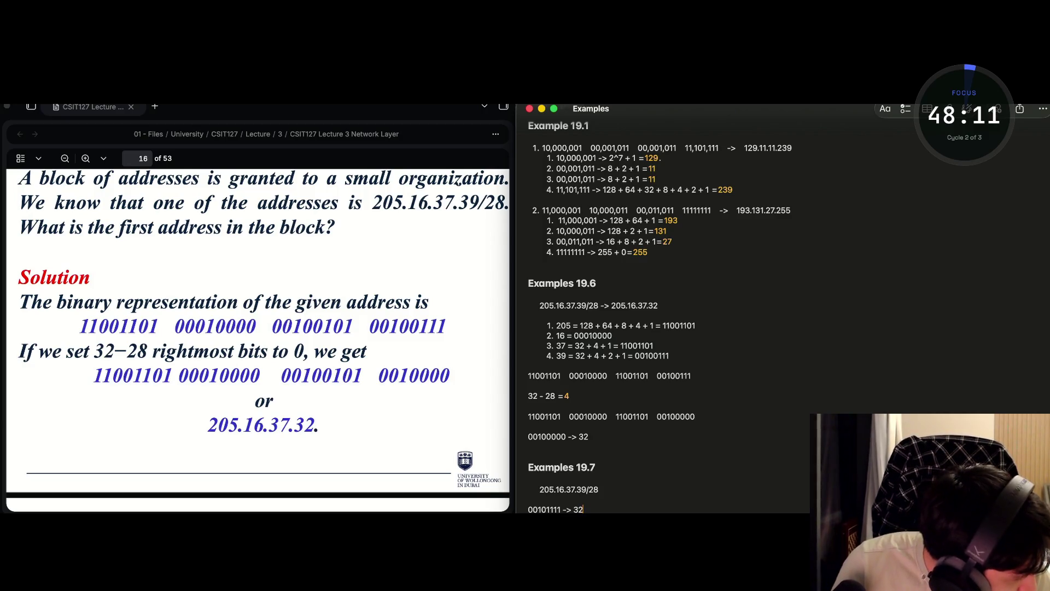
pyautogui.write(' + 15=47')
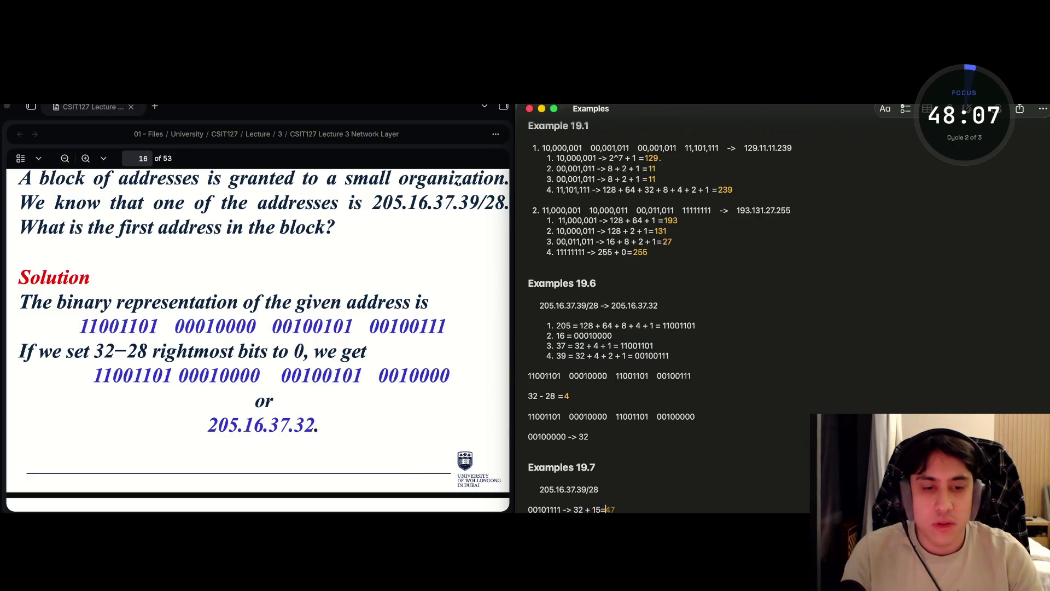
pyautogui.press('Return')
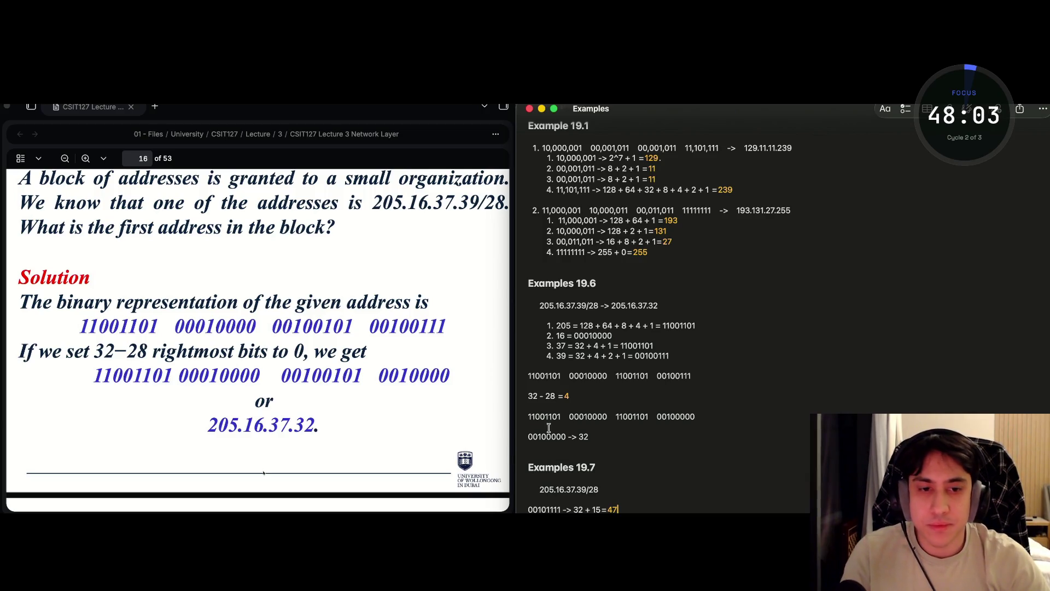
pyautogui.scroll(-10, 385, 379)
# - Append '-> 205.16.37.47' to the 205.16.37.39/28 line in Example 19.7
pyautogui.scroll(-3, 385, 379)
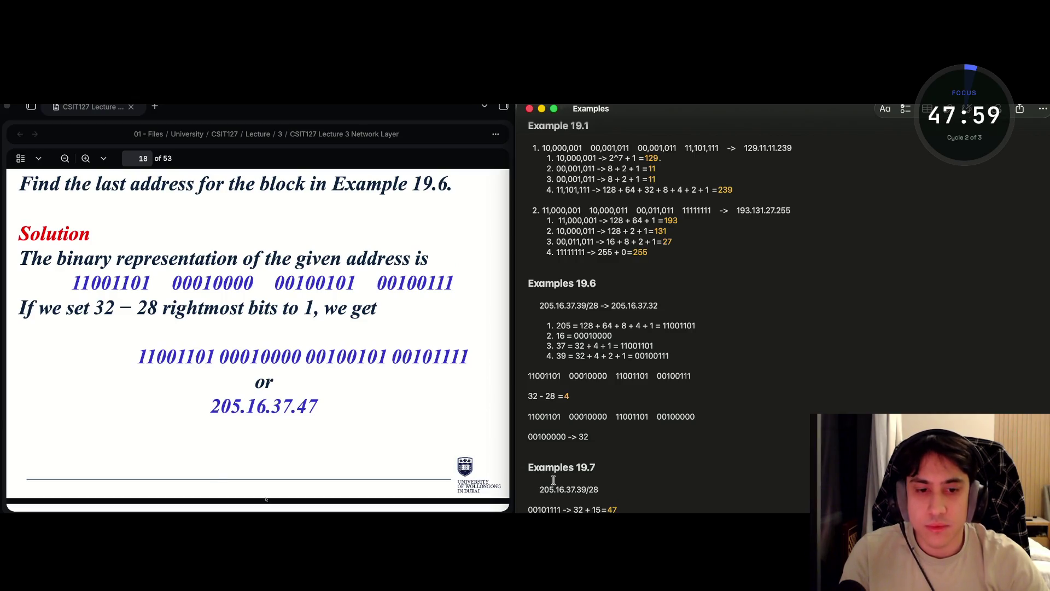
pyautogui.moveTo(587, 490); pyautogui.dragTo(540, 491)
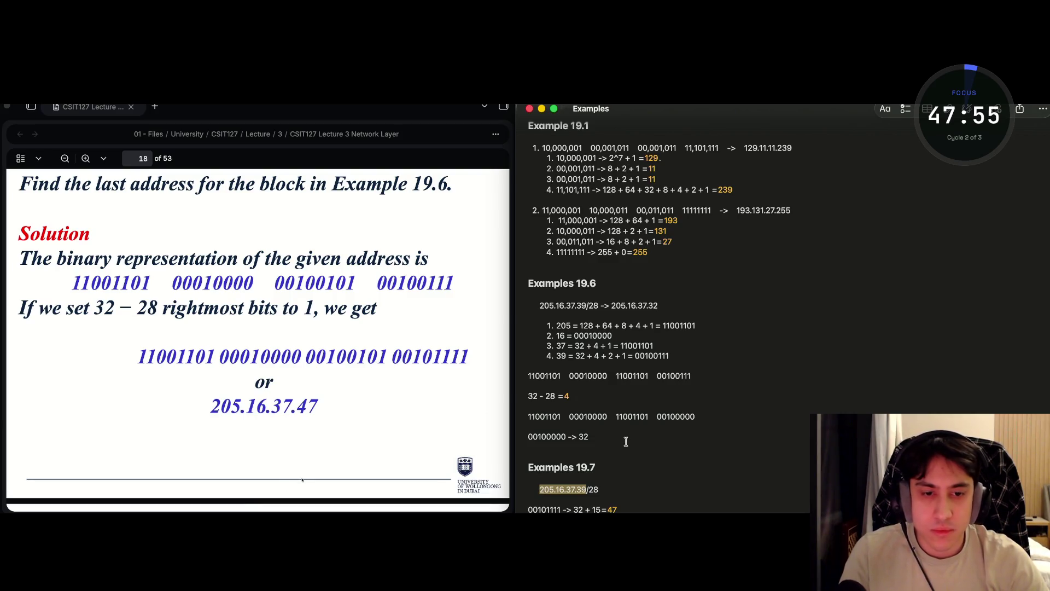
pyautogui.click(610, 489)
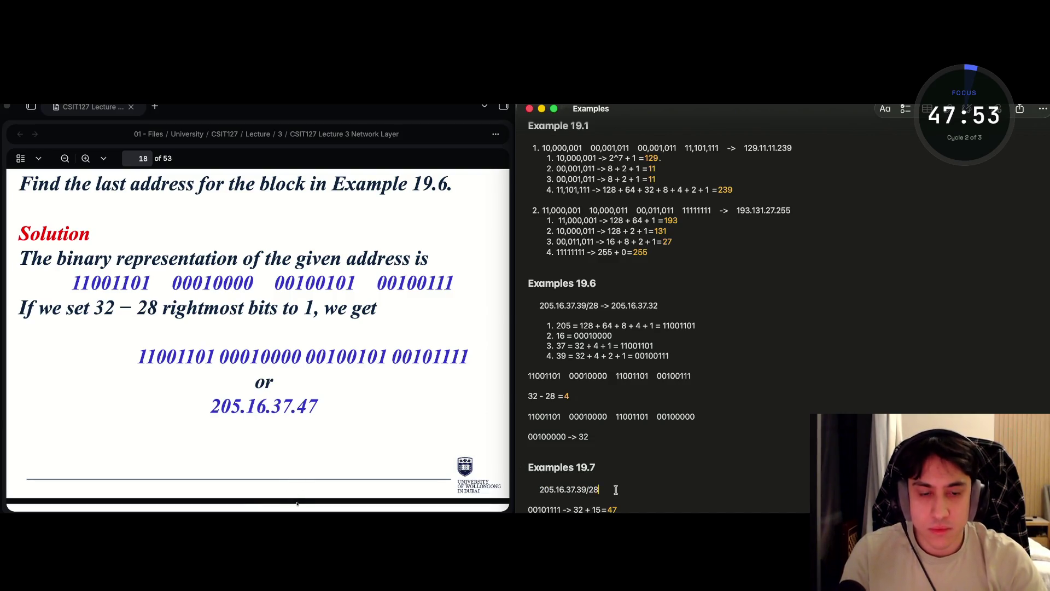
pyautogui.write('-> 205.16.37.3')
pyautogui.write('7')
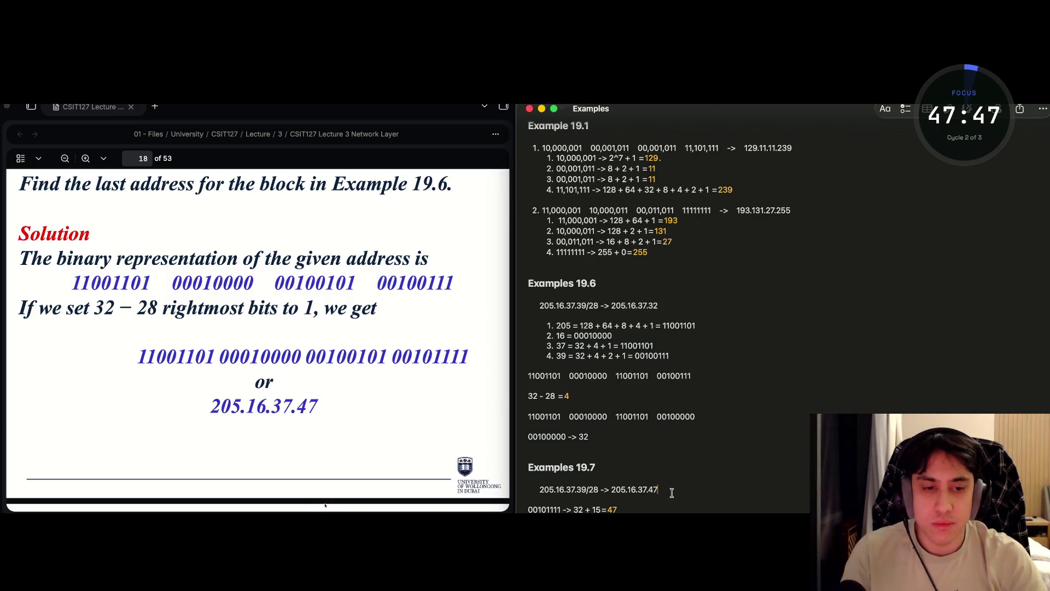
pyautogui.press('super+Tab')
pyautogui.press('super+Tab')
pyautogui.press('super+Tab')
pyautogui.press('super+Tab')
pyautogui.press('super+Tab')
pyautogui.press('super+Tab')
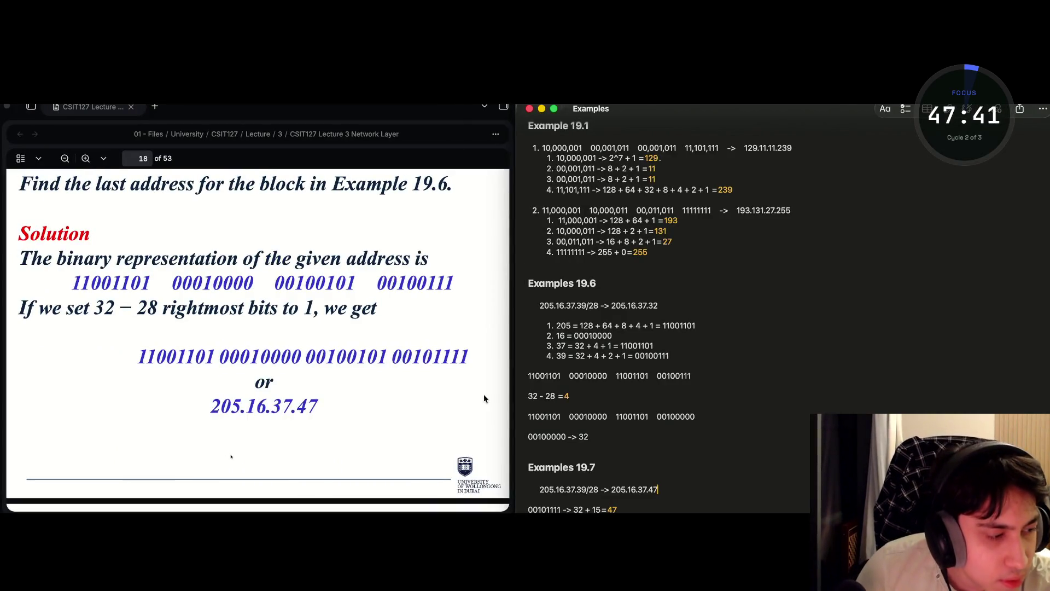